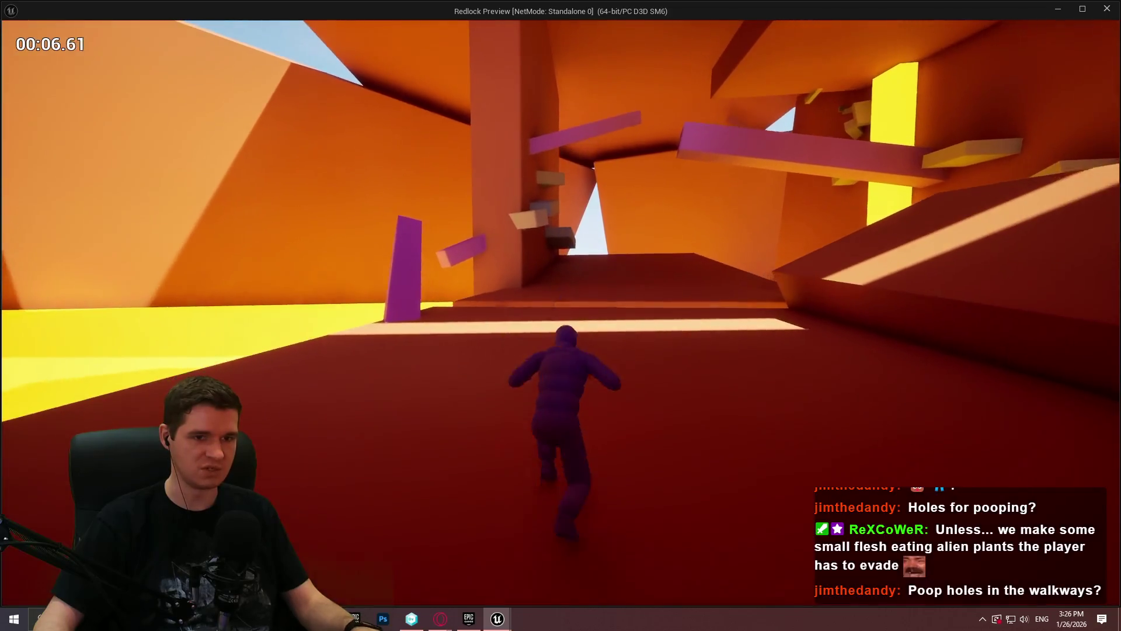
Step: End the running preview and fly the viewport to a spot in the level
{"action": "key", "text": "Escape"}
{"action": "left_click_drag", "start_coordinate": [496, 236], "coordinate": [496, 237]}
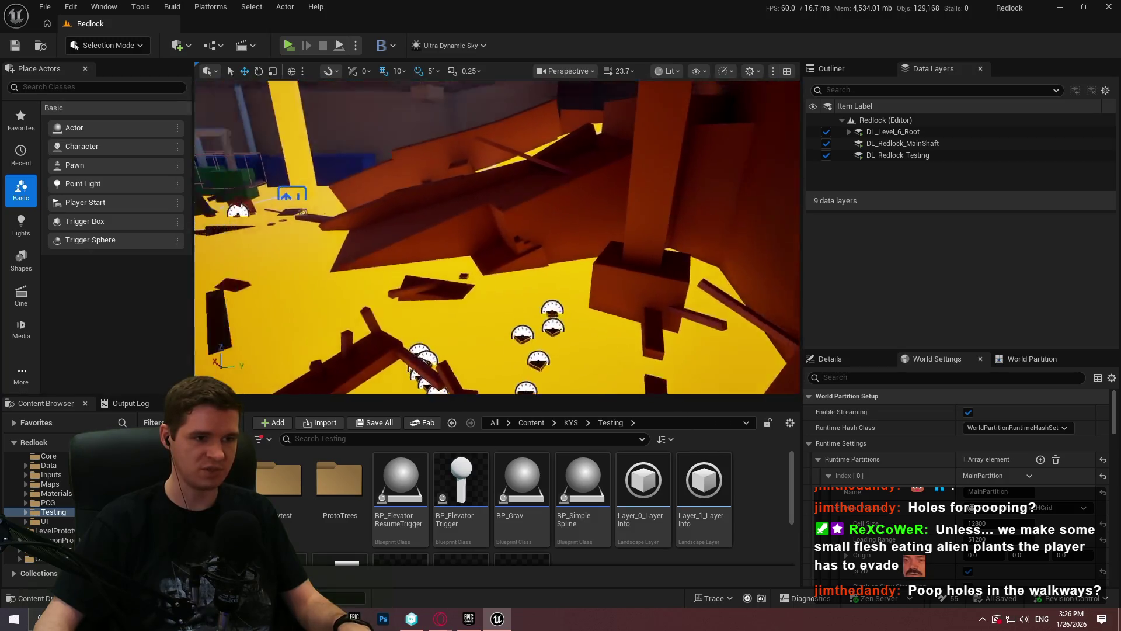
{"action": "right_click", "coordinate": [506, 196]}
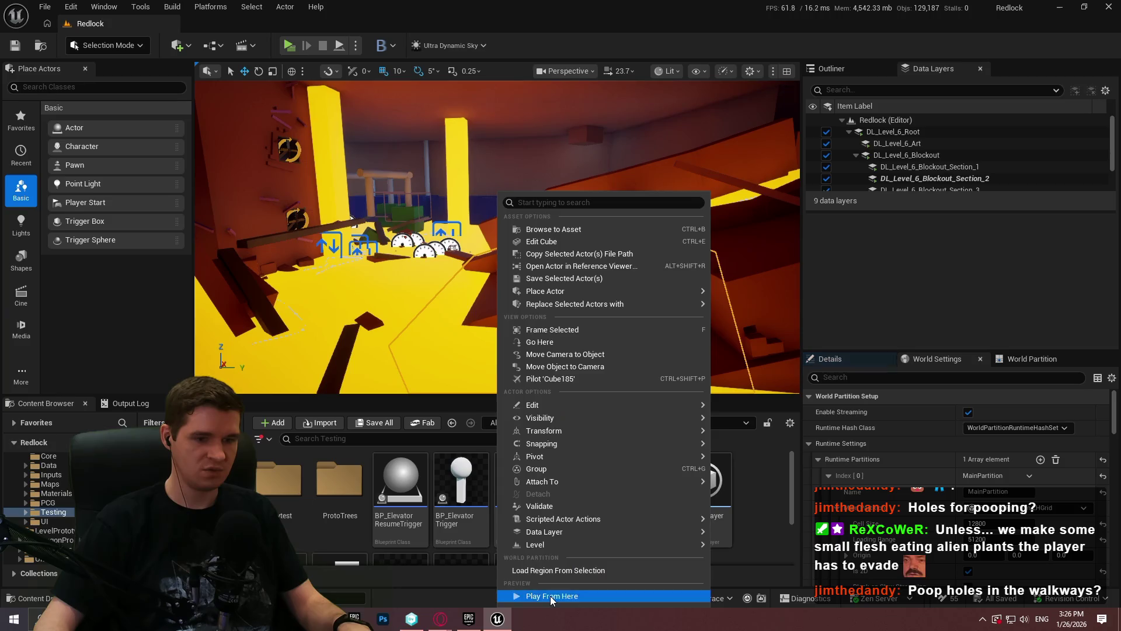
Step: Start Play From Here at that spot, dismiss the welcome message and go full screen with F11
{"action": "left_click", "coordinate": [552, 596]}
{"action": "left_click", "coordinate": [497, 337]}
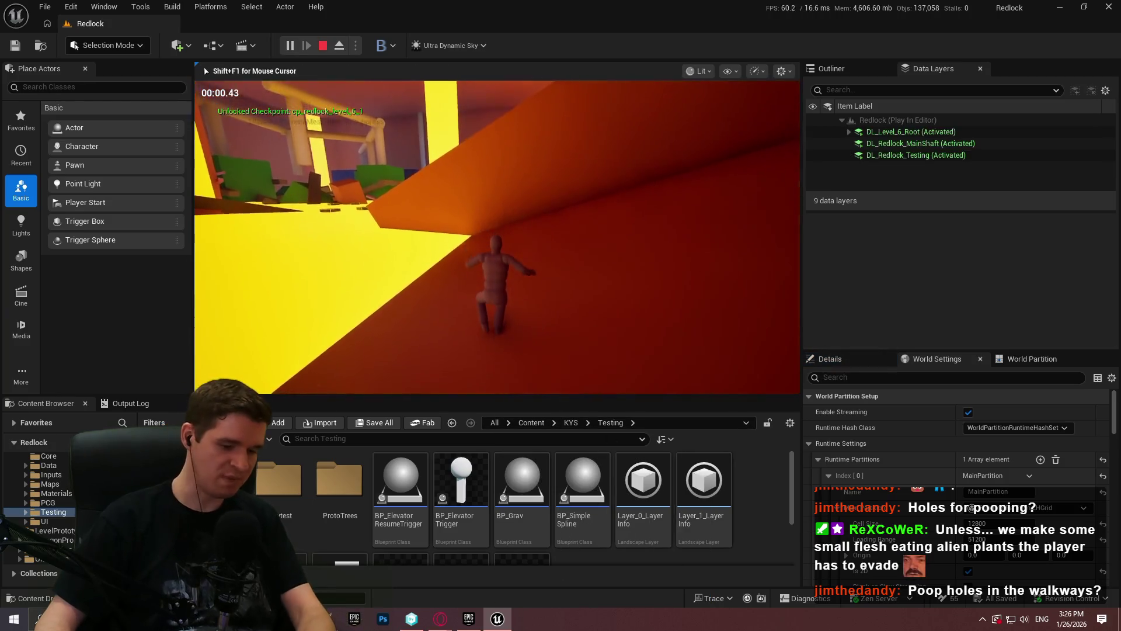
{"action": "key", "text": "F11"}
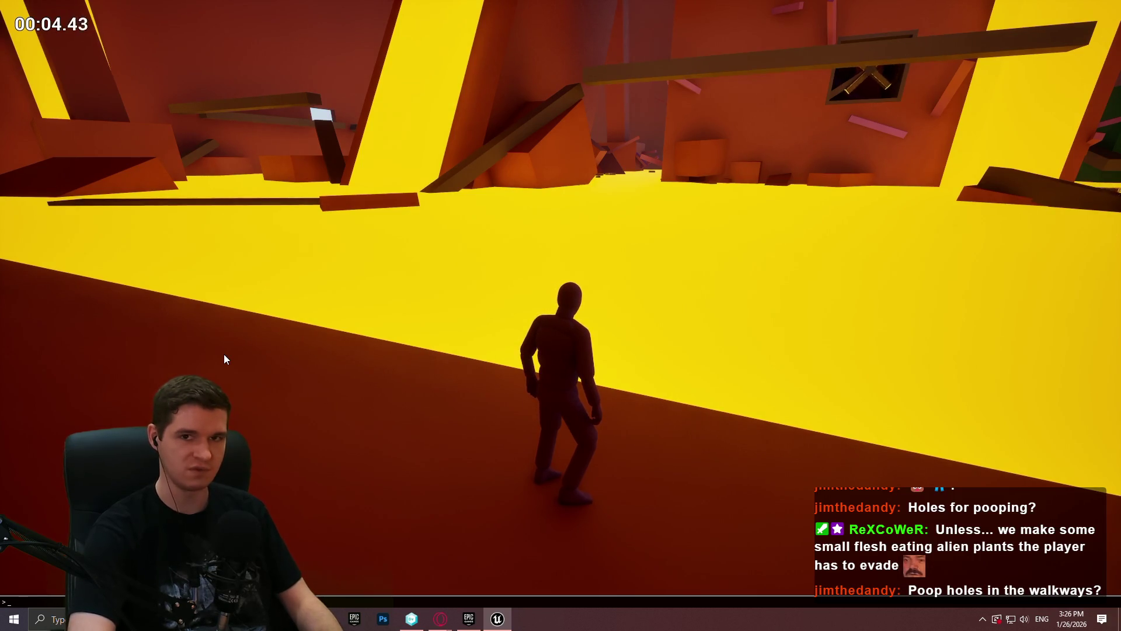
Step: Browse the console's cvar autocomplete for global illumination and path tracing, then close it
{"action": "key", "text": "grave"}
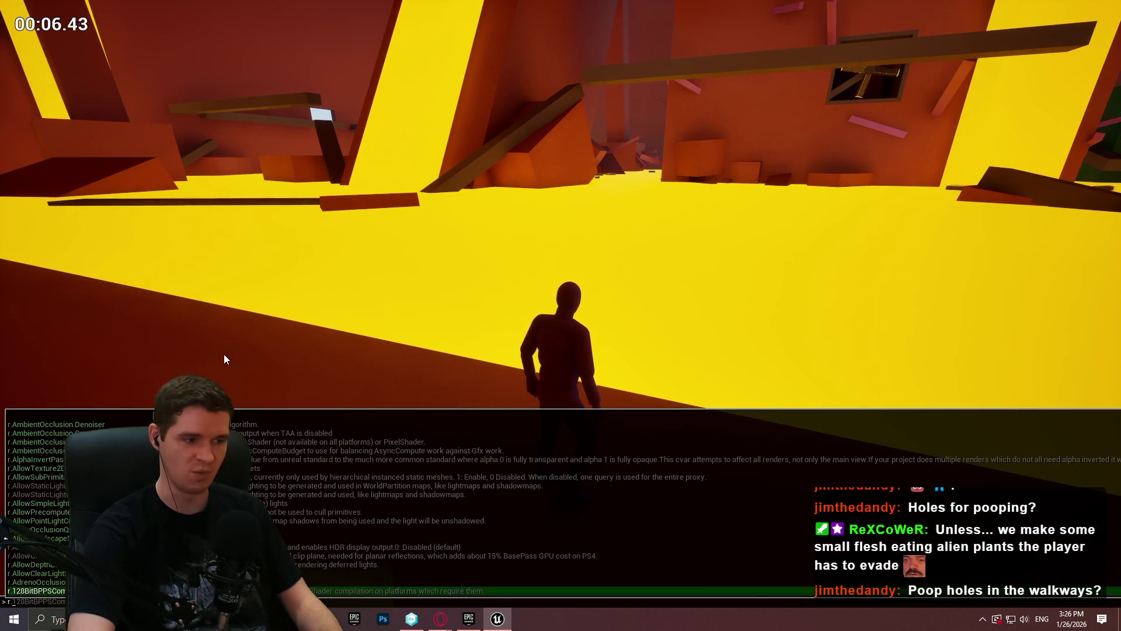
{"action": "type", "text": "glob"}
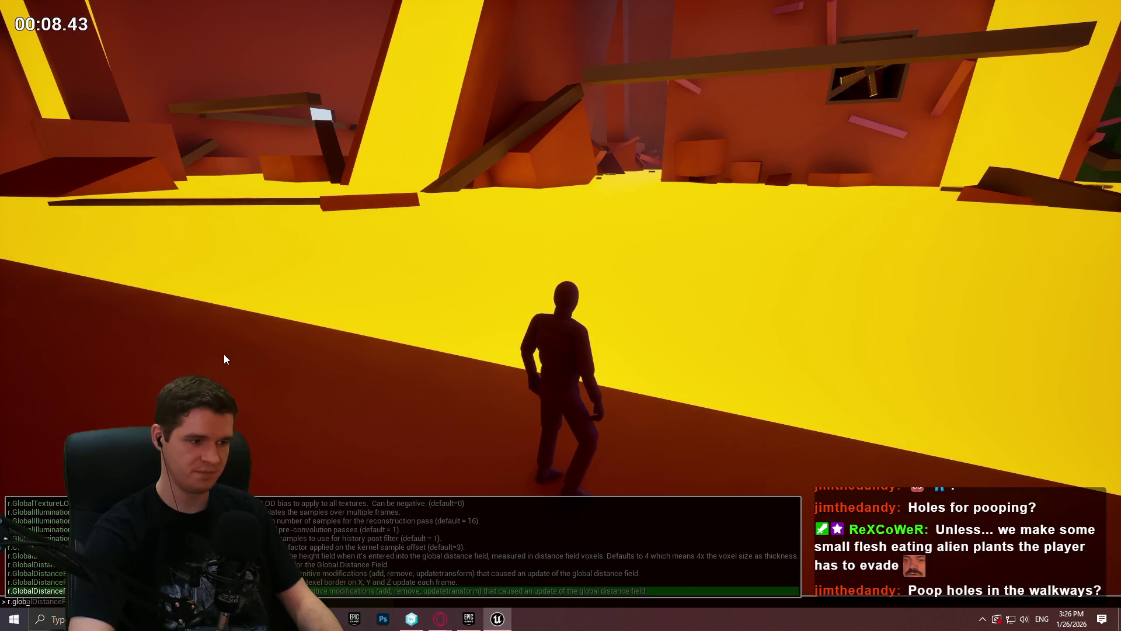
{"action": "type", "text": "alill"}
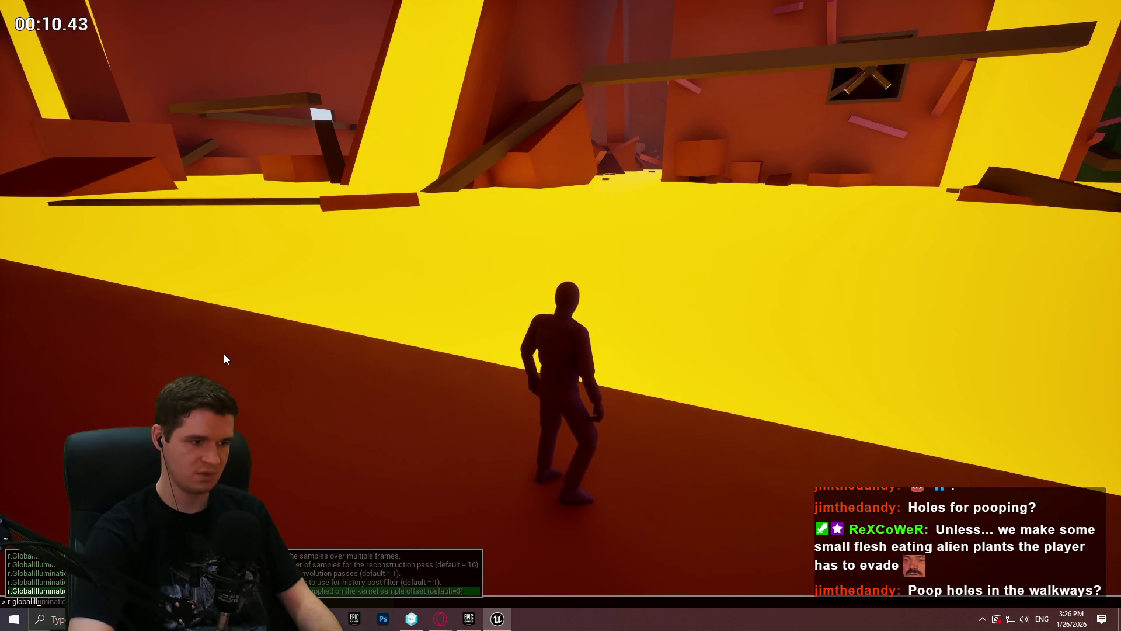
{"action": "key", "text": "BackSpace"}
{"action": "key", "text": "BackSpace"}
{"action": "key", "text": "BackSpace"}
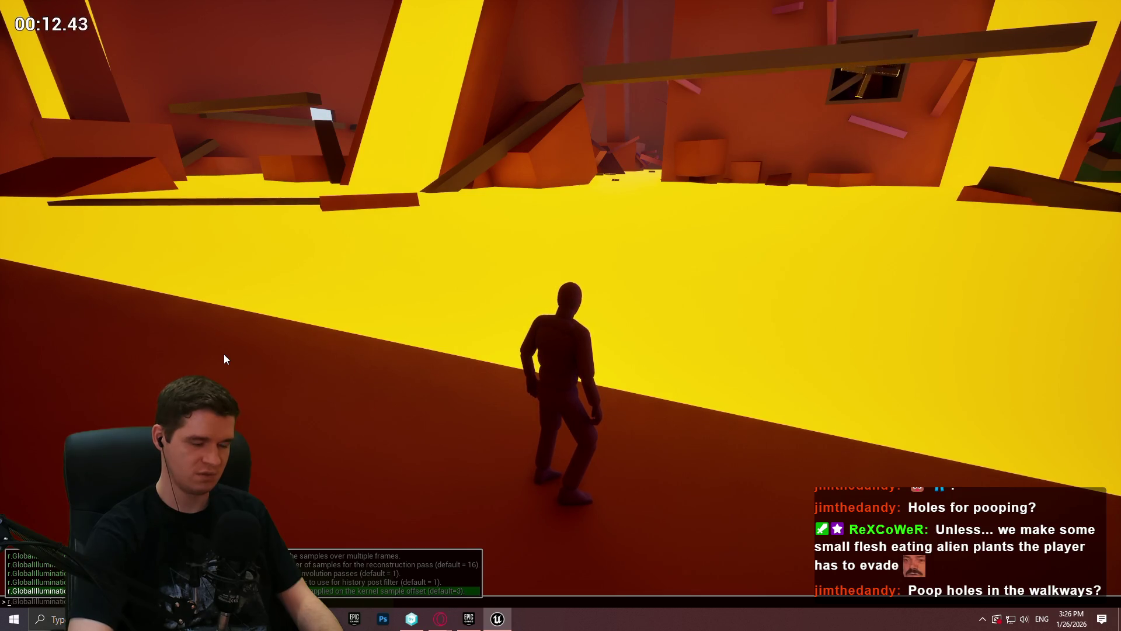
{"action": "type", "text": "gl"}
{"action": "type", "text": "emissive"}
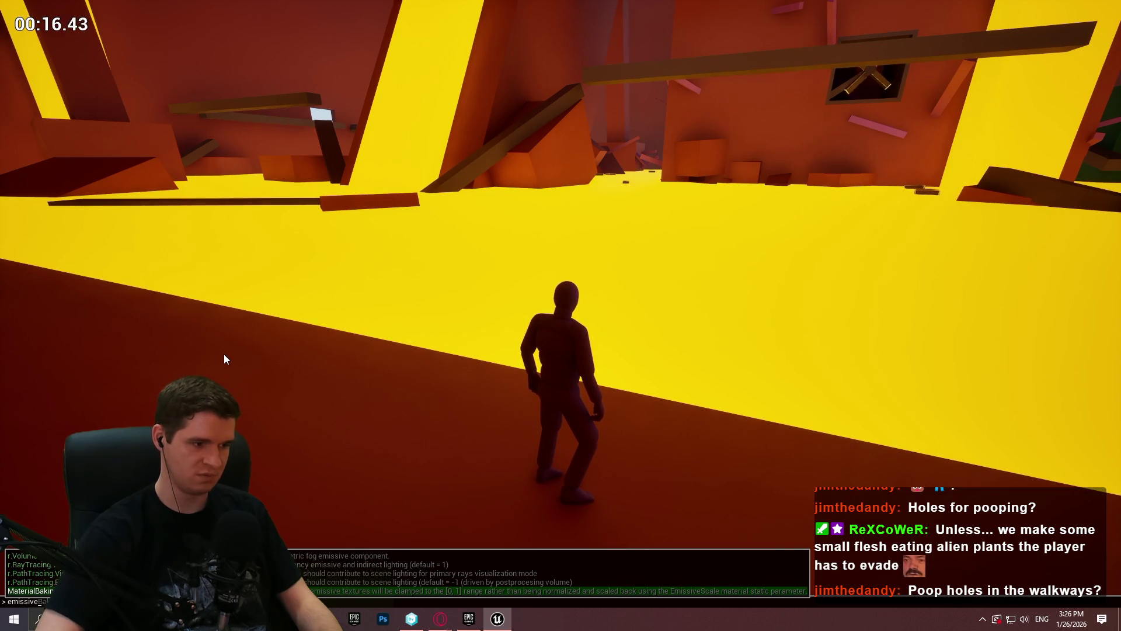
{"action": "key", "text": "Up"}
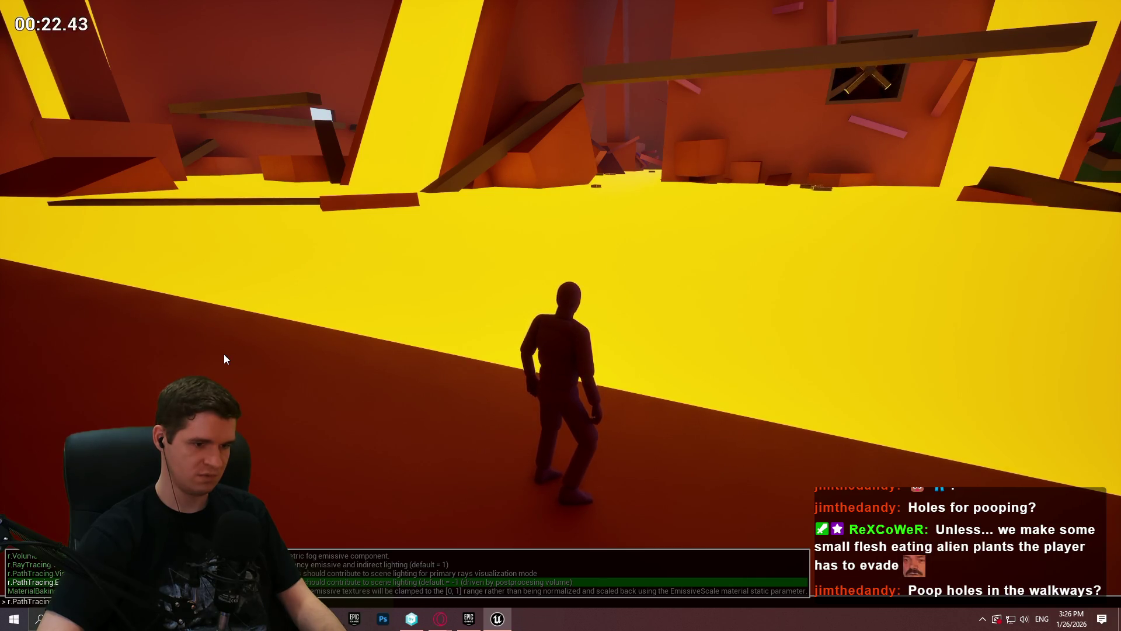
{"action": "key", "text": "Return"}
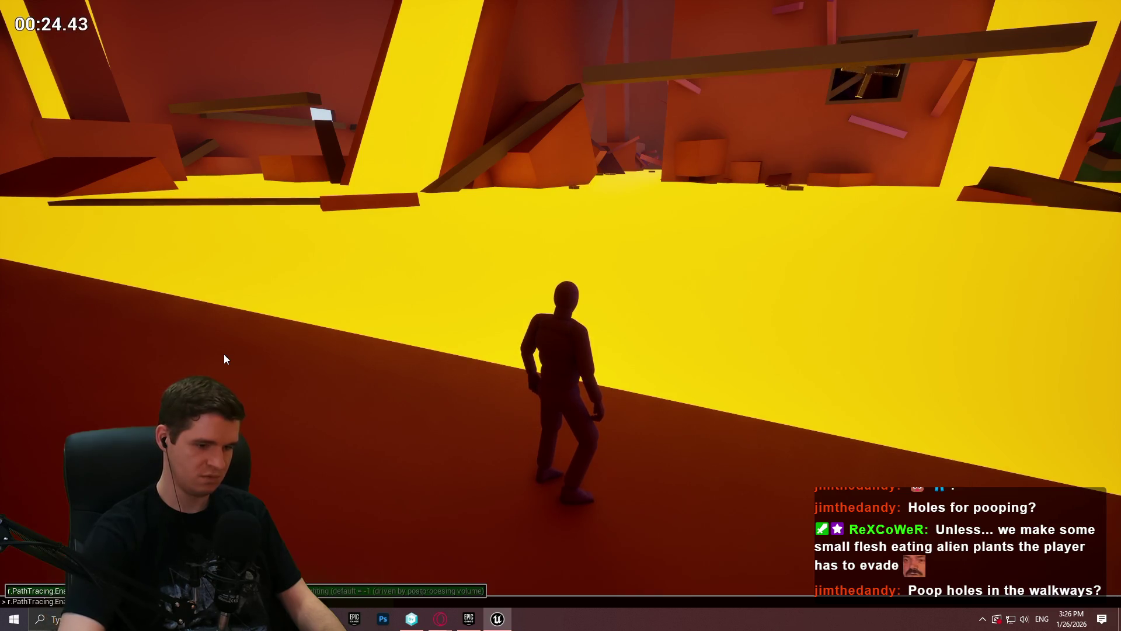
{"action": "key", "text": "Return"}
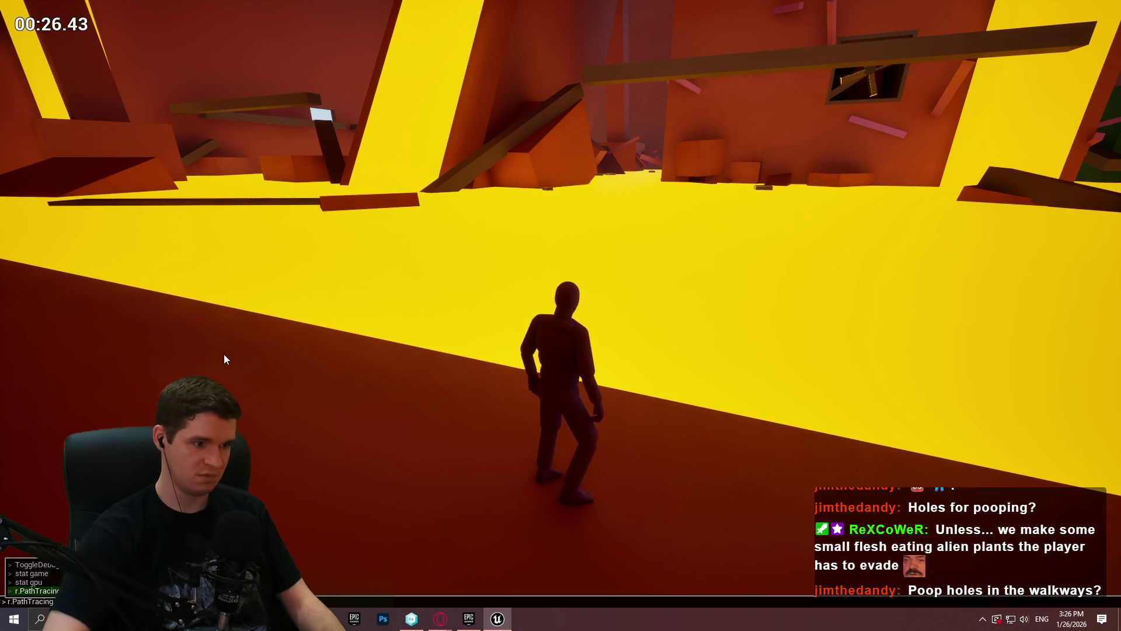
Step: Reopen the console and recall the recently used commands
{"action": "key", "text": "grave"}
{"action": "key", "text": "Up"}
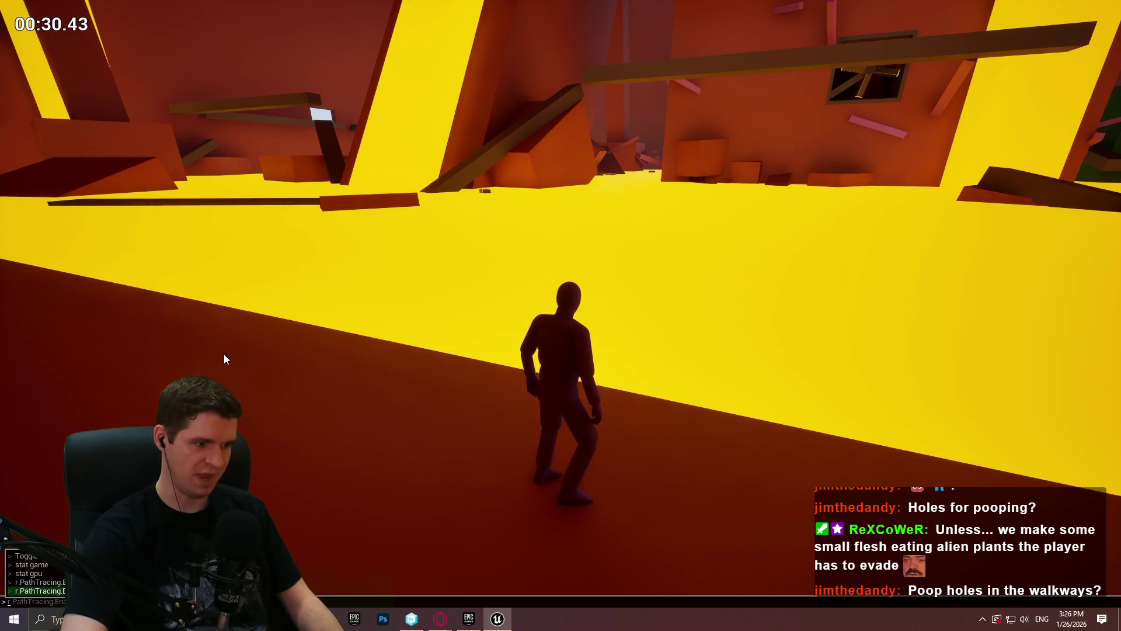
{"action": "type", "text": "emissive"}
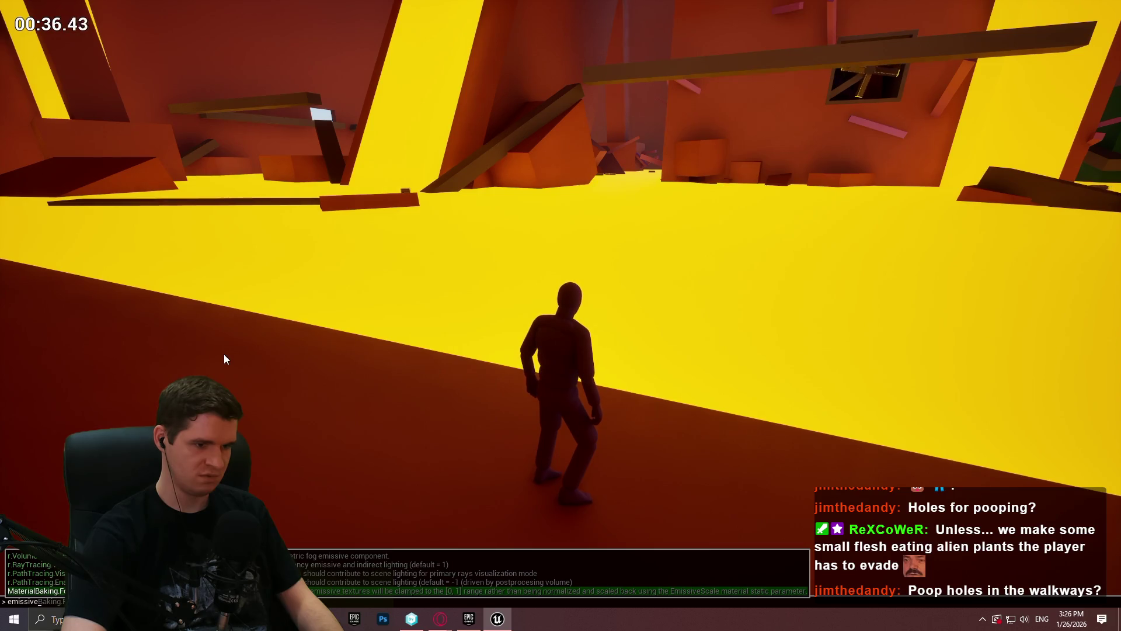
Step: Run r.DynamicGlobalIlluminationMethod from autocomplete to turn off the red bounce lighting
{"action": "key", "text": "BackSpace"}
{"action": "key", "text": "BackSpace"}
{"action": "key", "text": "BackSpace"}
{"action": "type", "text": "global"}
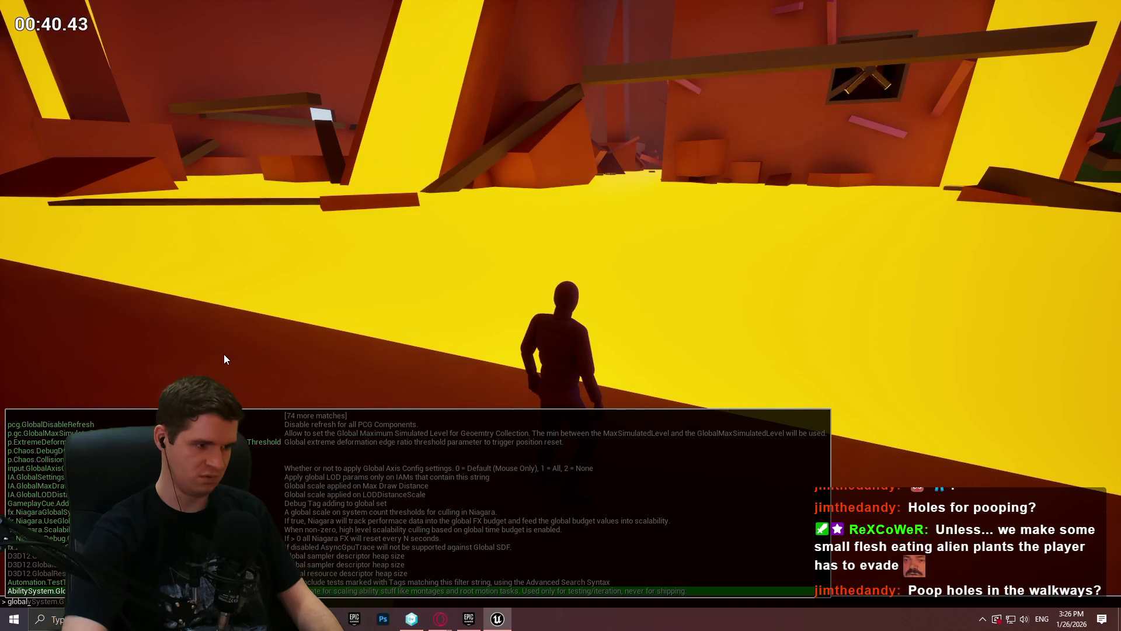
{"action": "type", "text": "illum"}
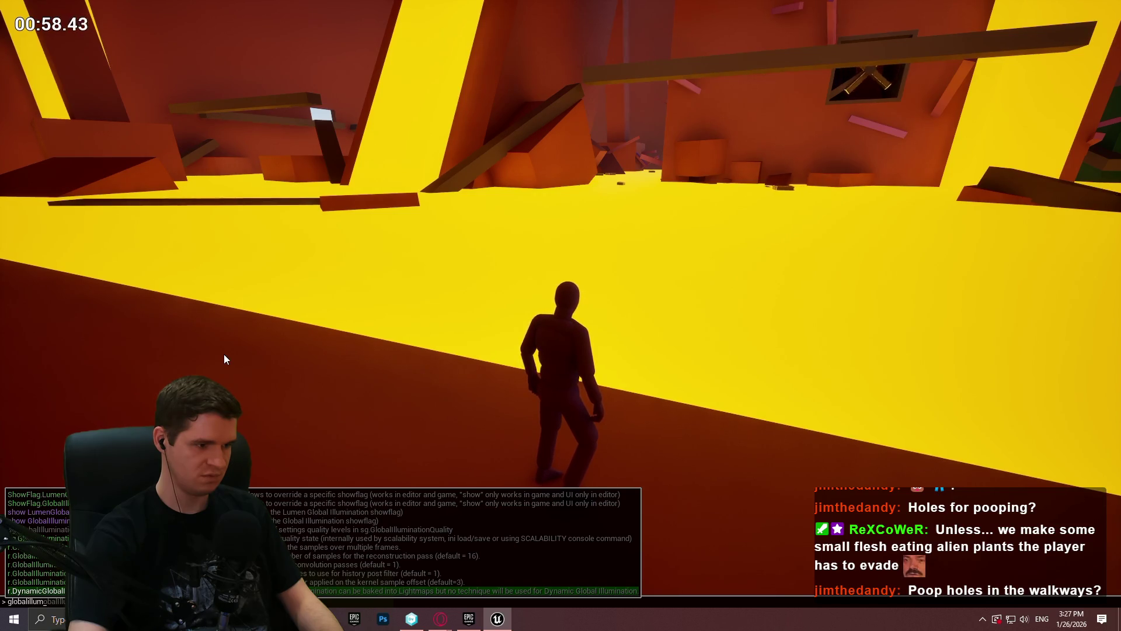
{"action": "key", "text": "Tab"}
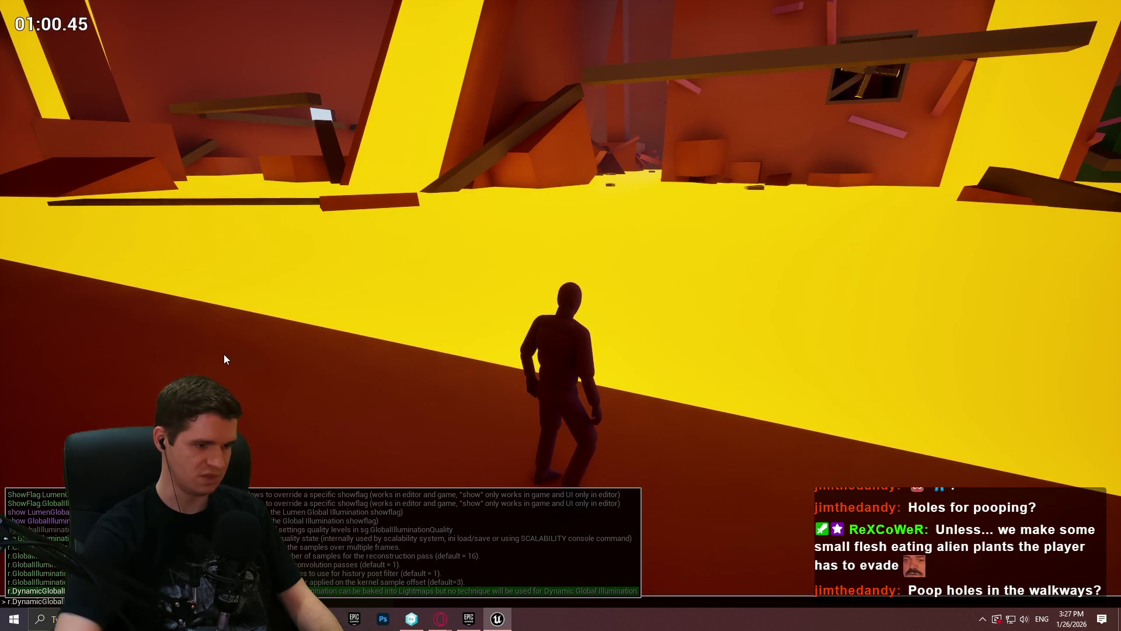
{"action": "key", "text": "Return"}
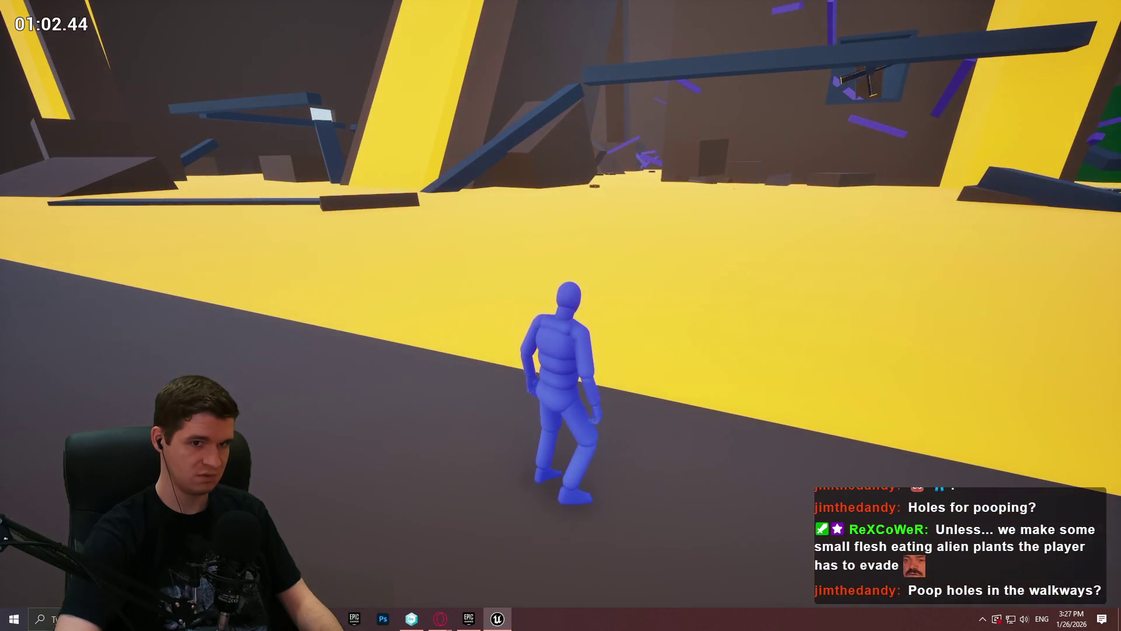
Step: Toggle dynamic global illumination on and off several times by recalling the console command
{"action": "key", "text": "grave"}
{"action": "key", "text": "Up"}
{"action": "key", "text": "Return"}
{"action": "key", "text": "grave"}
{"action": "key", "text": "Up"}
{"action": "key", "text": "Return"}
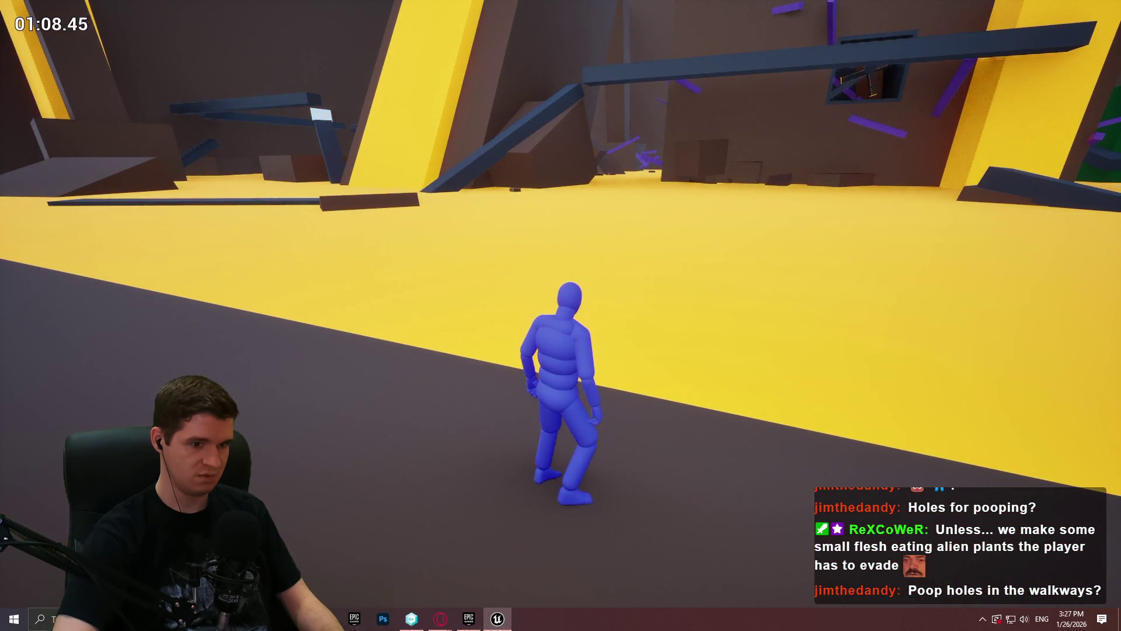
{"action": "key", "text": "grave"}
{"action": "key", "text": "Up"}
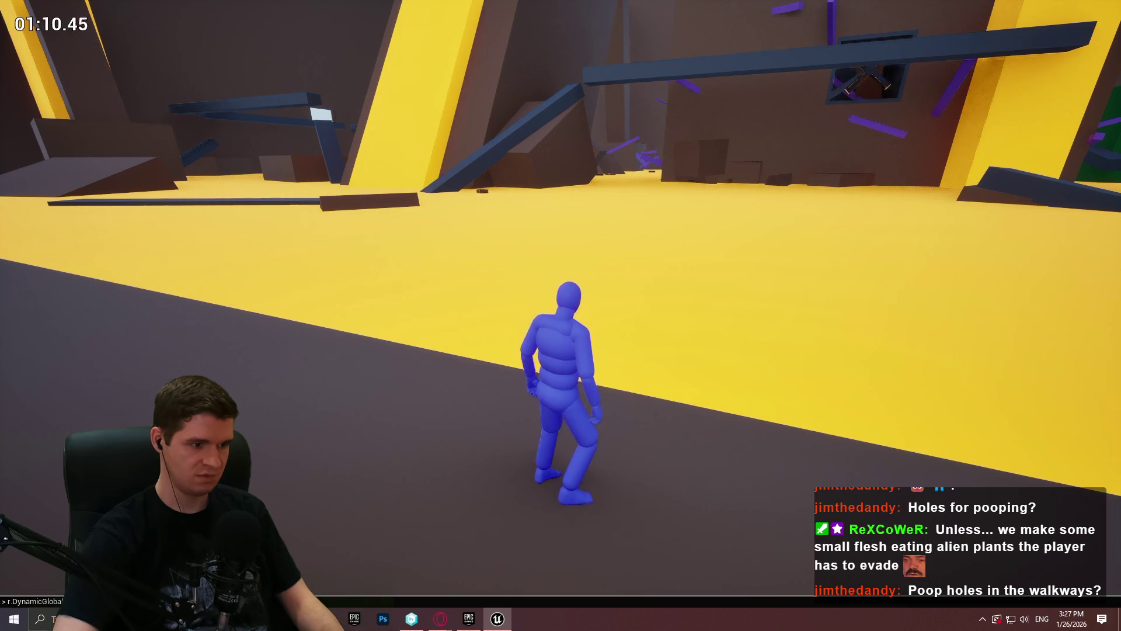
{"action": "key", "text": "Return"}
Step: Peek at the recent console commands and rerun the last one
{"action": "key", "text": "grave"}
{"action": "key", "text": "Up"}
{"action": "key", "text": "grave"}
{"action": "key", "text": "Up"}
{"action": "key", "text": "Return"}
{"action": "key", "text": "Return"}
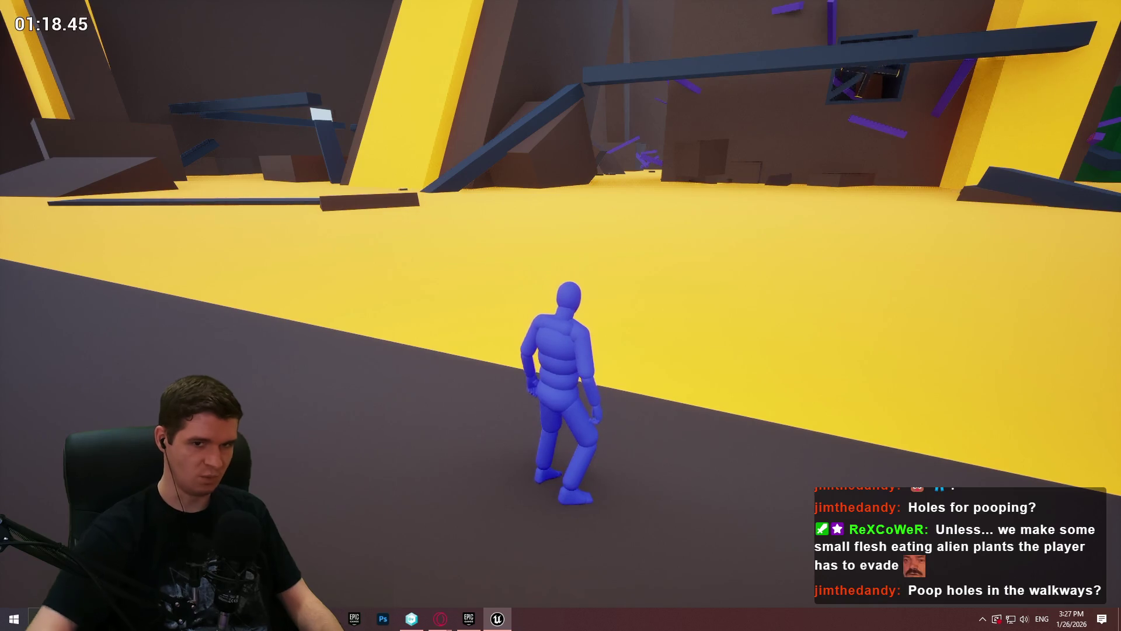
Step: Run the character forward, turn, and climb the grey ramp to the yellow platform area
{"action": "key", "text": "w"}
{"action": "key", "text": "w"}
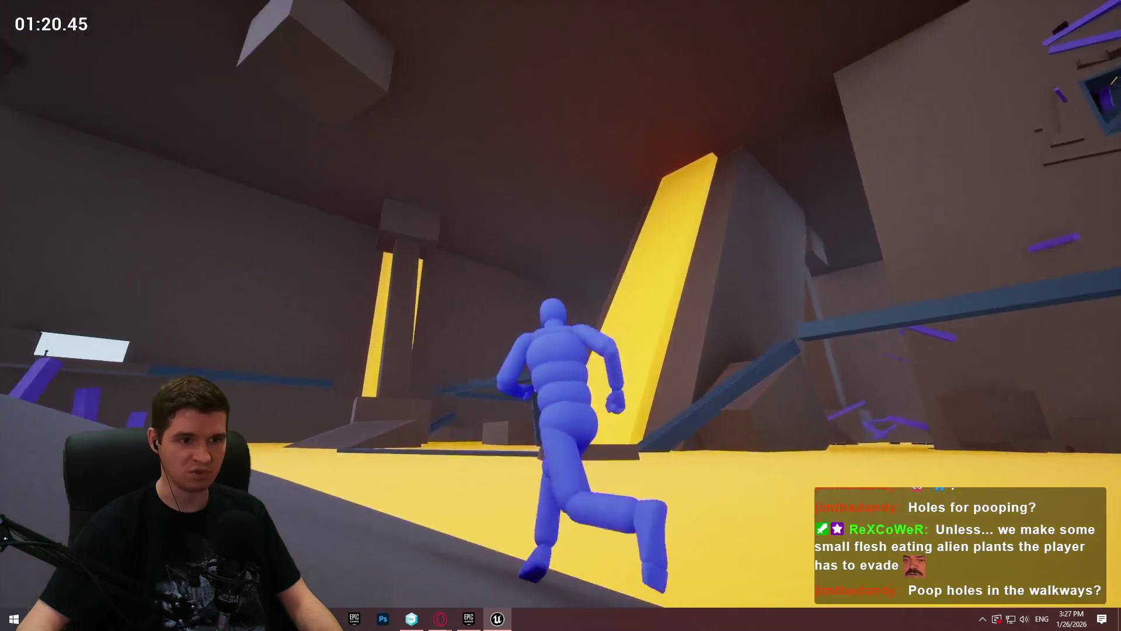
{"action": "key", "text": "w"}
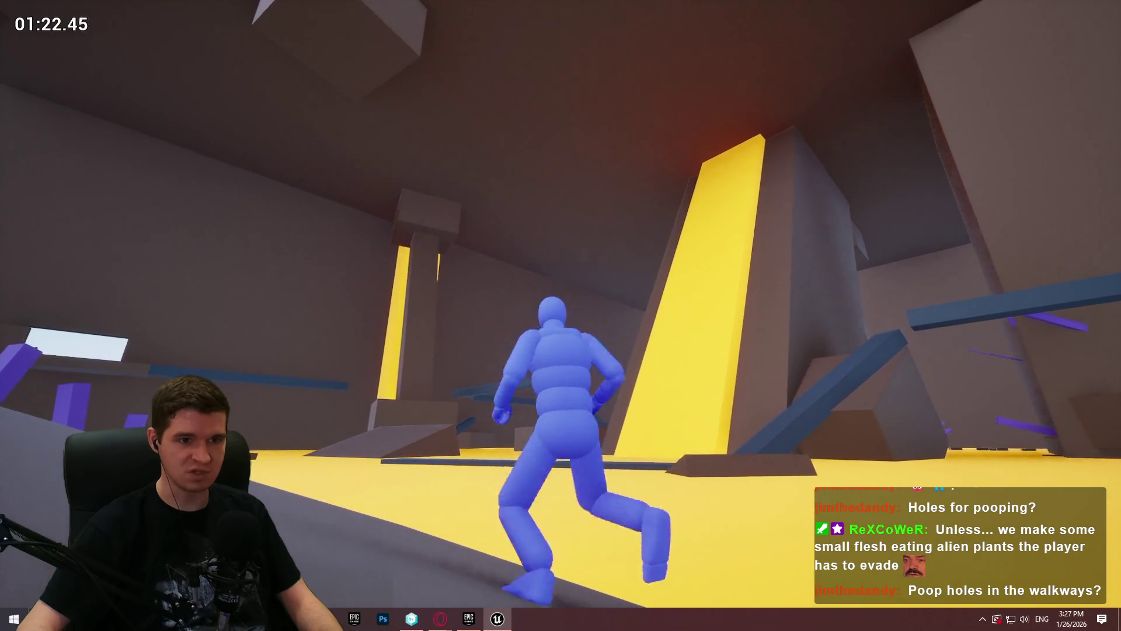
{"action": "key", "text": "w"}
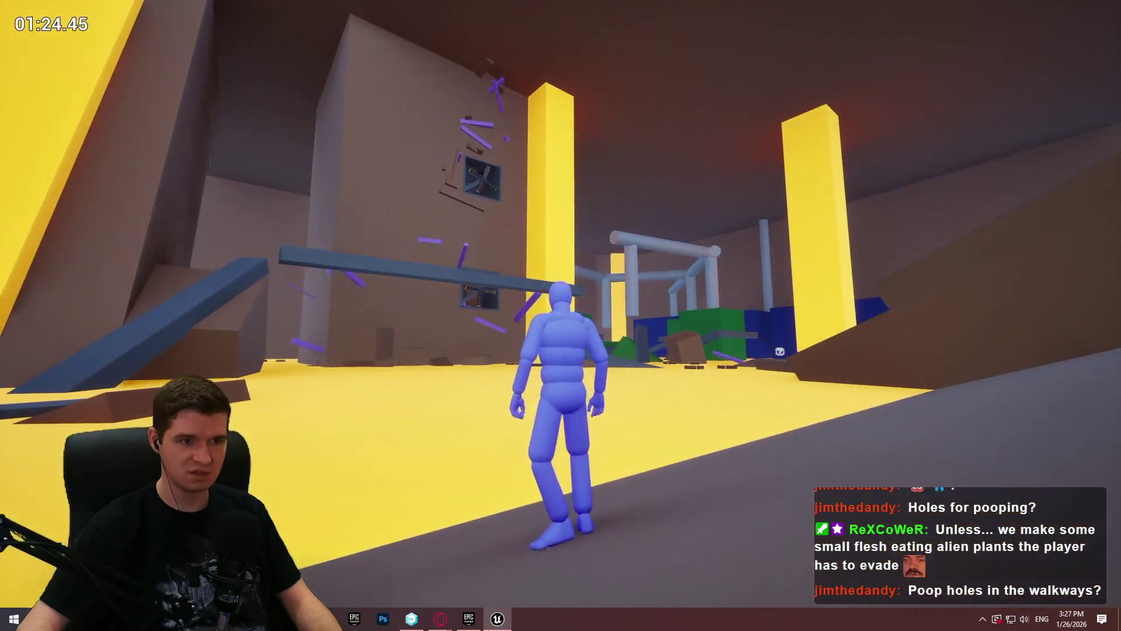
{"action": "key", "text": "w"}
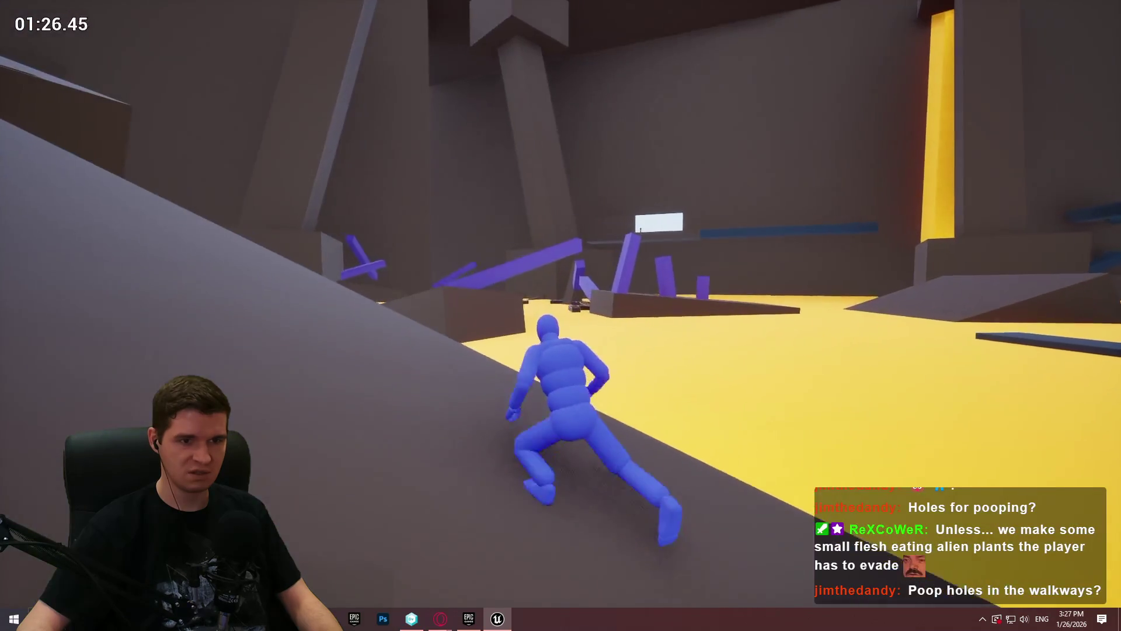
{"action": "key", "text": "w"}
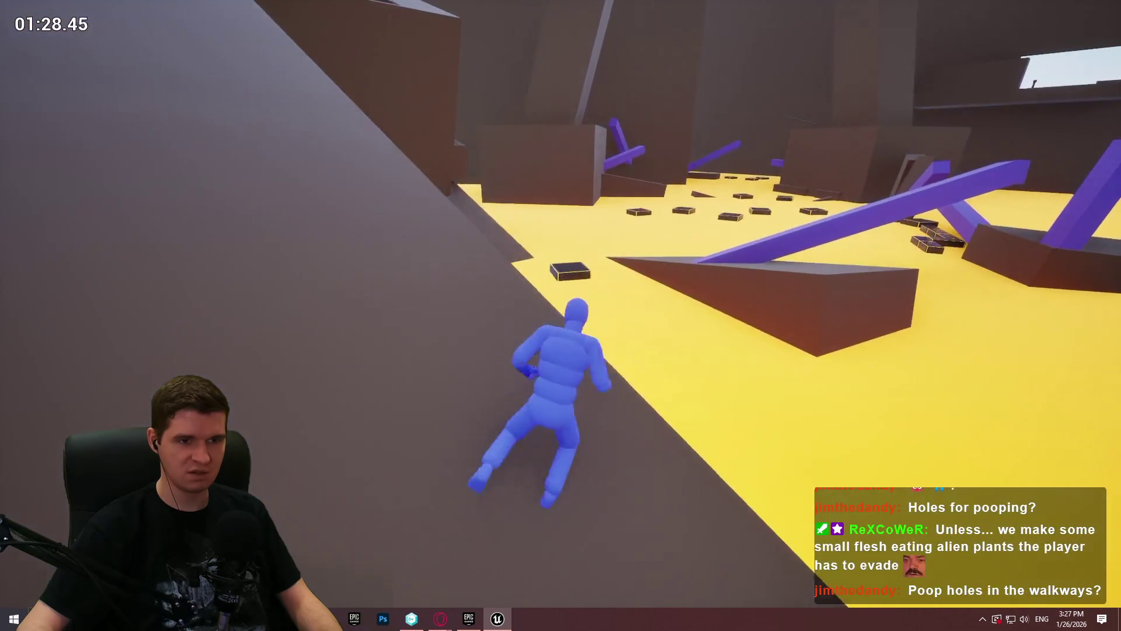
{"action": "key", "text": "w"}
{"action": "type", "text": "r.DynamicGlob"}
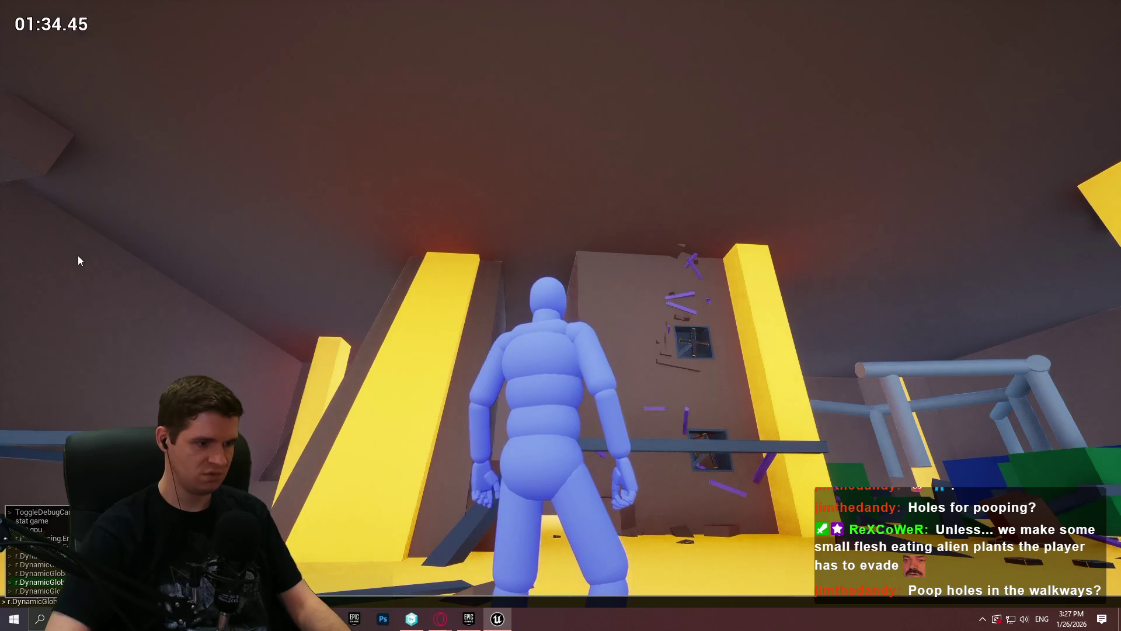
Step: Switch global illumination off for flatter lighting and run on toward the yellow pillars
{"action": "key", "text": "Return"}
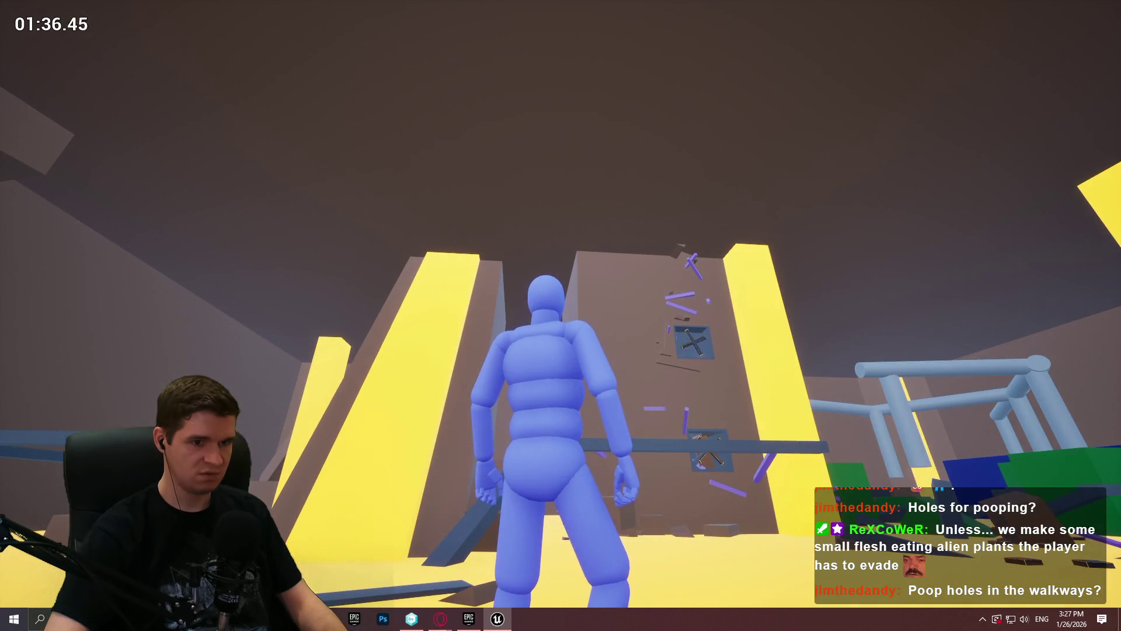
{"action": "key", "text": "w"}
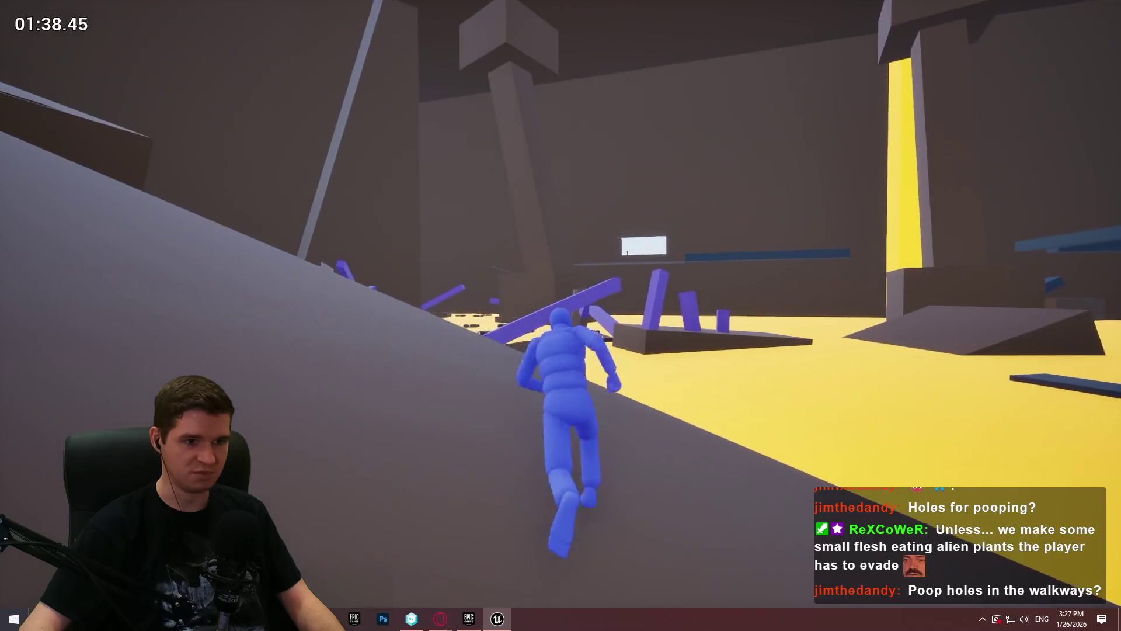
{"action": "key", "text": "w"}
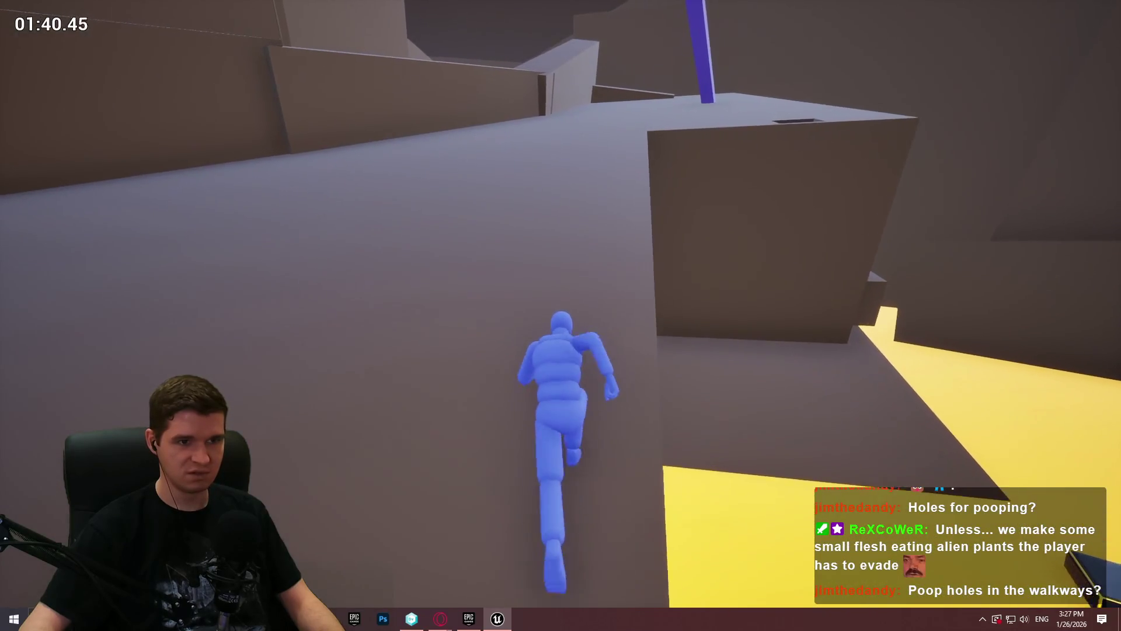
{"action": "key", "text": "w"}
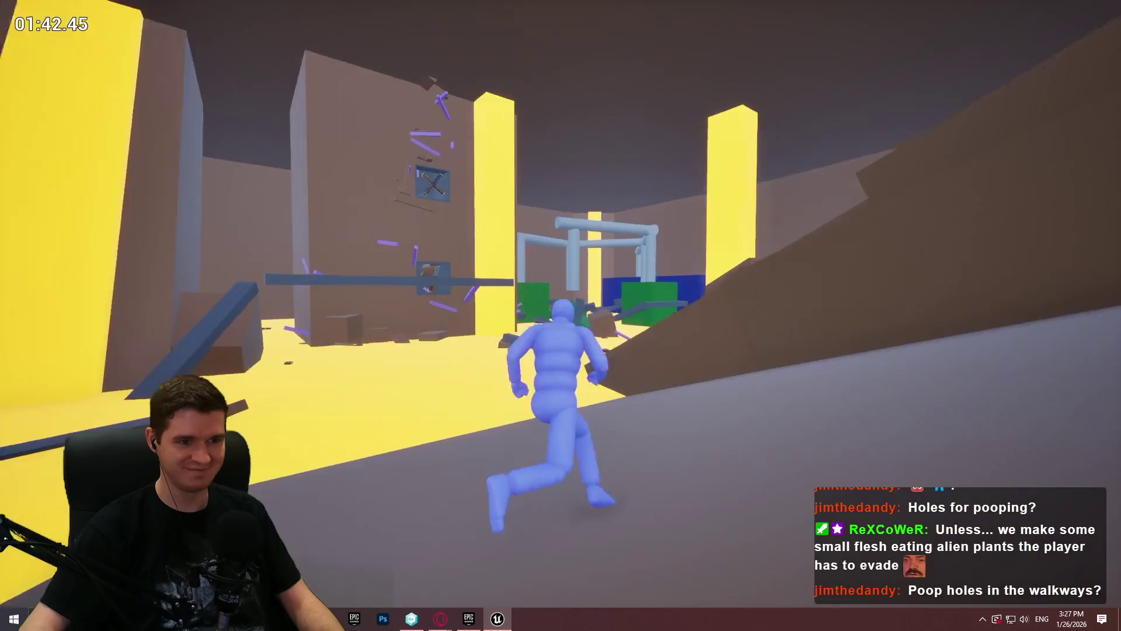
{"action": "key", "text": "w"}
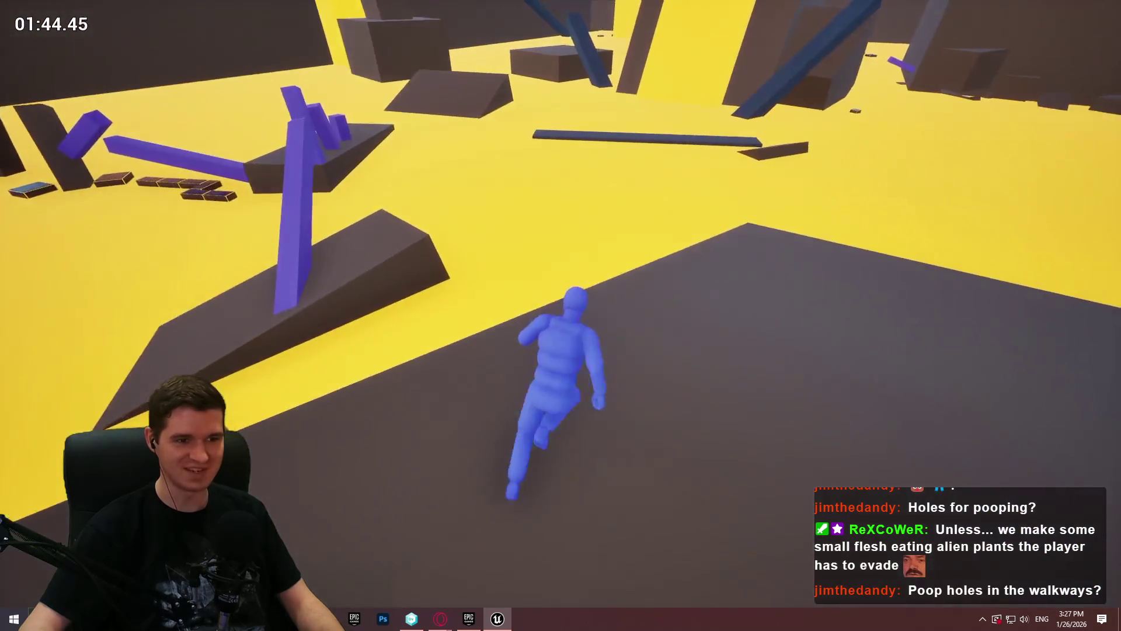
Step: Run across the yellow area and up the slope, stopping near the yellow pillars
{"action": "key", "text": "w"}
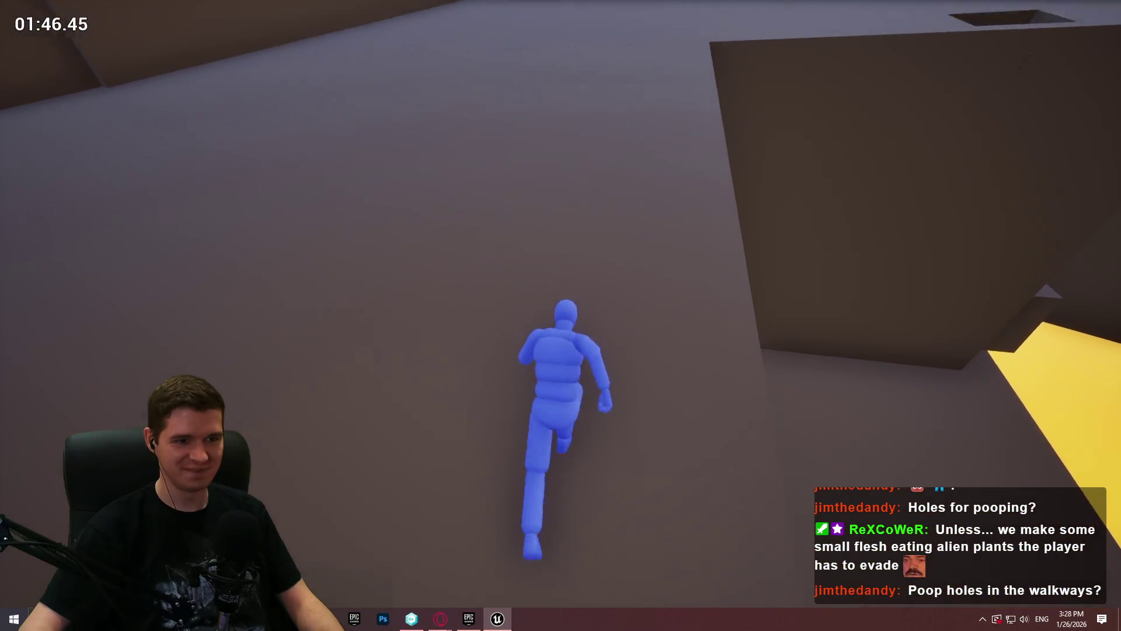
{"action": "key", "text": "w"}
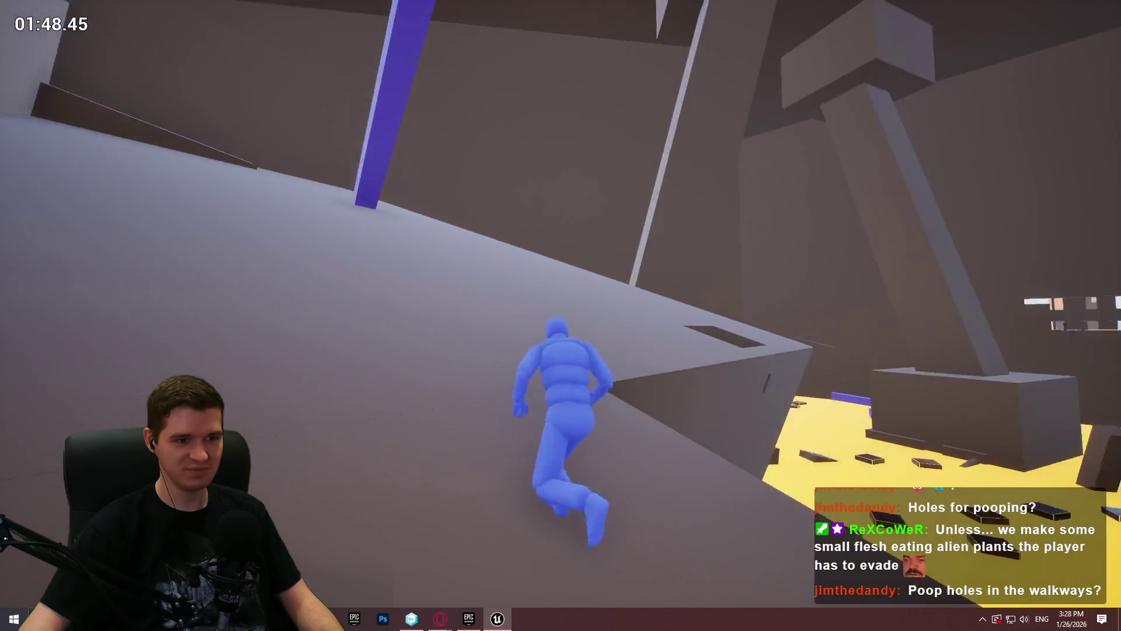
{"action": "key", "text": "w"}
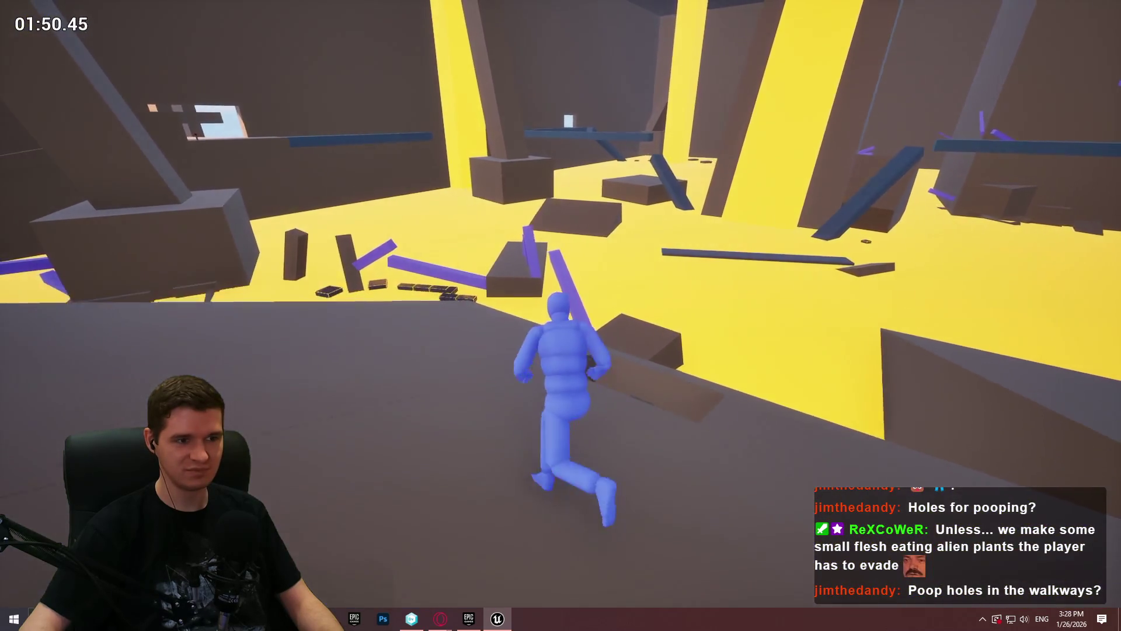
{"action": "key", "text": "w"}
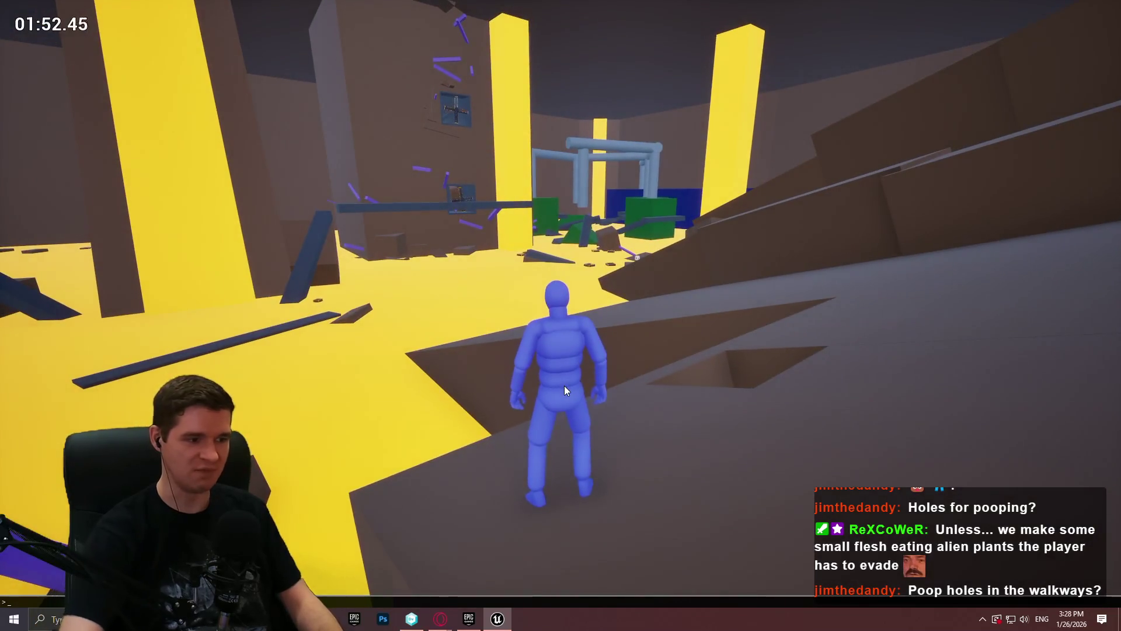
{"action": "key", "text": "grave"}
{"action": "type", "text": "stat gpu"}
Step: Show the 'stat gpu' timing overlay and turn the camera slightly left
{"action": "key", "text": "Return"}
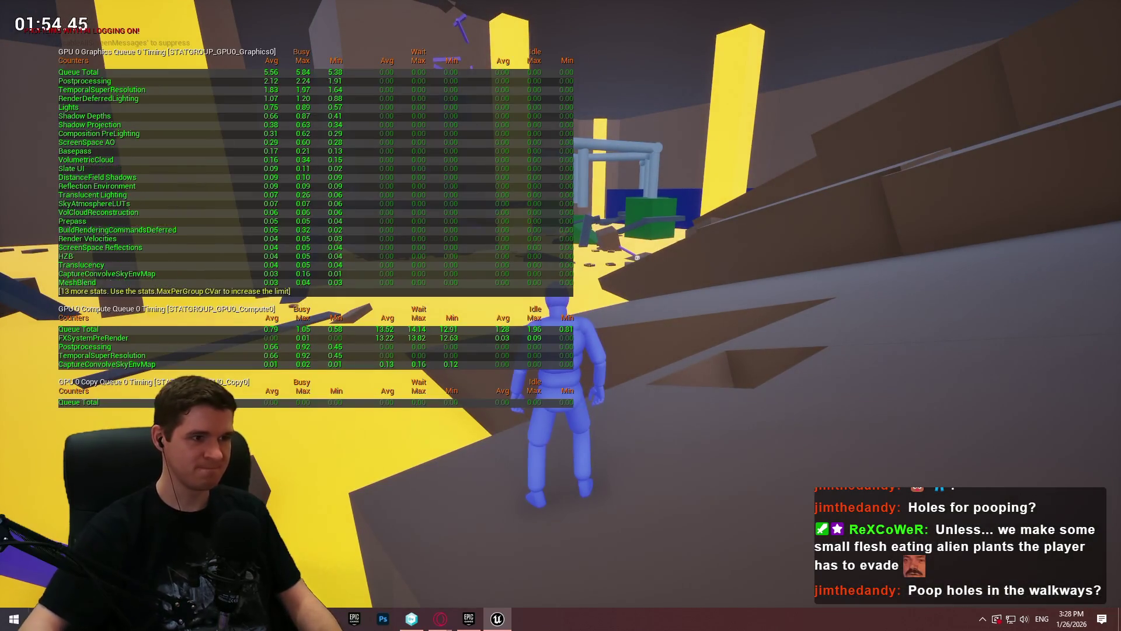
{"action": "left_click_drag", "start_coordinate": [700, 263], "coordinate": [667, 263]}
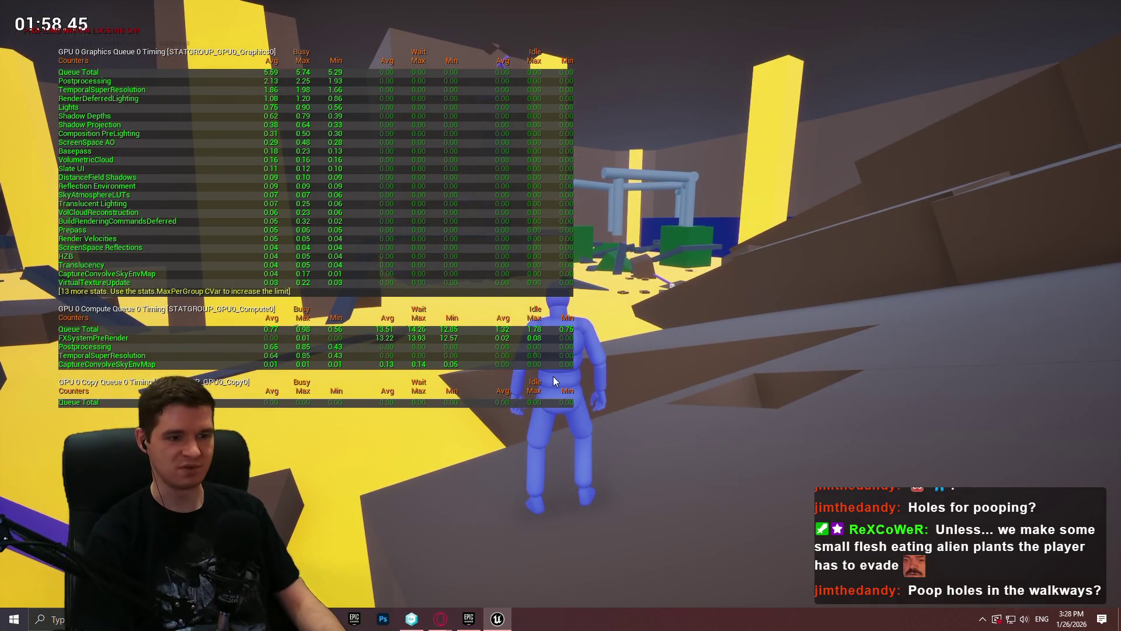
Step: Recall and run the console command that switches lighting to Lumen global illumination
{"action": "key", "text": "grave"}
{"action": "key", "text": "Up"}
{"action": "key", "text": "Up"}
{"action": "key", "text": "Return"}
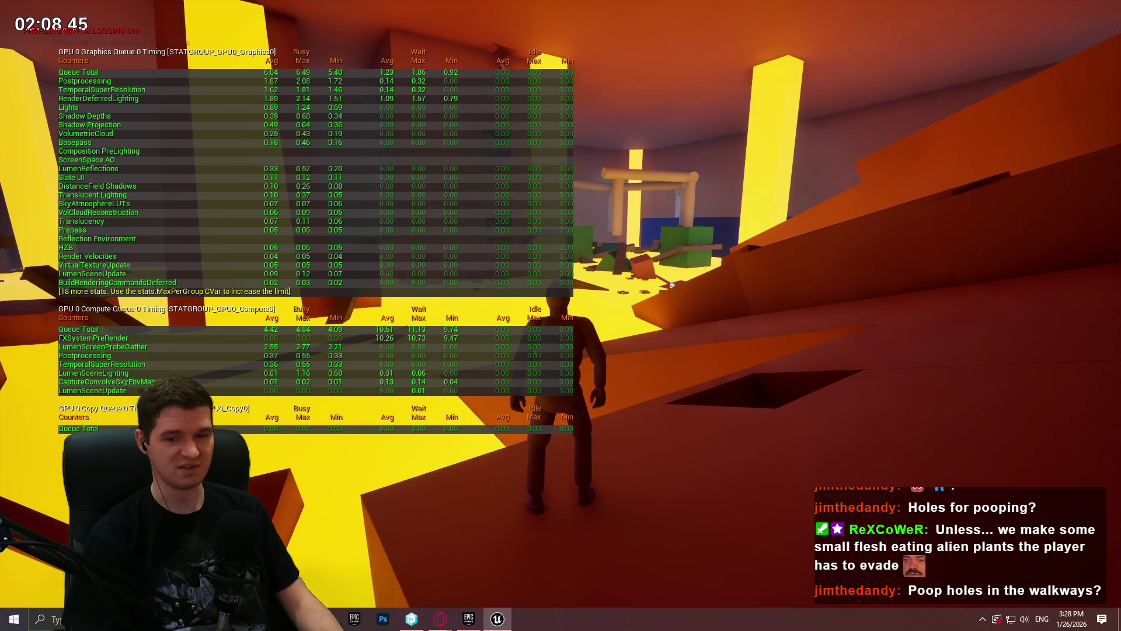
{"action": "key", "text": "w"}
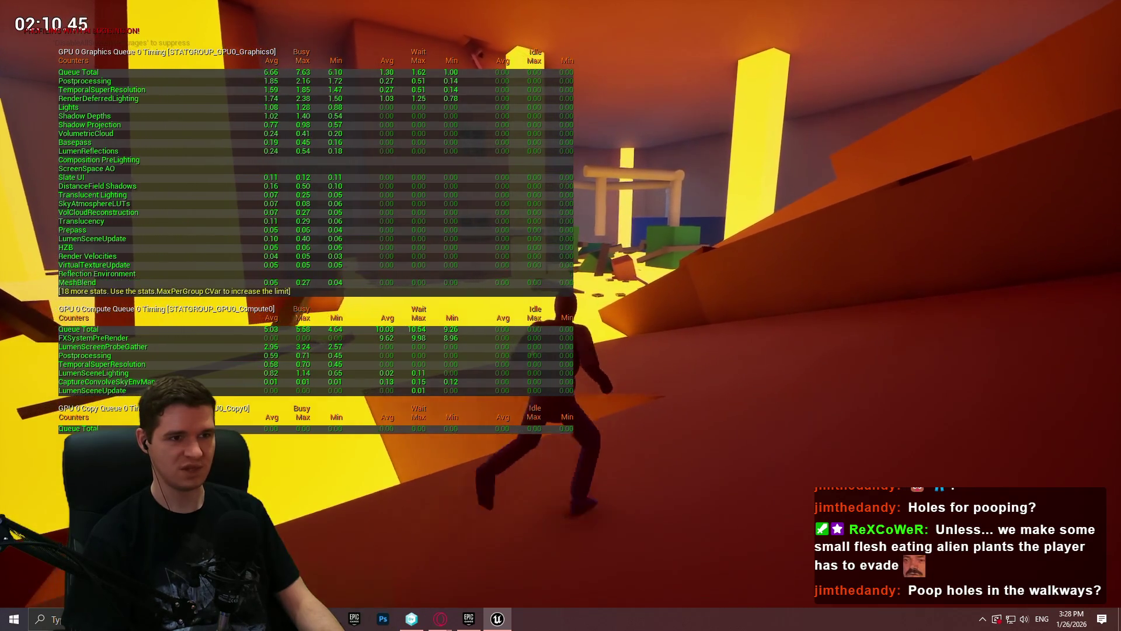
{"action": "key", "text": "w"}
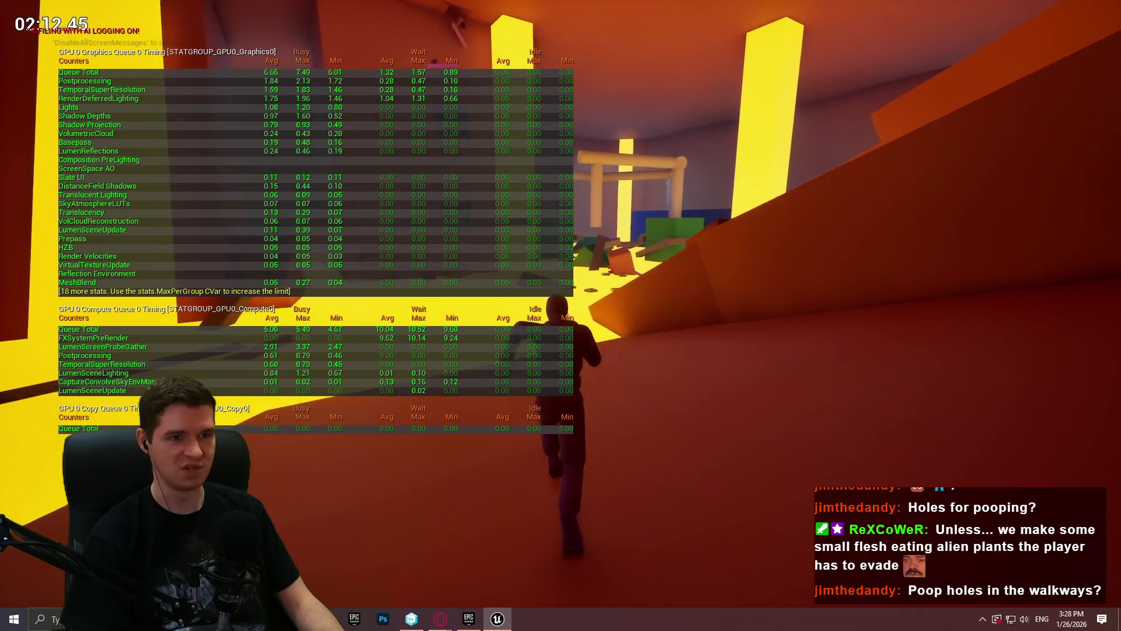
{"action": "key", "text": "grave"}
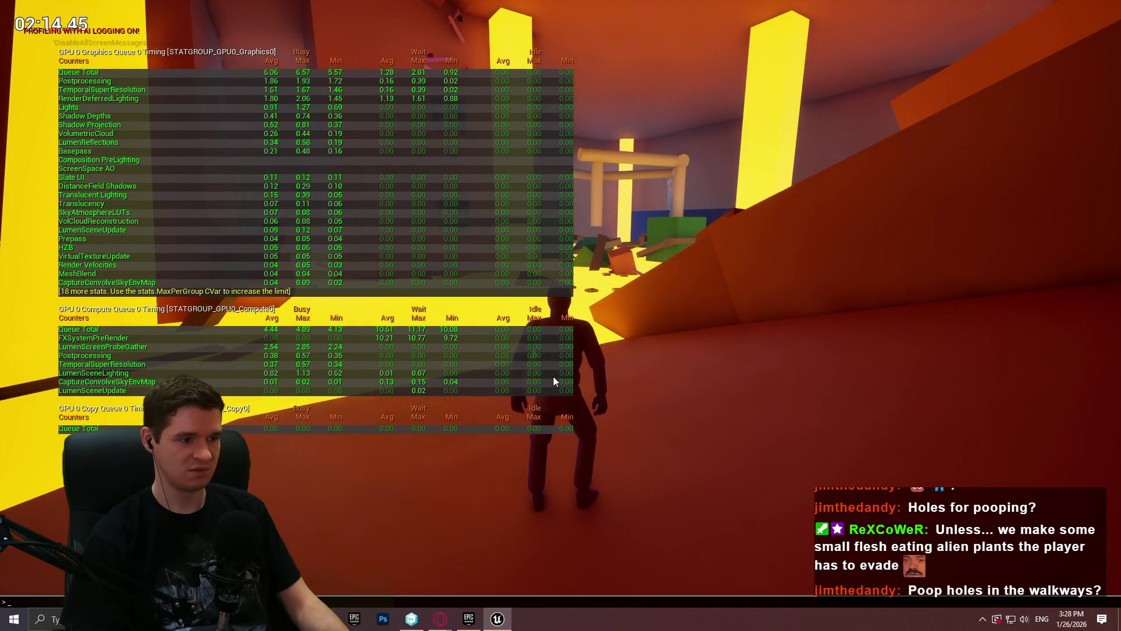
{"action": "key", "text": "grave"}
{"action": "key", "text": "grave"}
{"action": "type", "text": "atat gpu"}
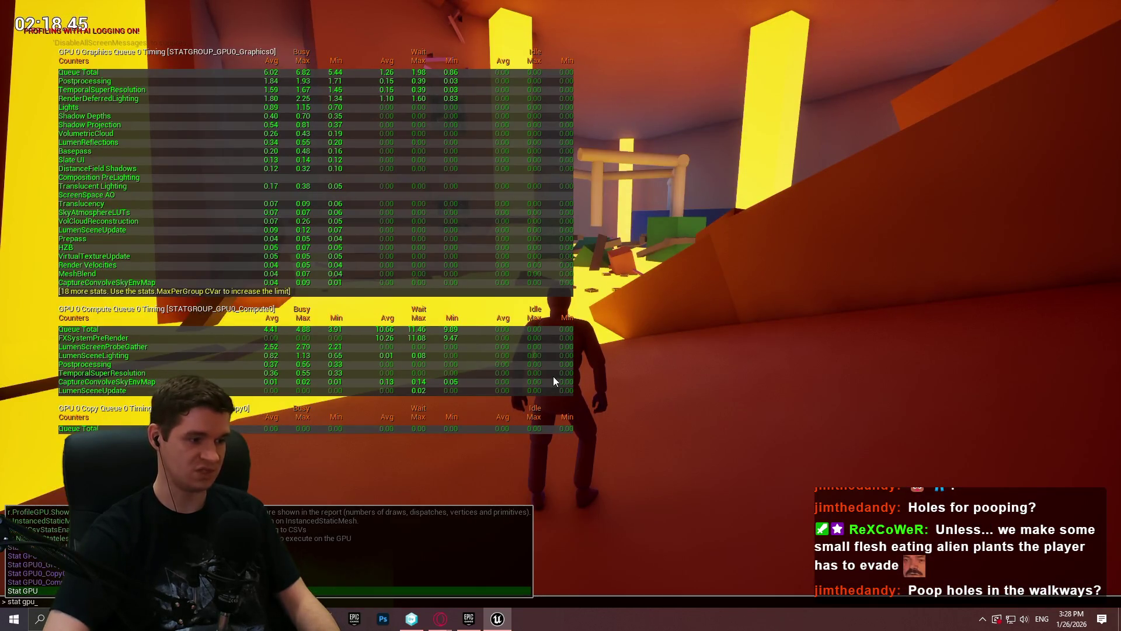
Step: Hide the GPU stats overlay and resume running and jumping forward
{"action": "key", "text": "Return"}
{"action": "key", "text": "w"}
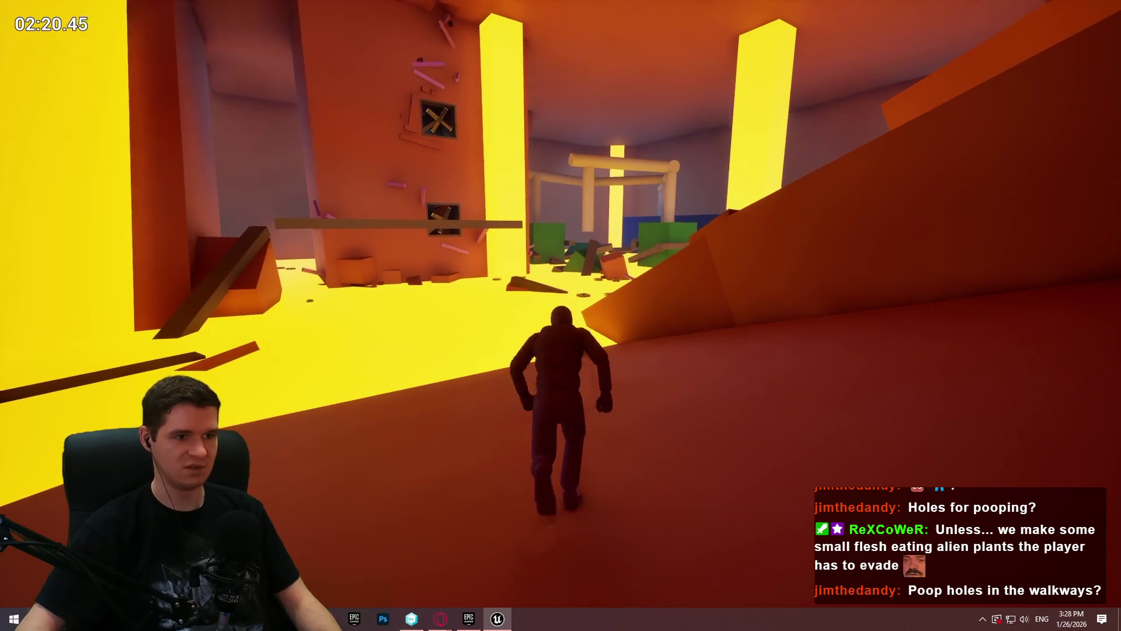
{"action": "key", "text": "space"}
{"action": "key", "text": "w"}
{"action": "key", "text": "w"}
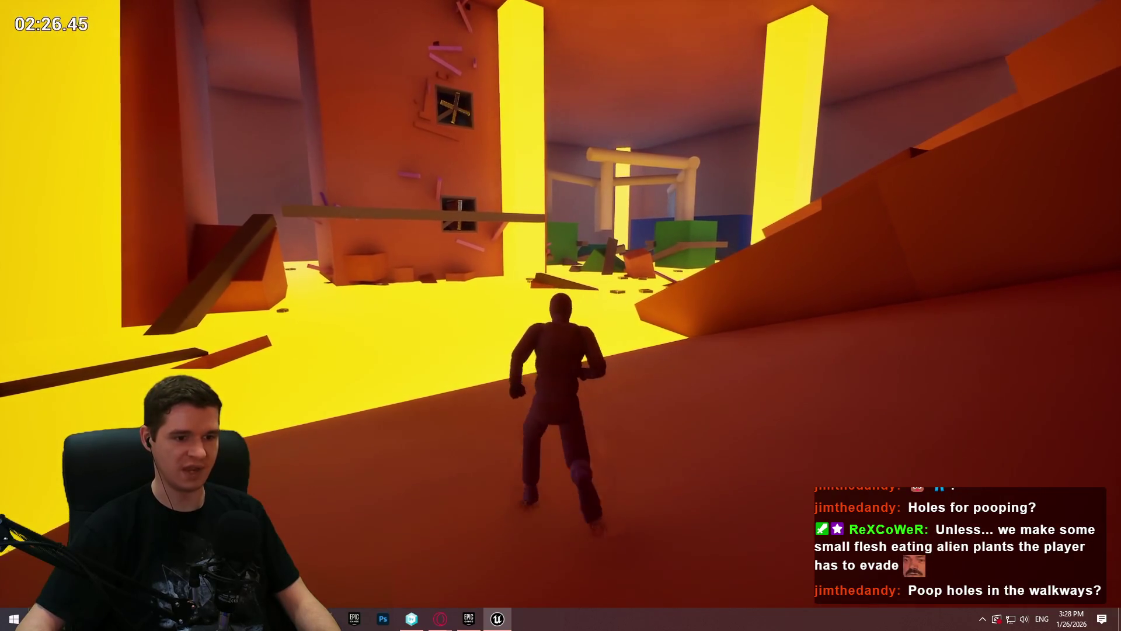
{"action": "key", "text": "space"}
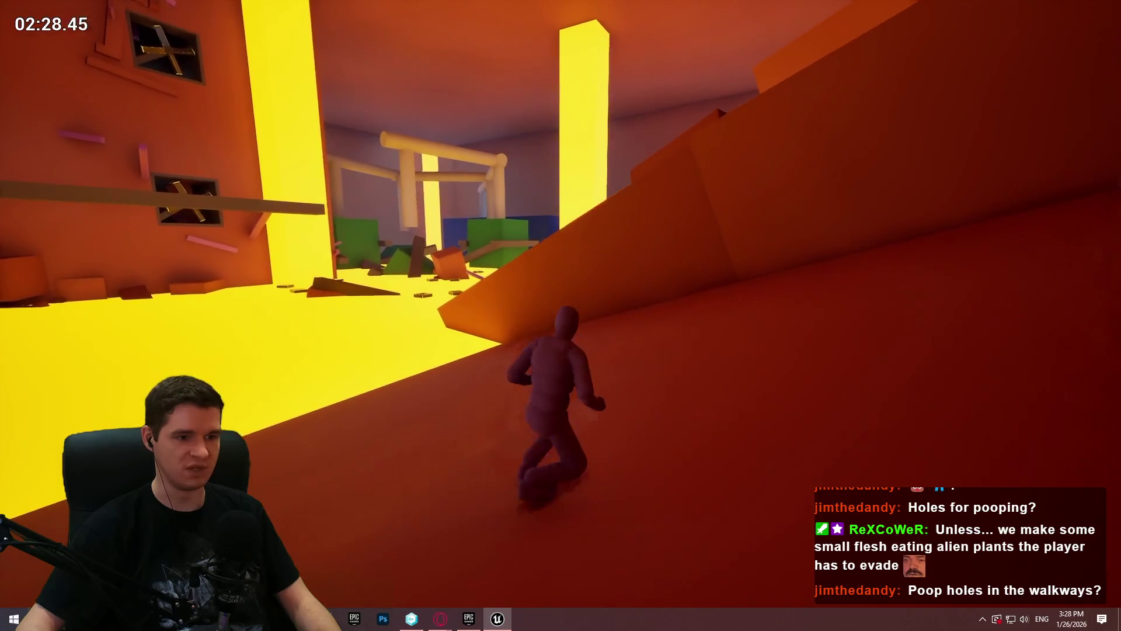
Step: Run across the red floor and up the slope near the lava ledge, then start a screen capture
{"action": "key", "text": "w"}
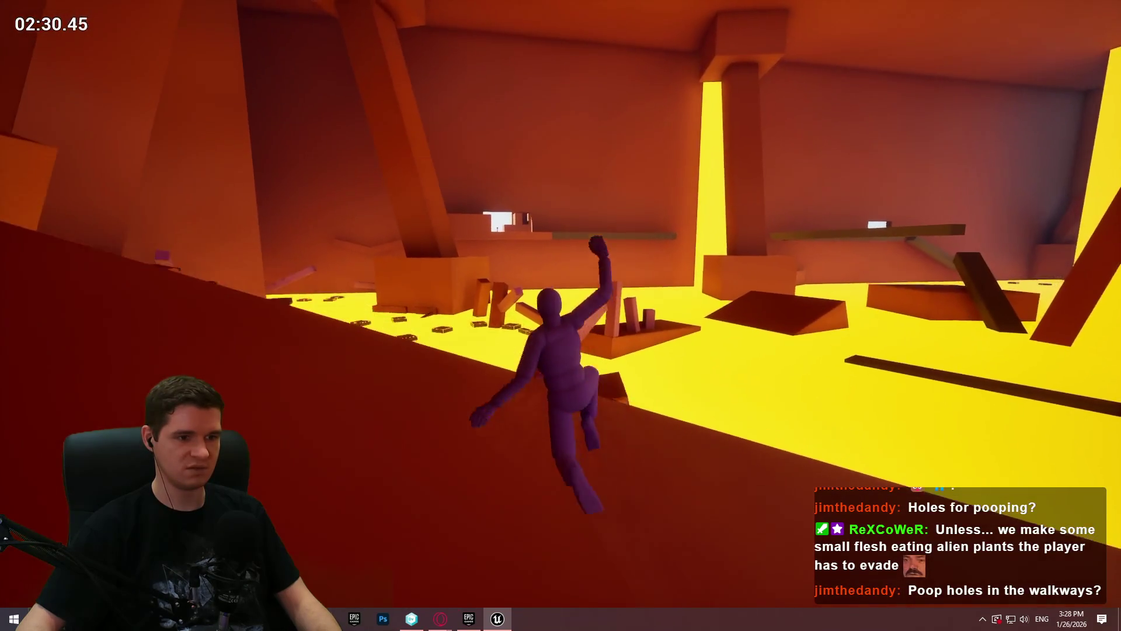
{"action": "key", "text": "w"}
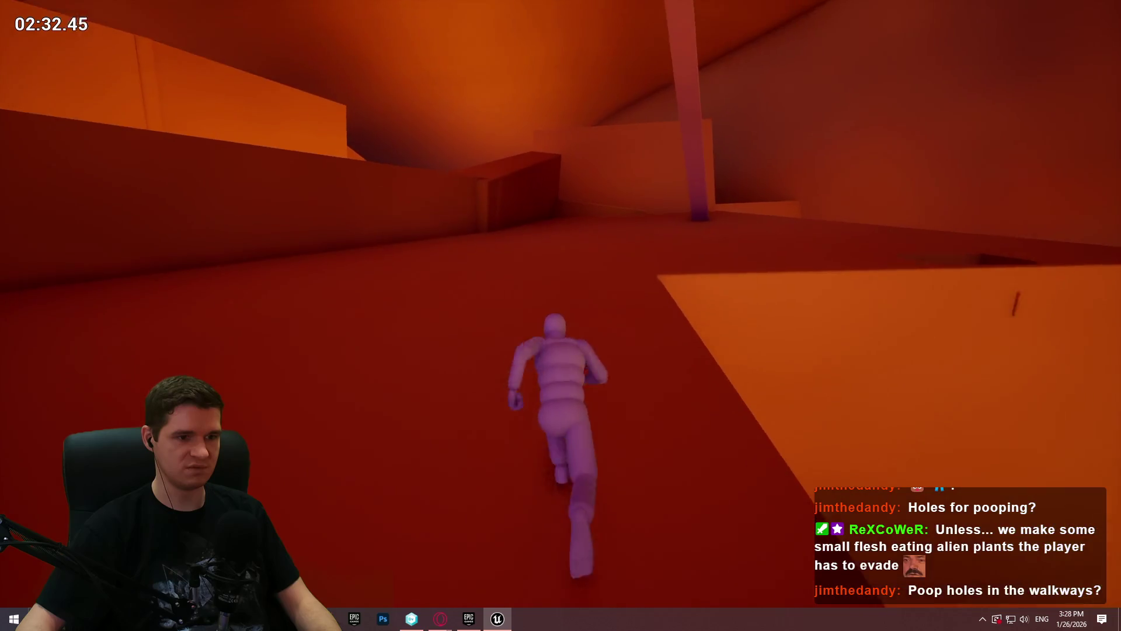
{"action": "key", "text": "w"}
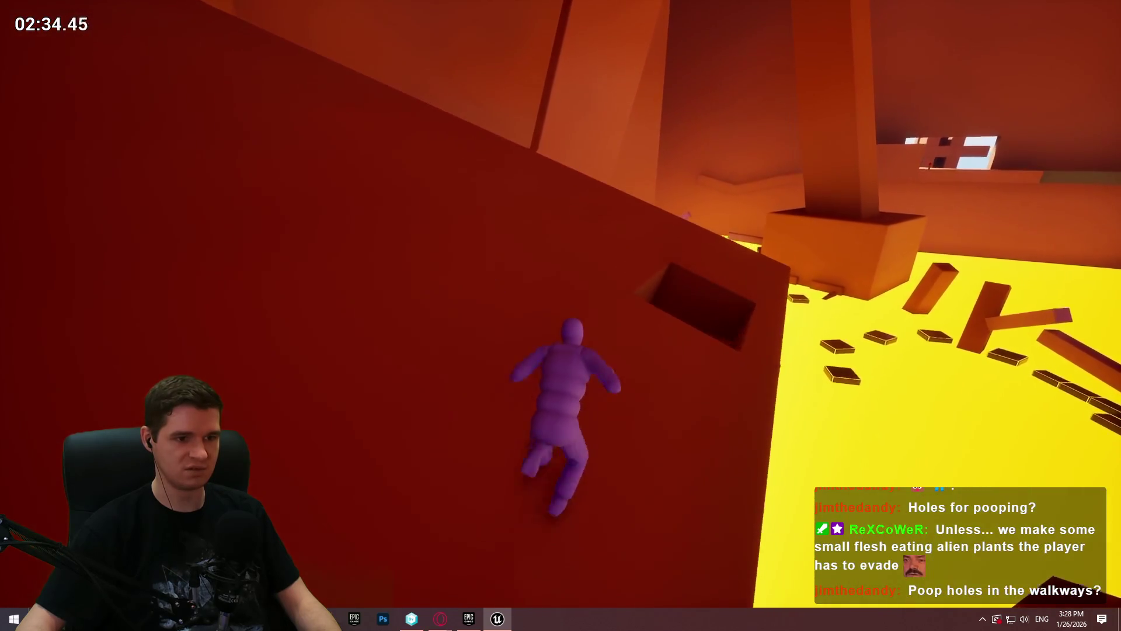
{"action": "key", "text": "w"}
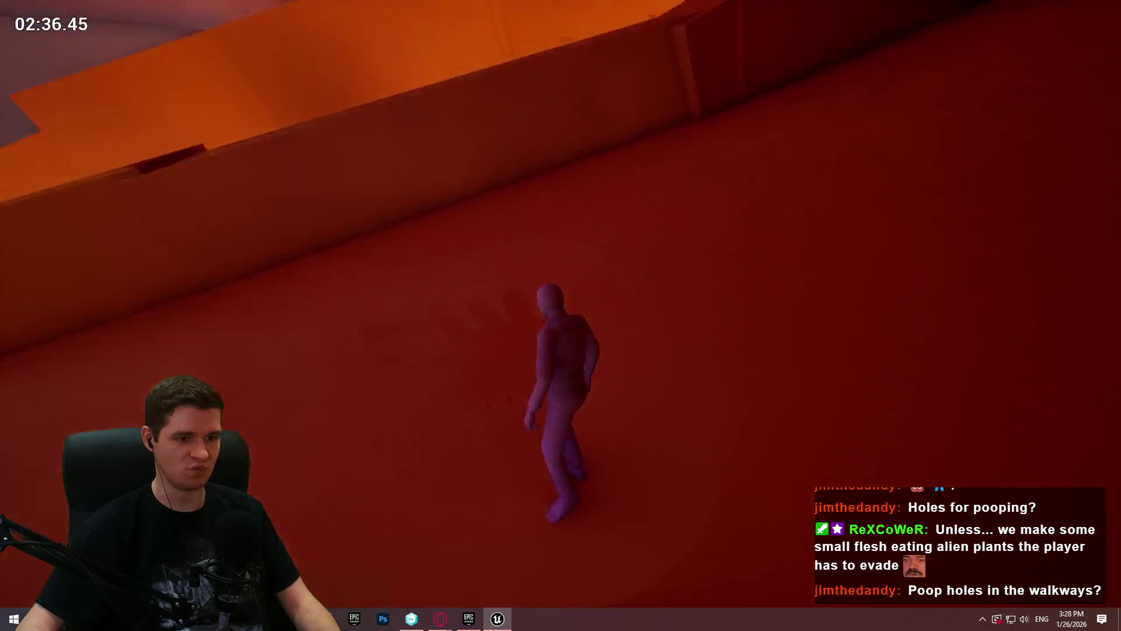
{"action": "key", "text": "w"}
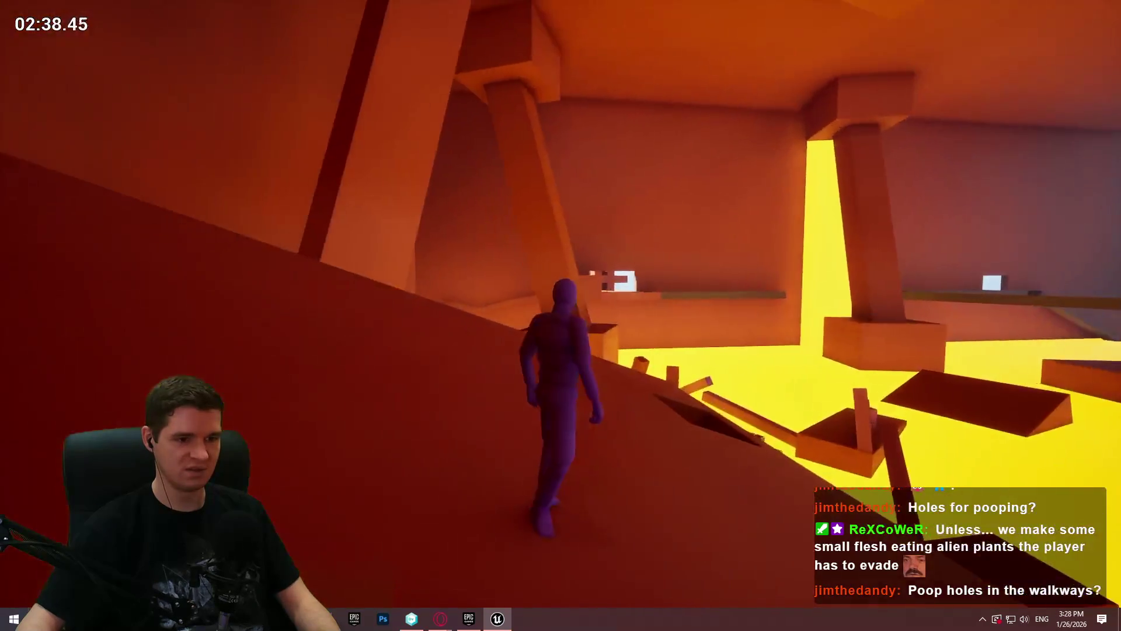
{"action": "key", "text": "w"}
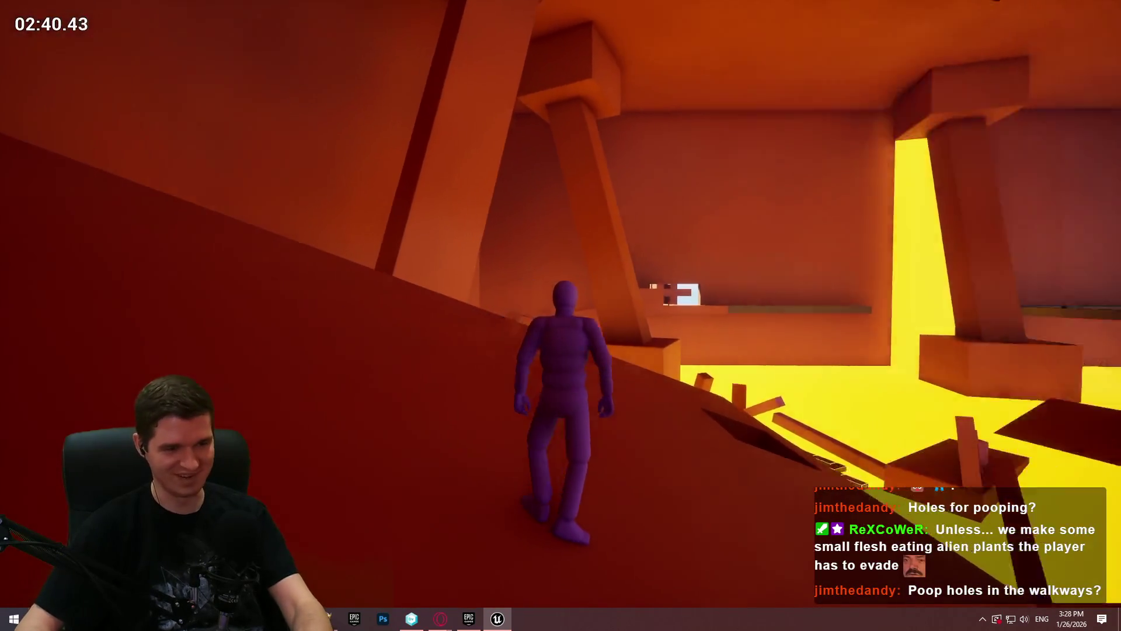
{"action": "key", "text": "Print"}
Step: Capture a region of the game view and draw red loops around the character and lower-left floor
{"action": "left_click_drag", "start_coordinate": [262, 299], "coordinate": [940, 596]}
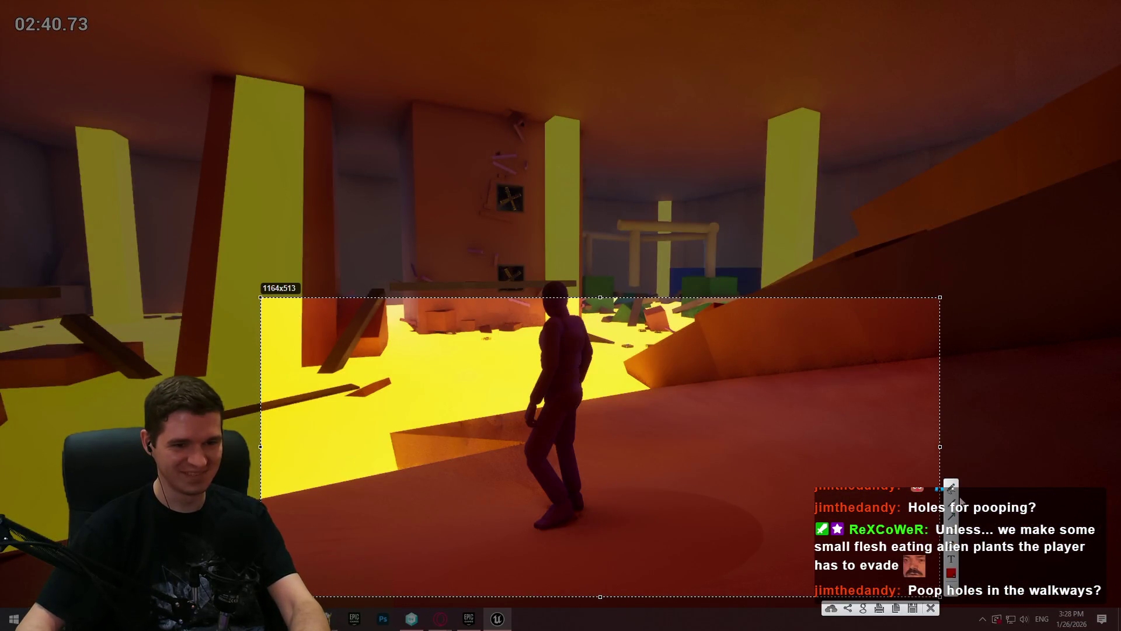
{"action": "left_click_drag", "start_coordinate": [590, 488], "coordinate": [745, 516]}
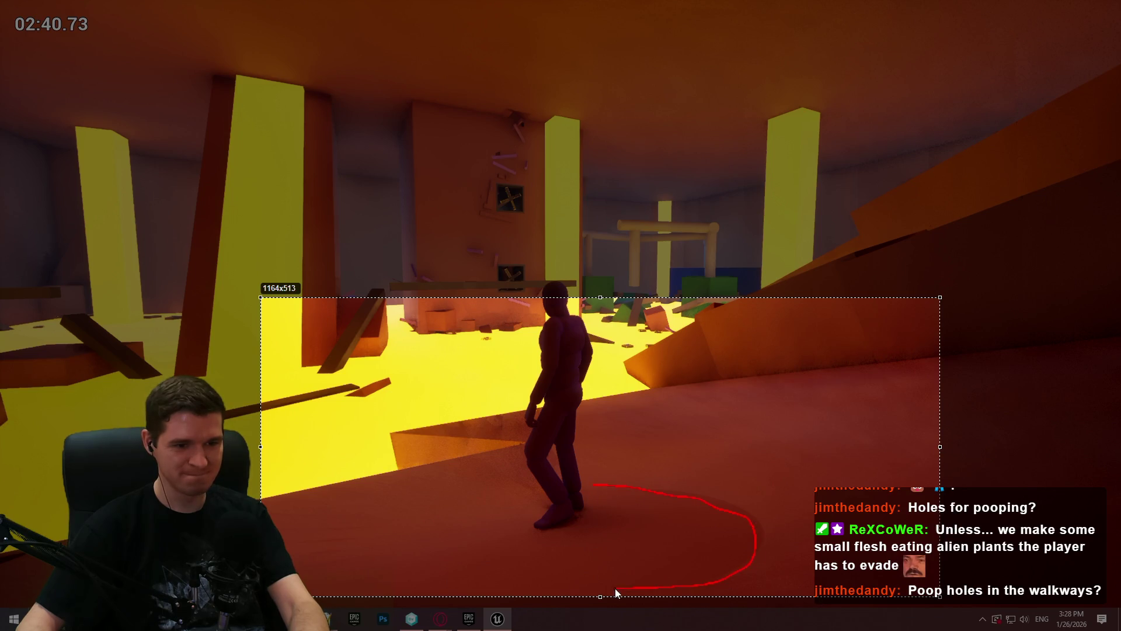
{"action": "left_click_drag", "start_coordinate": [537, 495], "coordinate": [443, 433]}
{"action": "left_click_drag", "start_coordinate": [520, 400], "coordinate": [526, 412]}
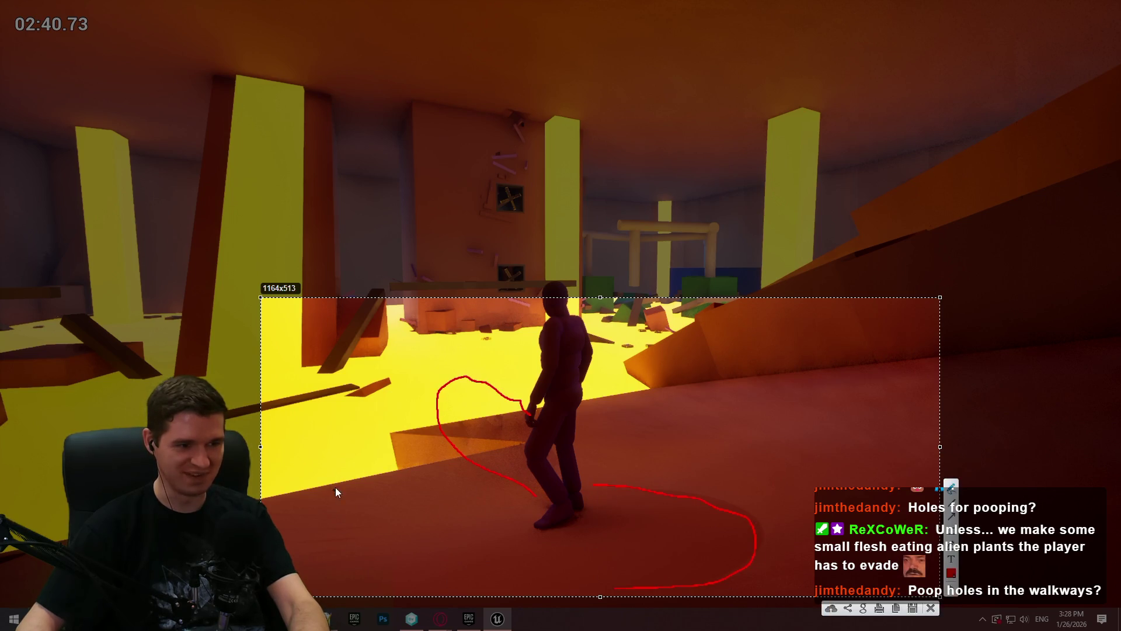
{"action": "mouse_move", "coordinate": [377, 547]}
{"action": "left_mouse_down"}
{"action": "mouse_move", "coordinate": [293, 541]}
{"action": "mouse_move", "coordinate": [375, 556]}
{"action": "left_mouse_up"}
{"action": "left_click_drag", "start_coordinate": [255, 498], "coordinate": [451, 504]}
Step: Scribble several red marks across the right slope
{"action": "left_click_drag", "start_coordinate": [665, 369], "coordinate": [763, 416]}
{"action": "left_click_drag", "start_coordinate": [775, 355], "coordinate": [837, 416]}
{"action": "left_click_drag", "start_coordinate": [876, 350], "coordinate": [915, 399]}
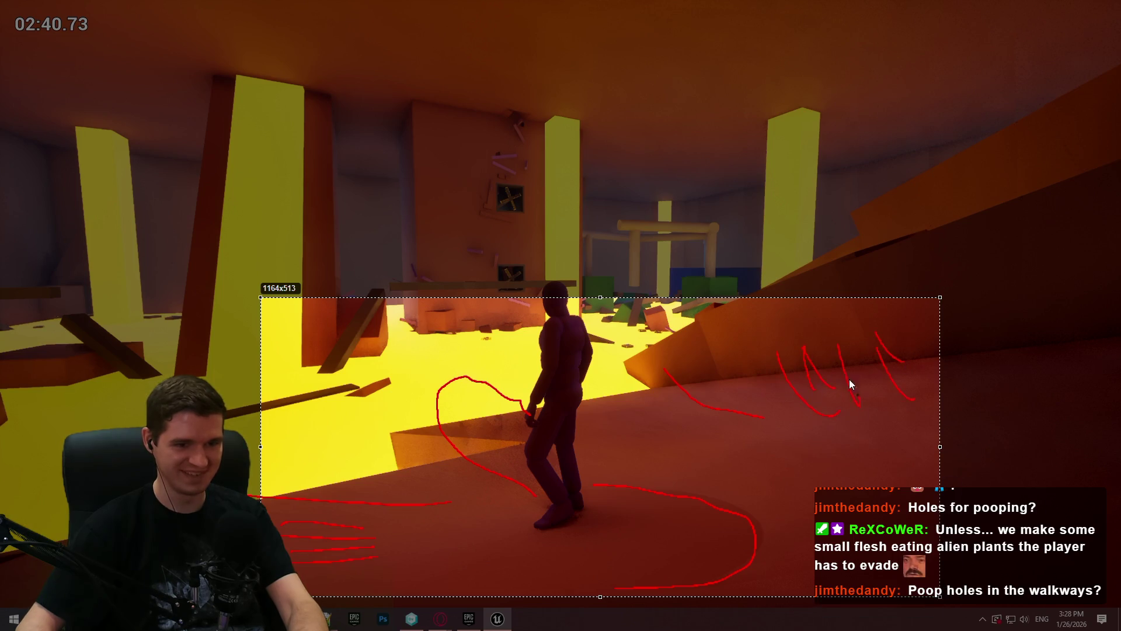
{"action": "left_click_drag", "start_coordinate": [793, 324], "coordinate": [771, 368]}
{"action": "left_click_drag", "start_coordinate": [679, 350], "coordinate": [727, 376]}
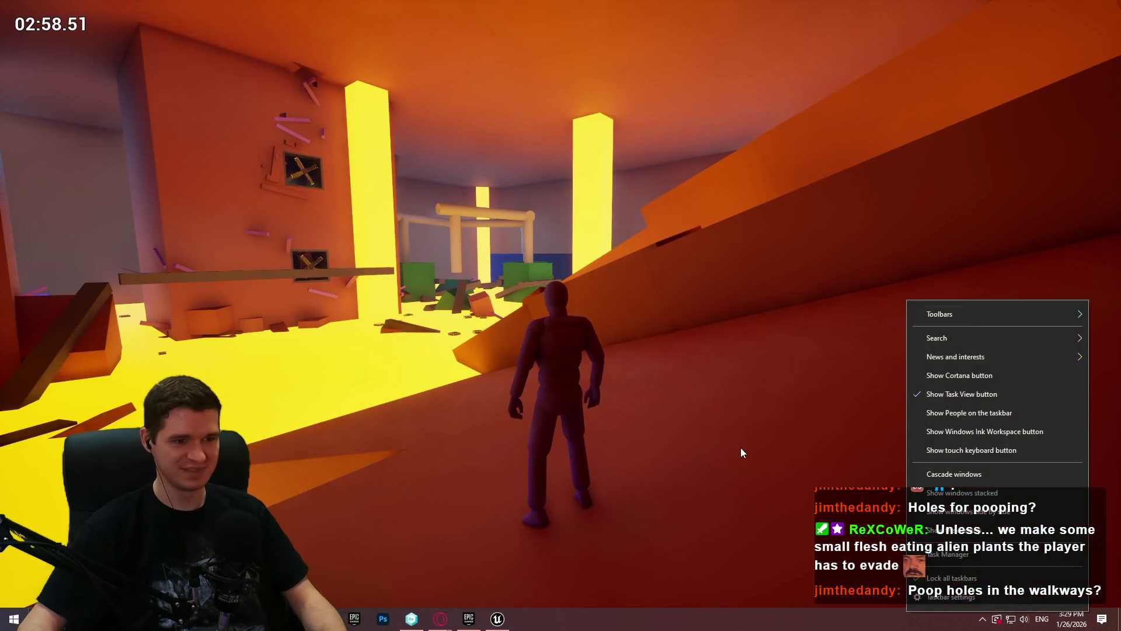
Step: Run the character through the red corridors and jump up toward the lit openings
{"action": "key", "text": "w"}
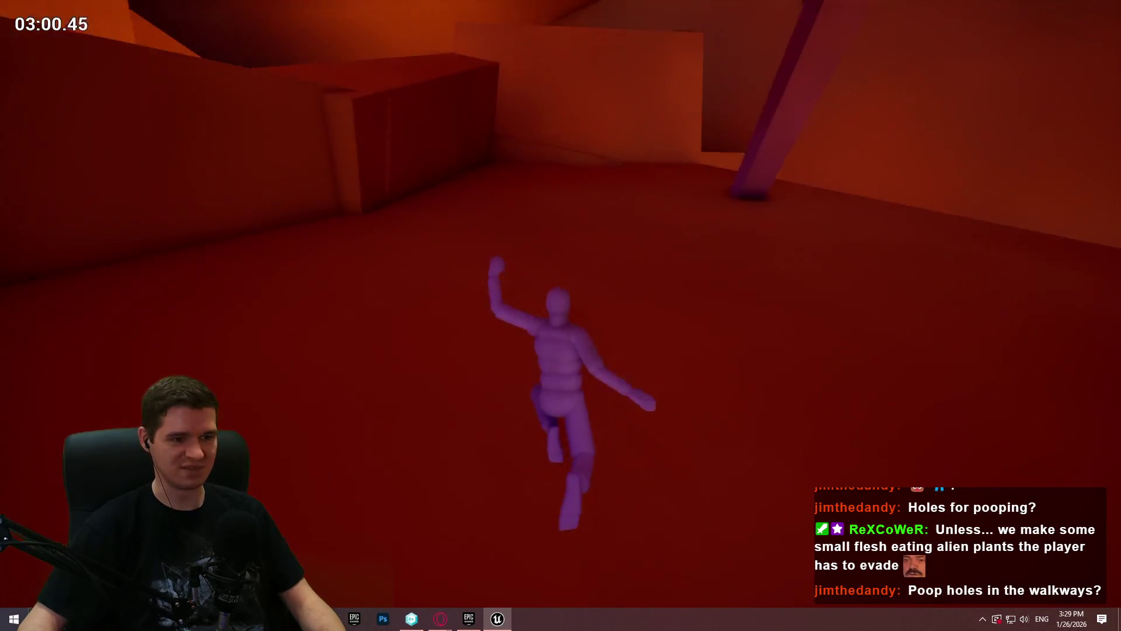
{"action": "key", "text": "w"}
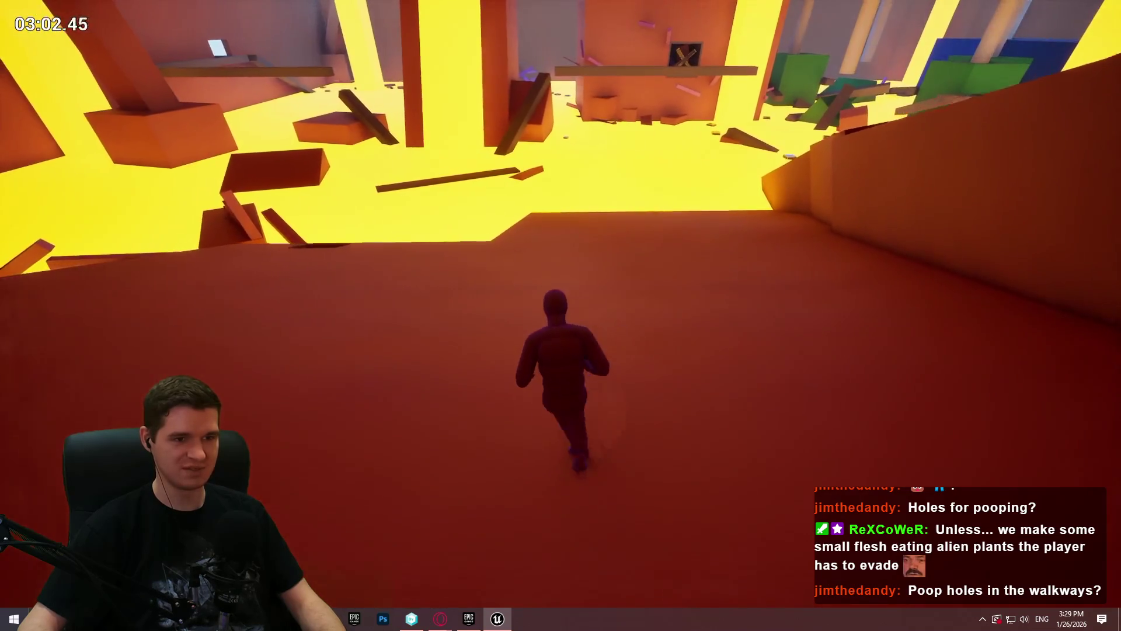
{"action": "key", "text": "w"}
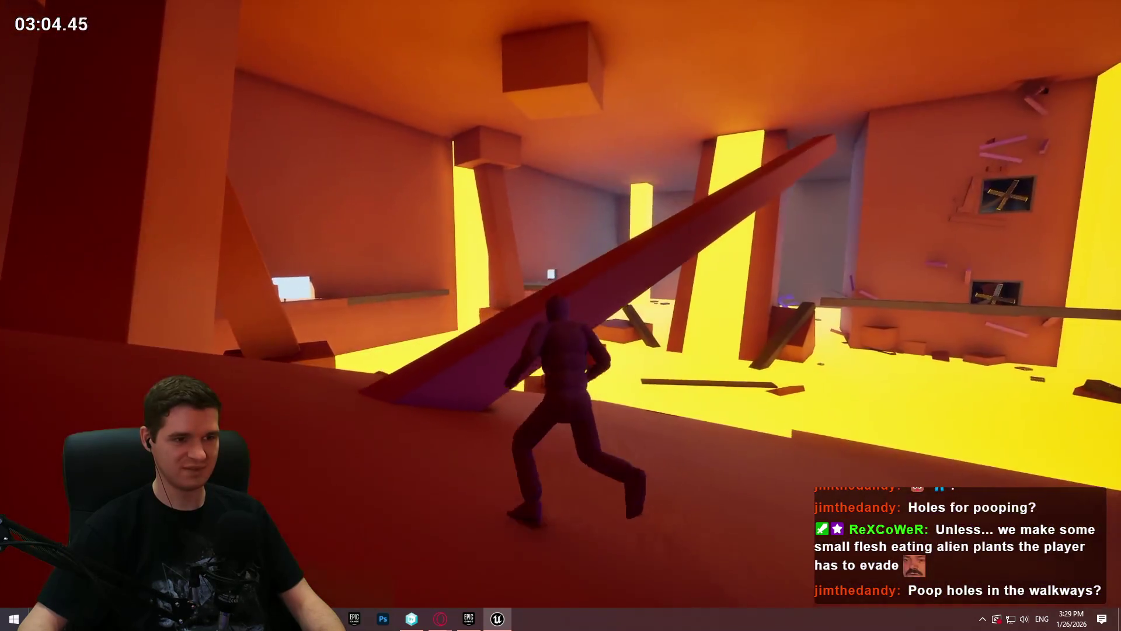
{"action": "key", "text": "w"}
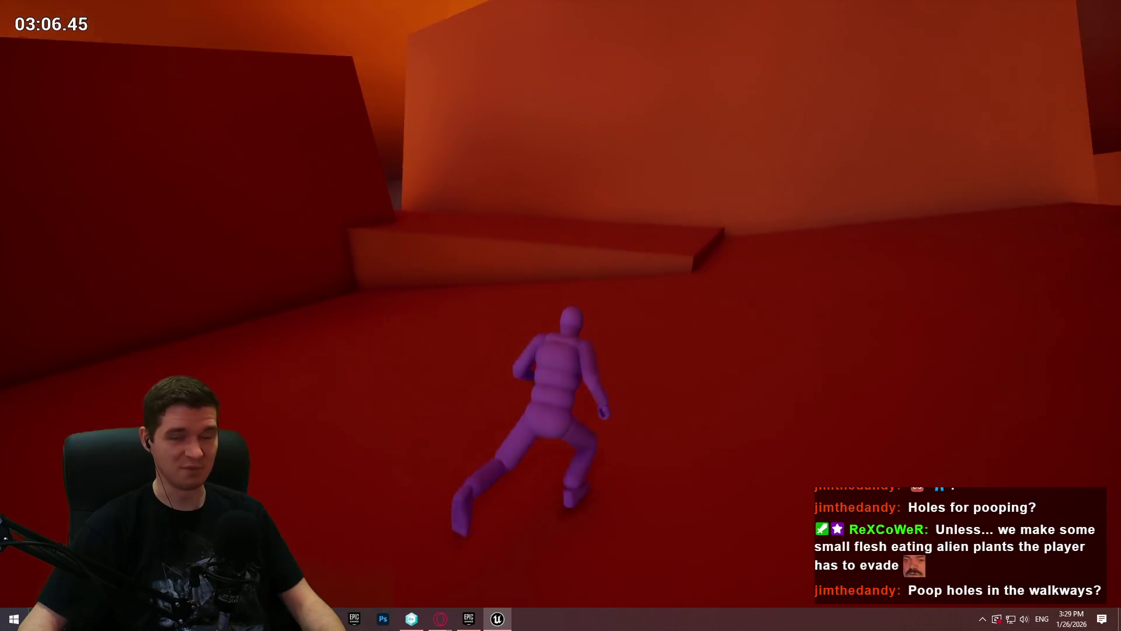
{"action": "key", "text": "w"}
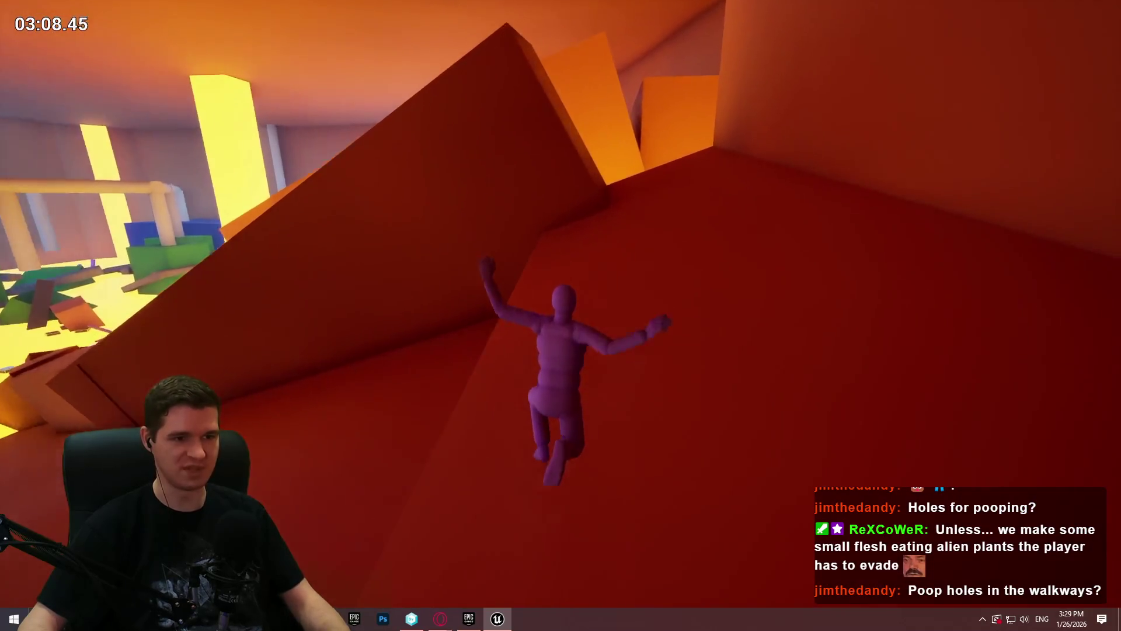
{"action": "key", "text": "space"}
Step: Continue through the yellow opening onto the platform and climb onto the dark box
{"action": "key", "text": "w"}
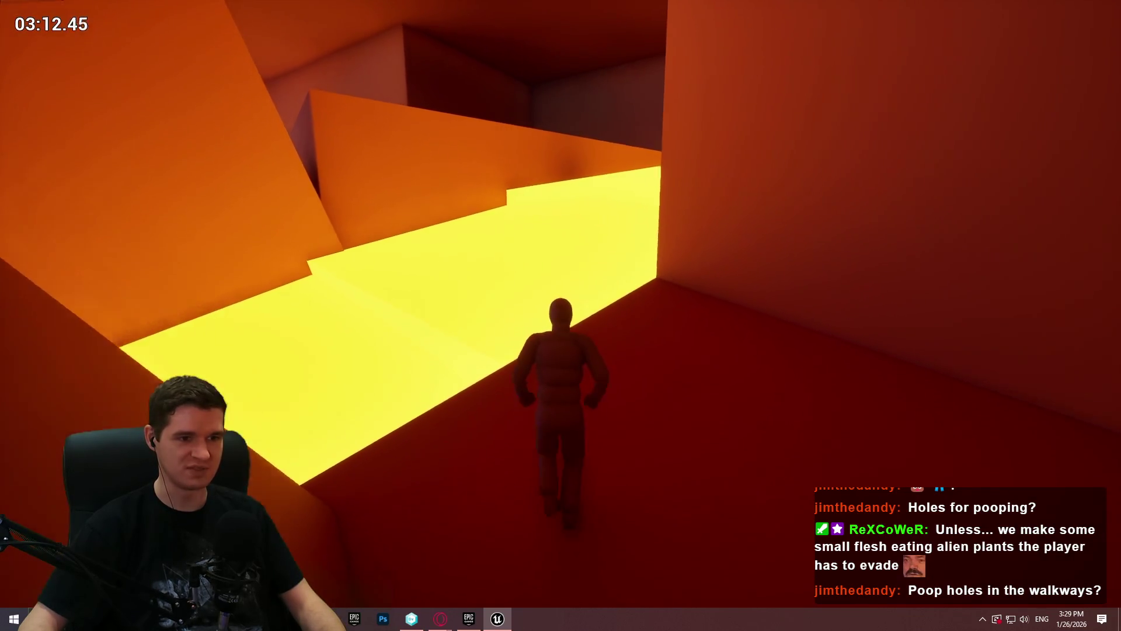
{"action": "key", "text": "w"}
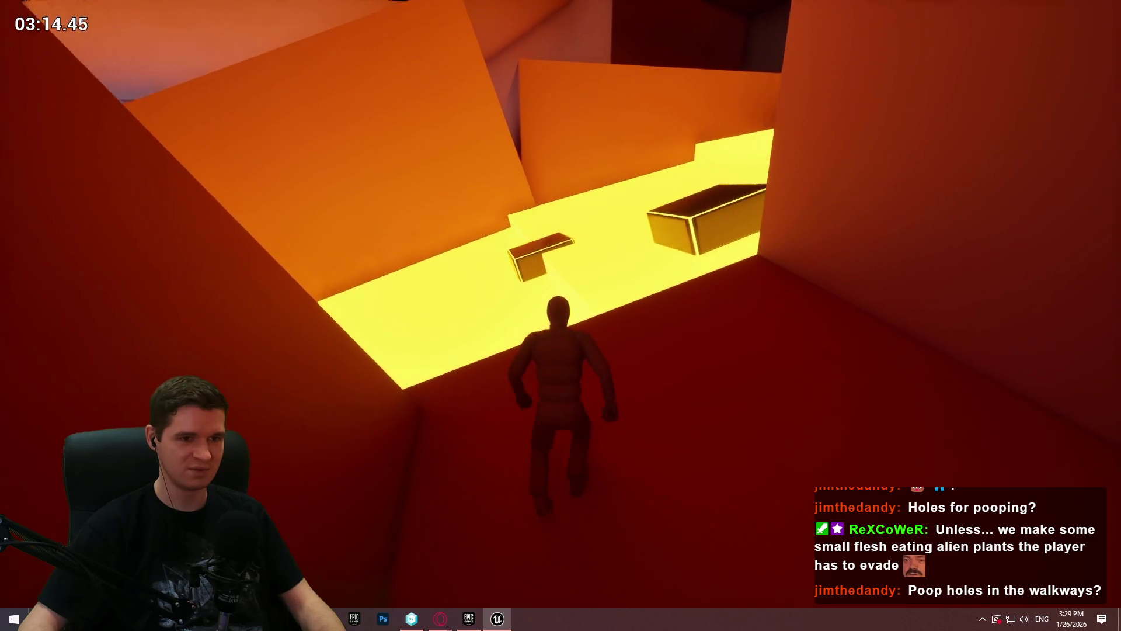
{"action": "key", "text": "w"}
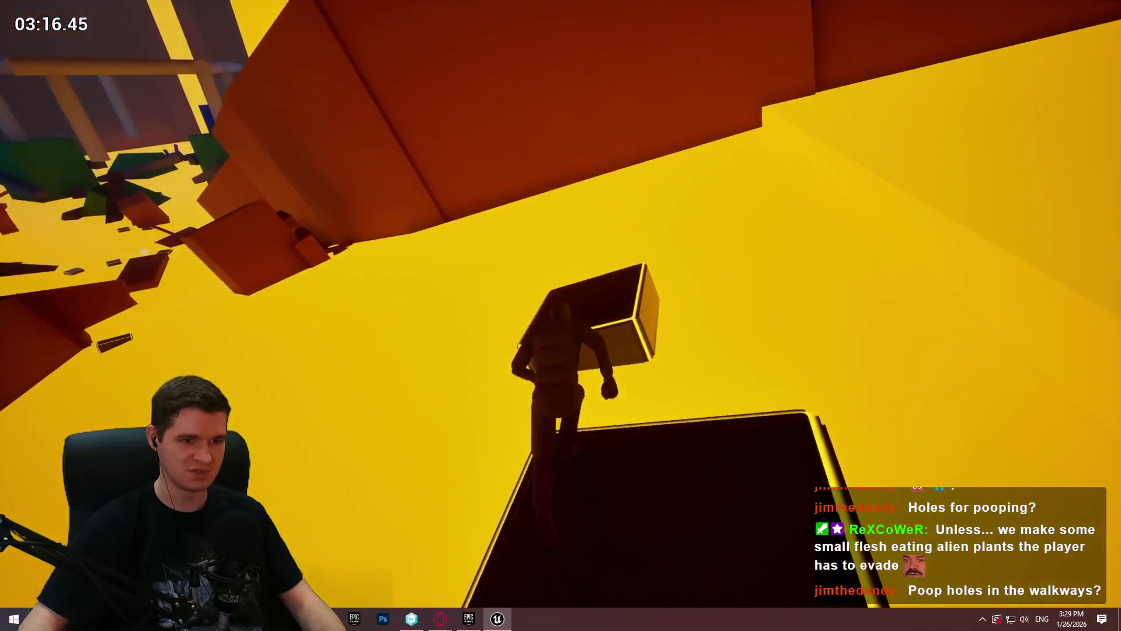
{"action": "key", "text": "w"}
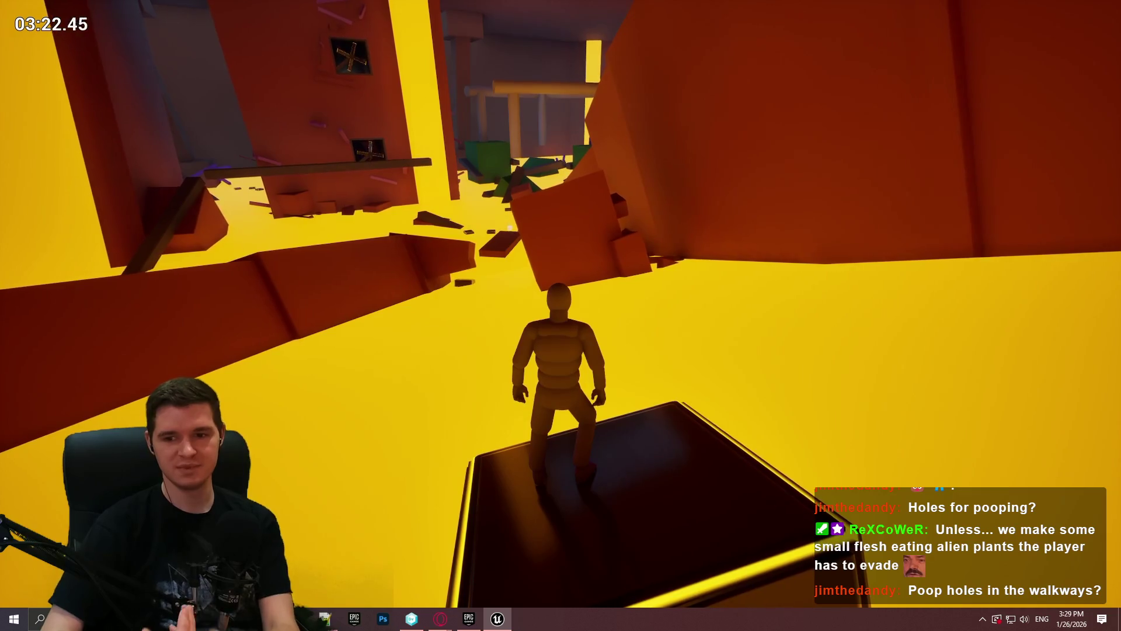
Step: Look around from the dark box, jump off it and climb the orange wall recess
{"action": "key", "text": "w"}
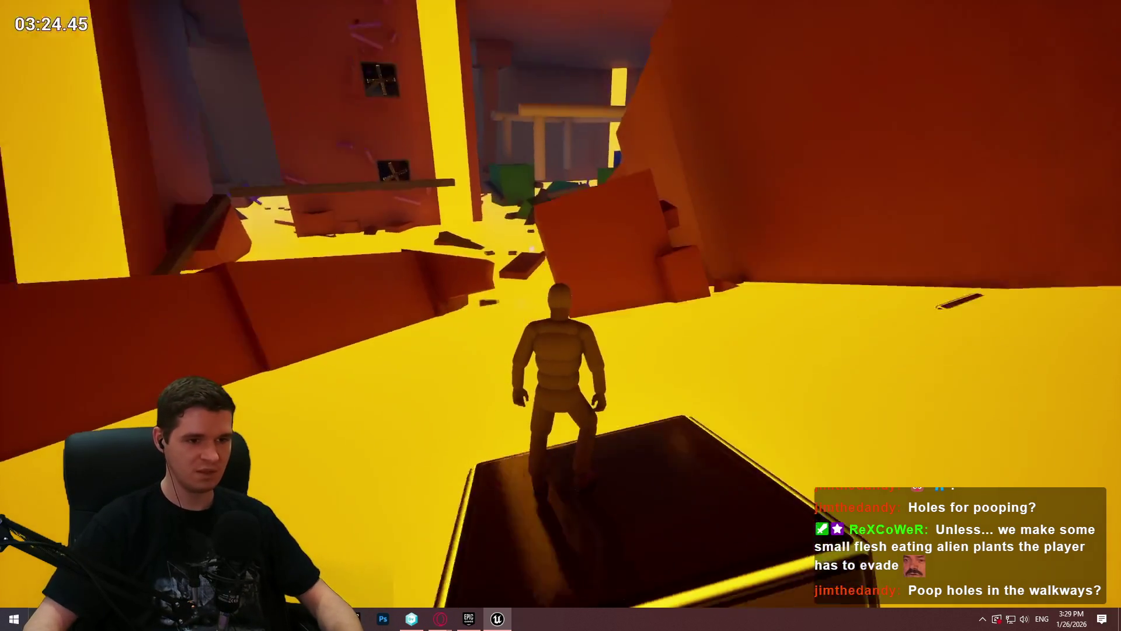
{"action": "key", "text": "w"}
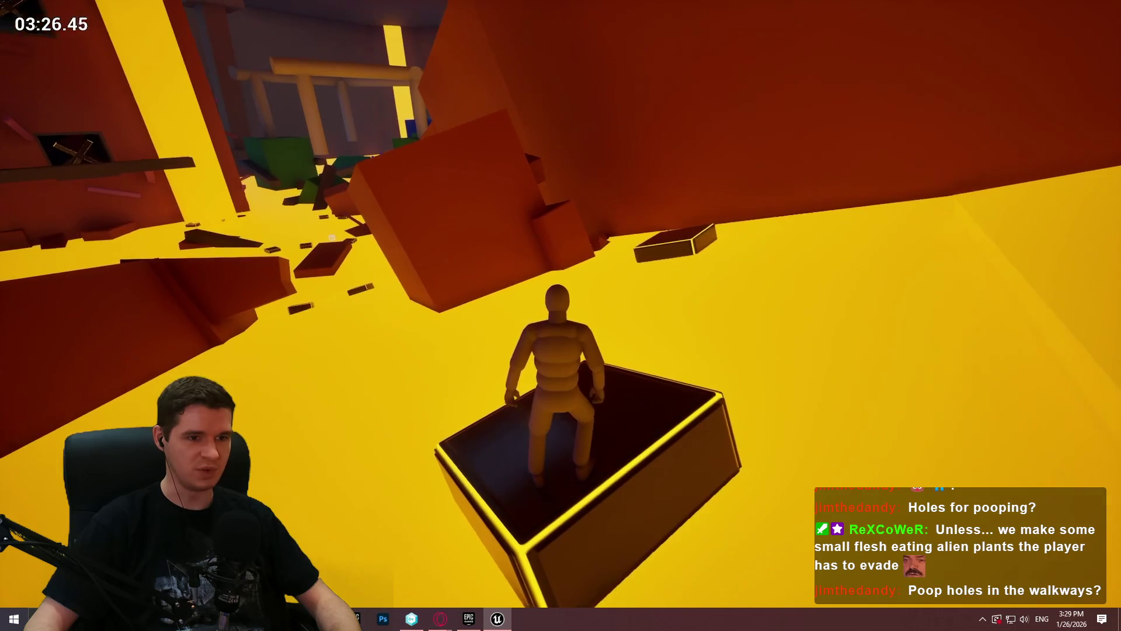
{"action": "key", "text": "space"}
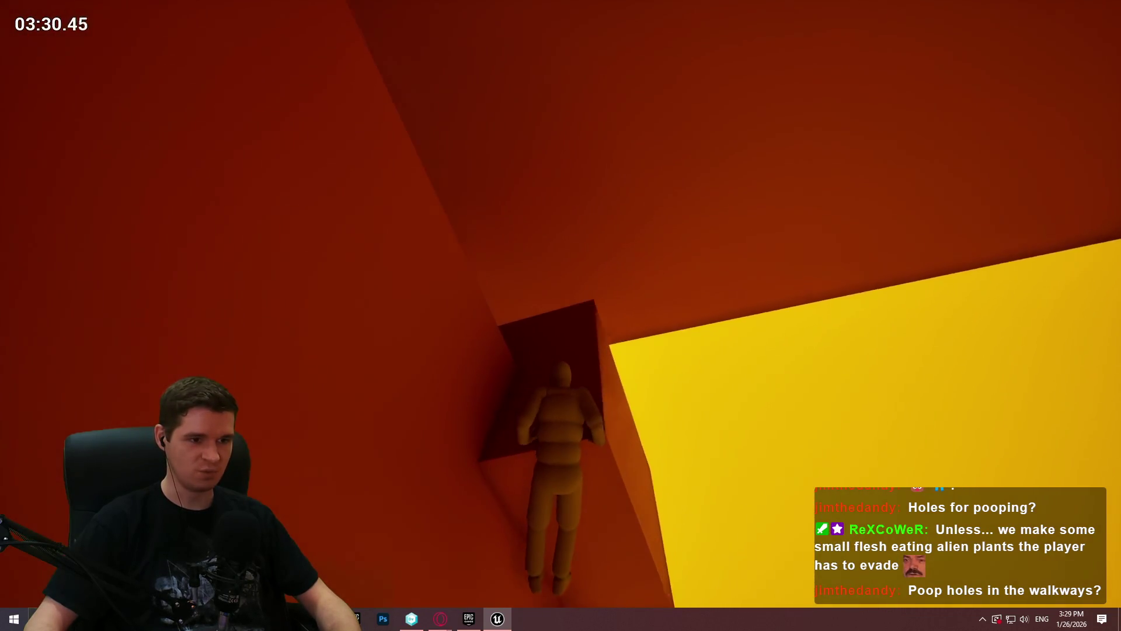
{"action": "key", "text": "w"}
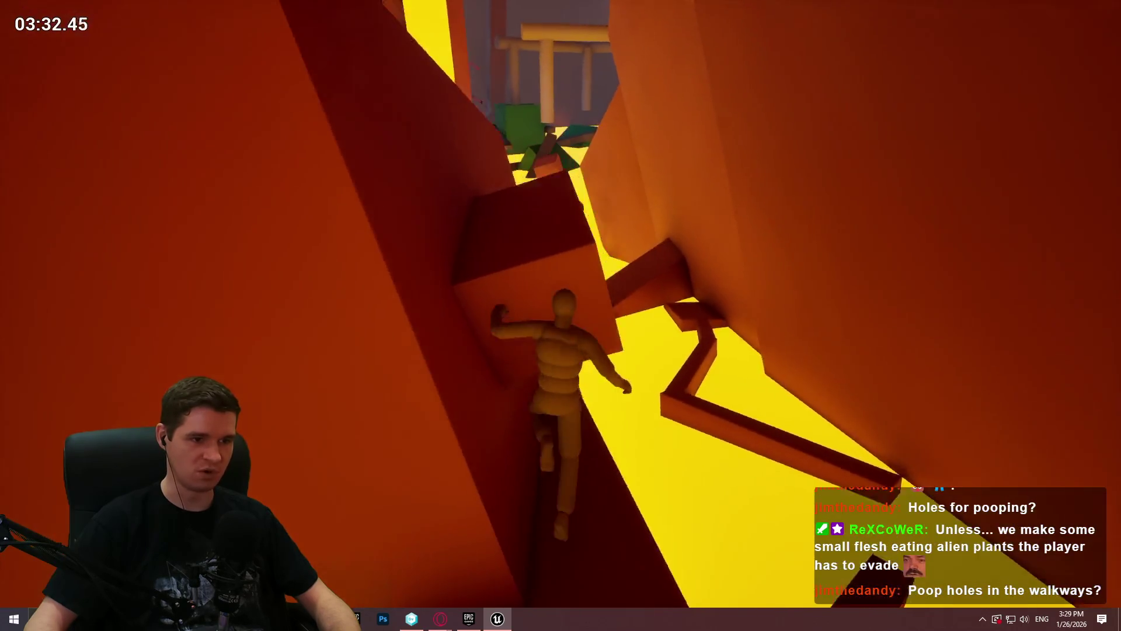
{"action": "key", "text": "w"}
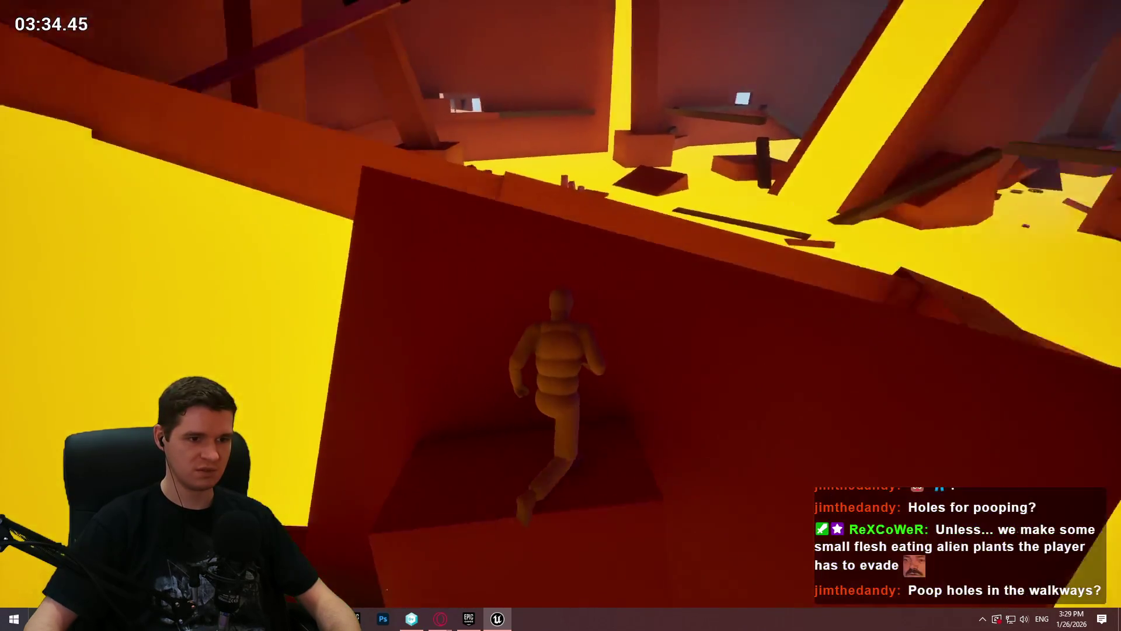
Step: Run across the large dark-red platform toward its edge
{"action": "key", "text": "w"}
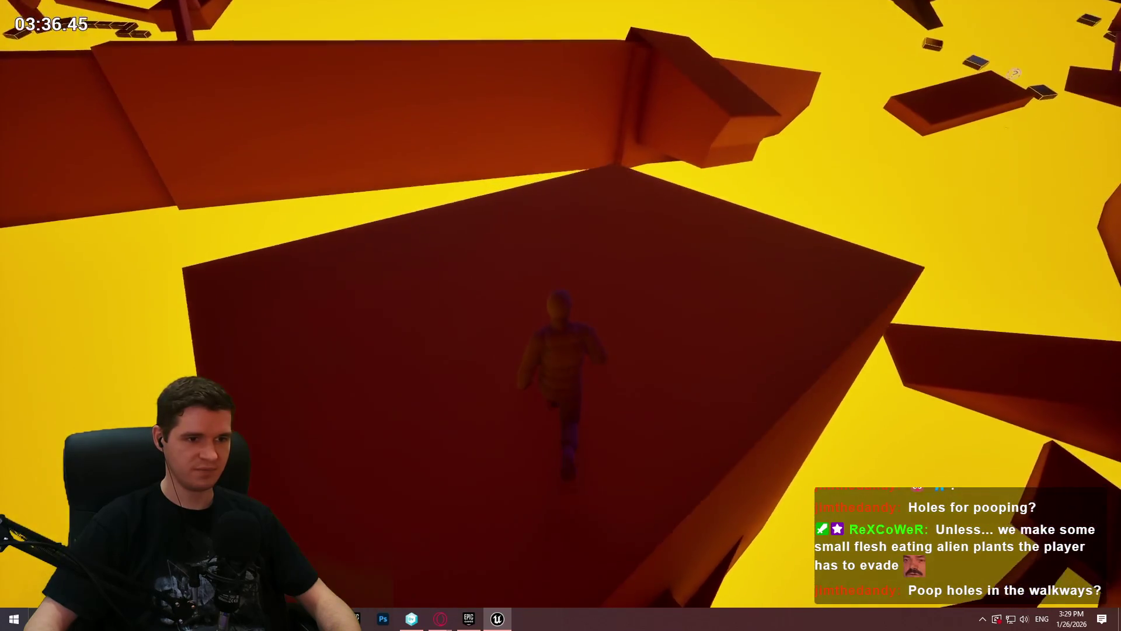
{"action": "key", "text": "w"}
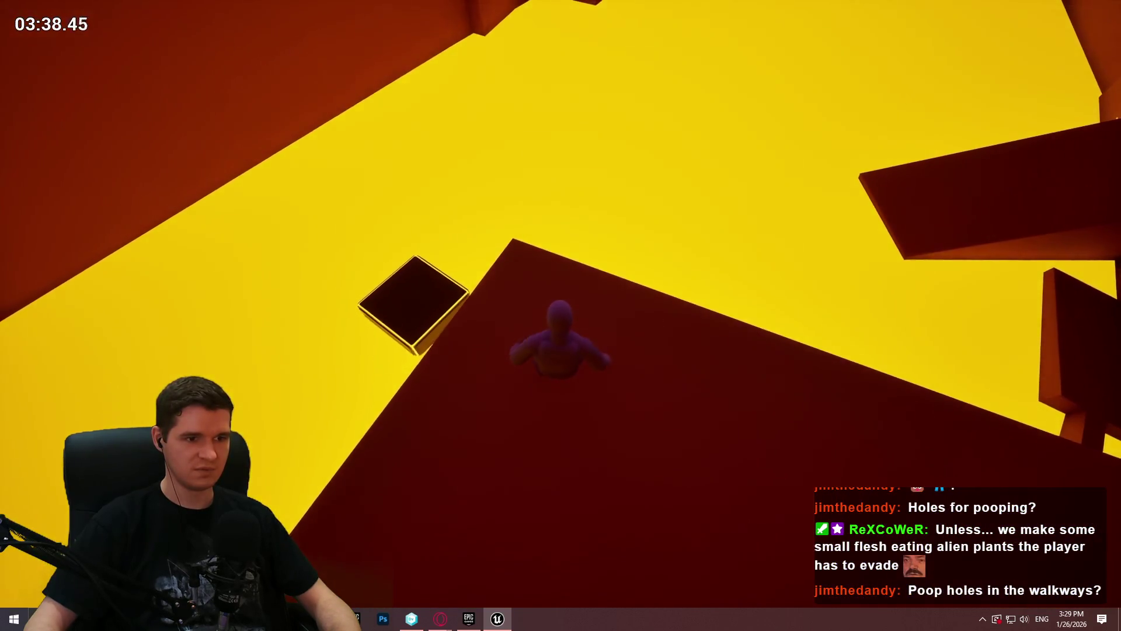
{"action": "key", "text": "w"}
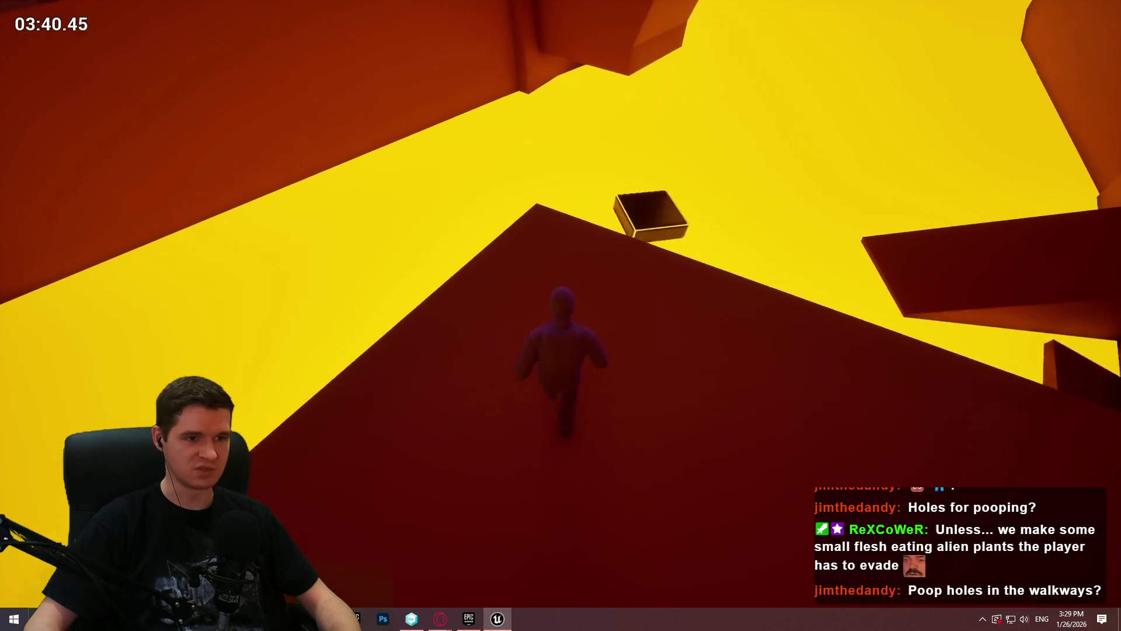
{"action": "key", "text": "w"}
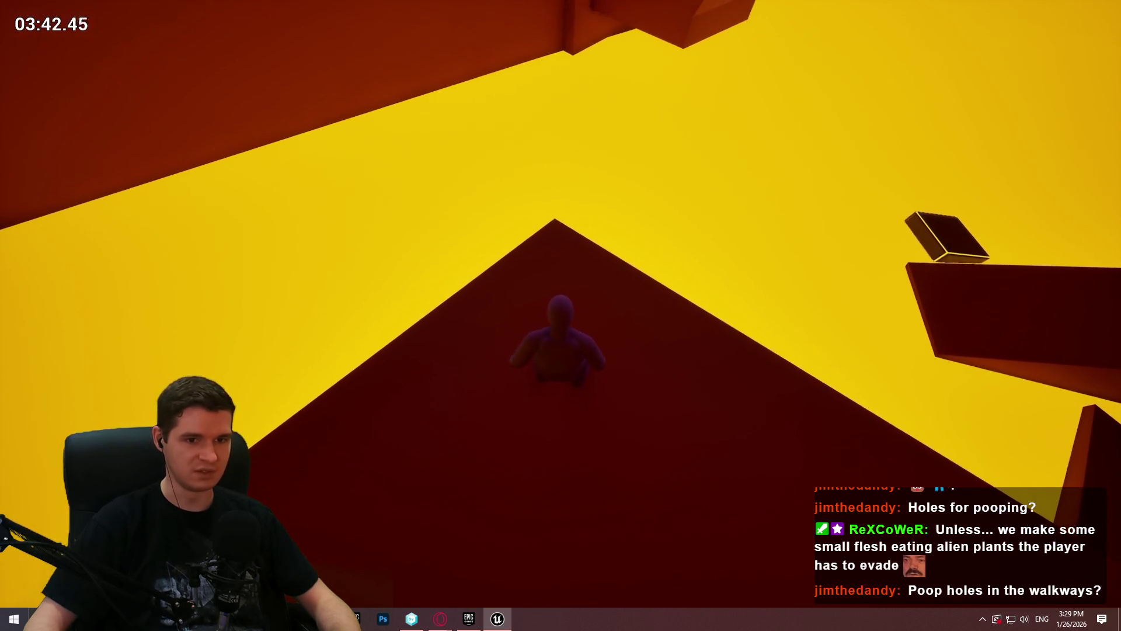
{"action": "key", "text": "w"}
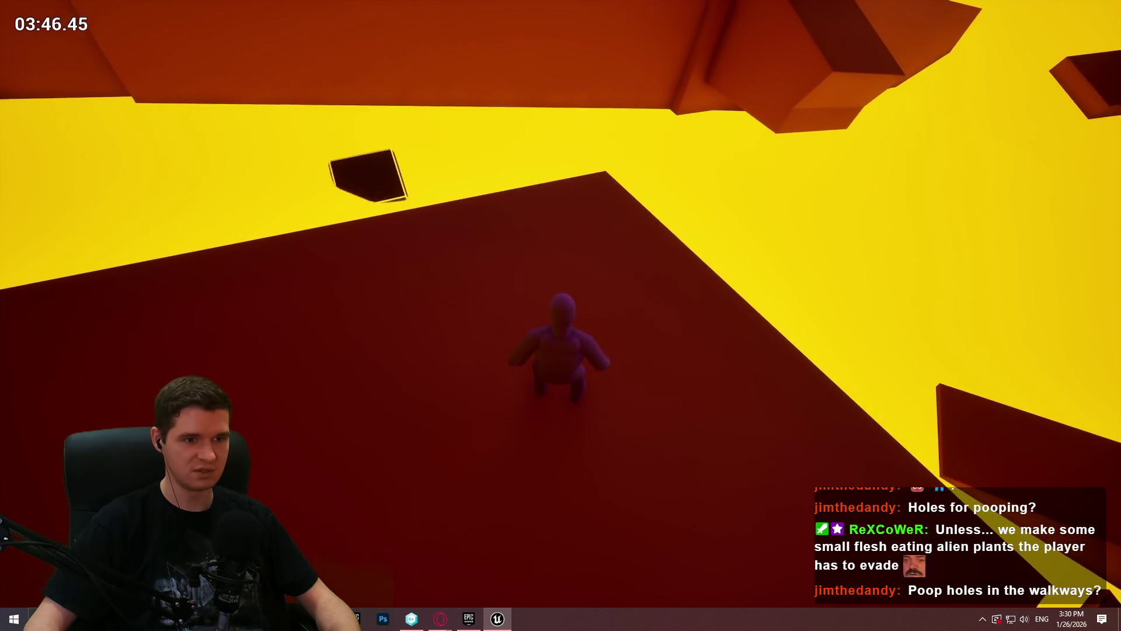
Step: Drop onto a dark block and scout the next one by toggling first-person view and tilting the camera
{"action": "key", "text": "w"}
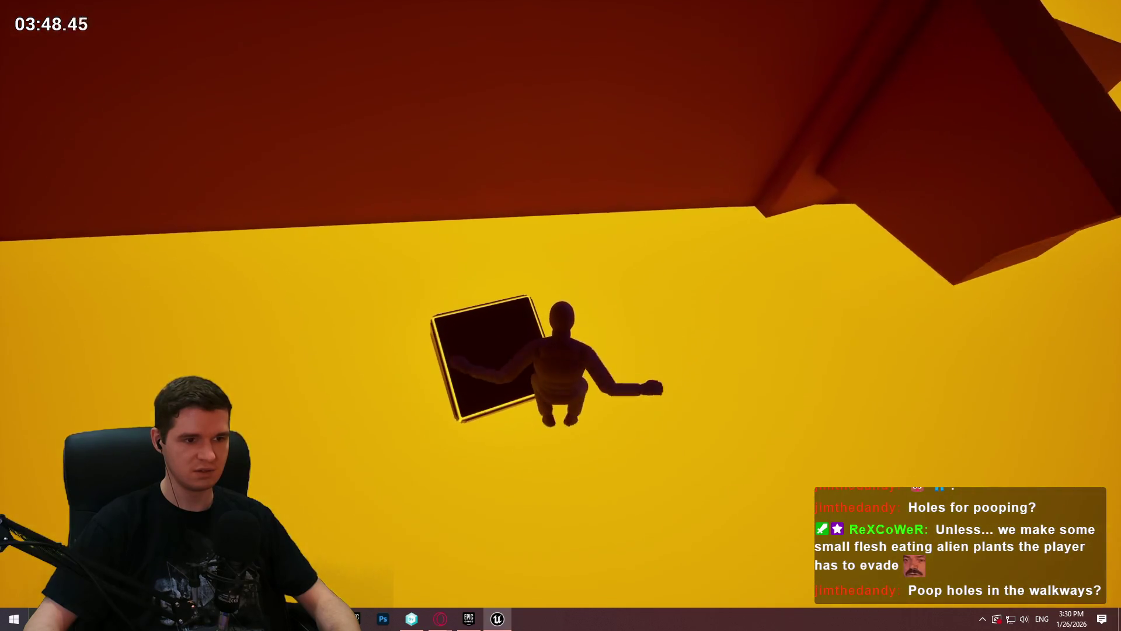
{"action": "key", "text": "w"}
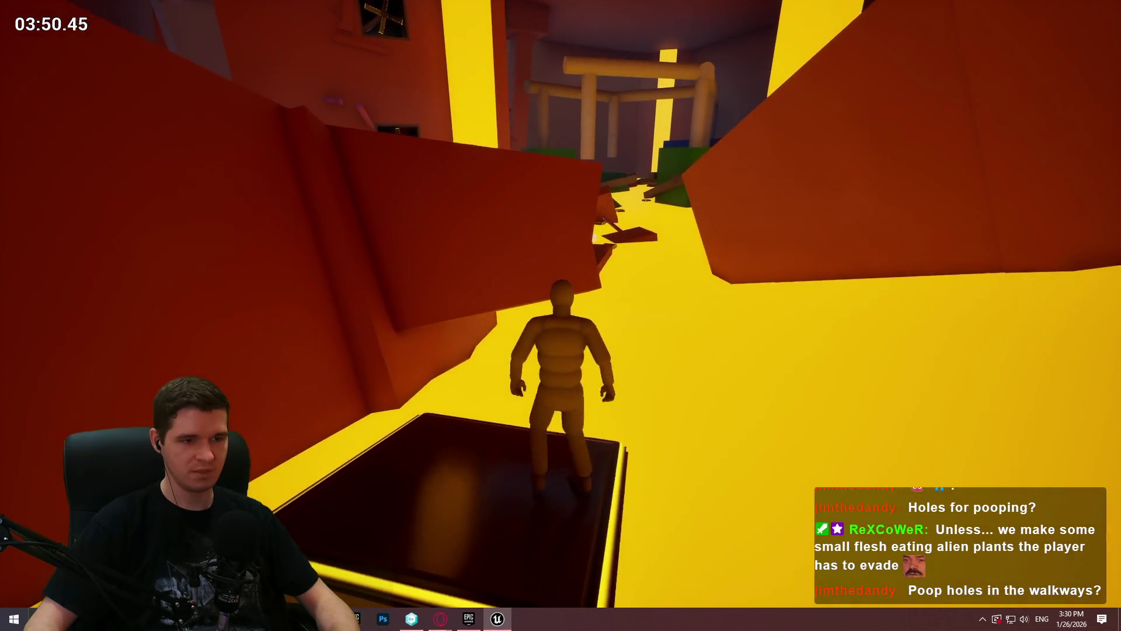
{"action": "key", "text": "w"}
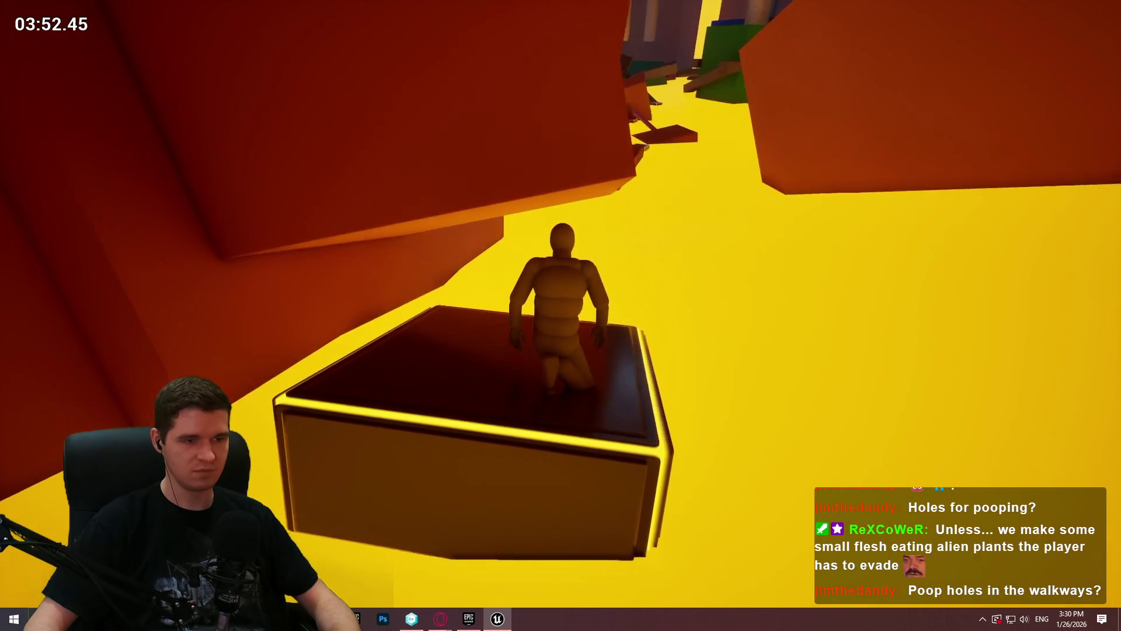
{"action": "key", "text": "v"}
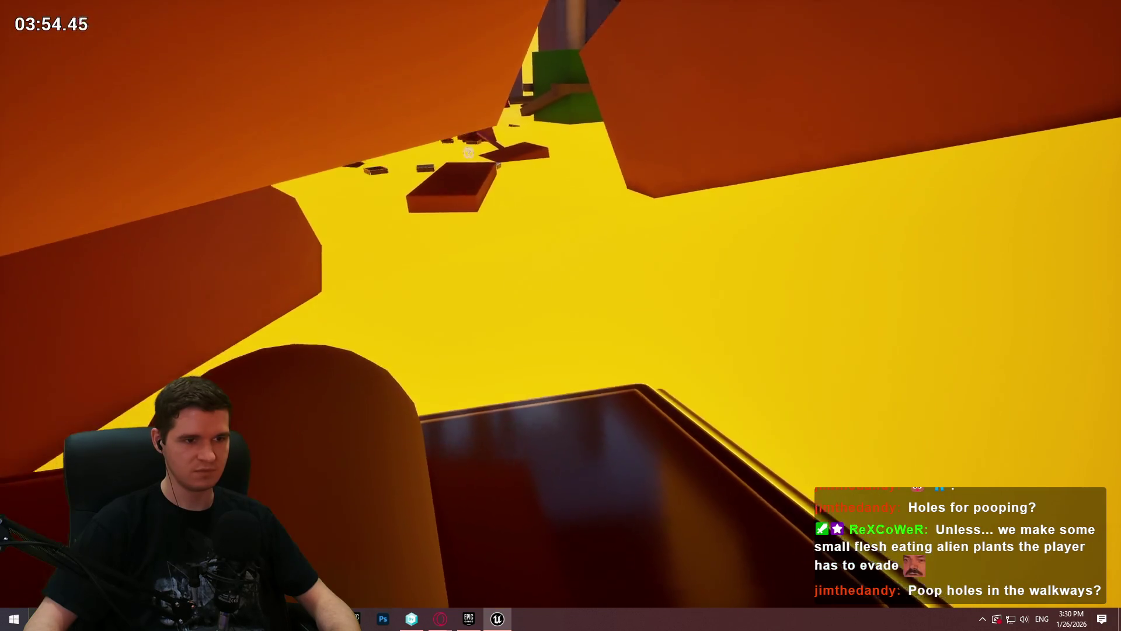
{"action": "key", "text": "v"}
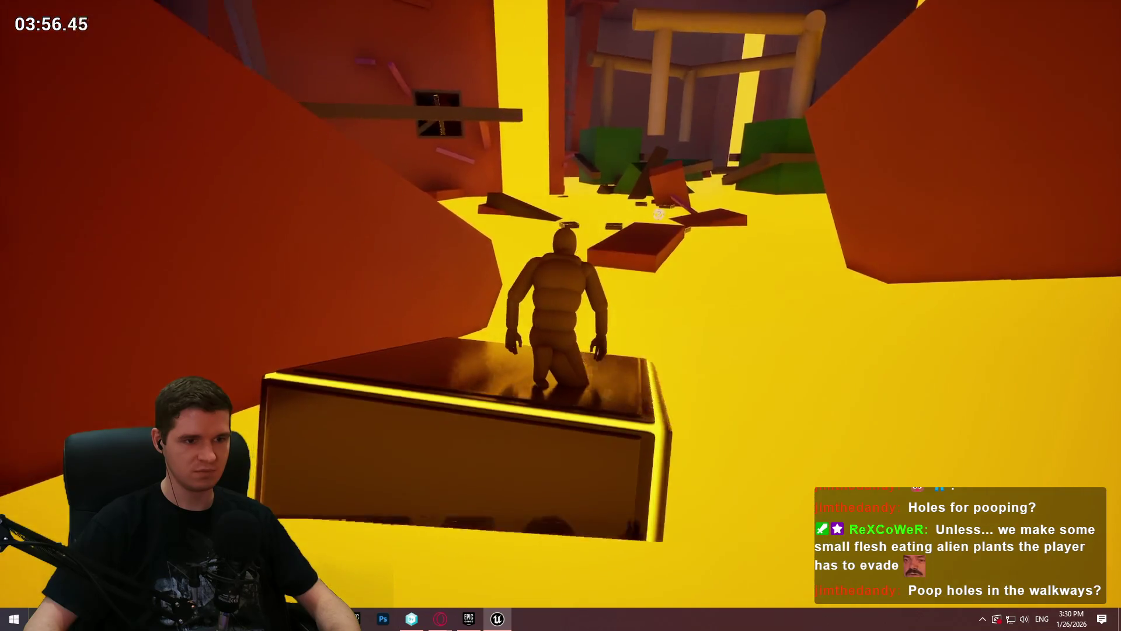
{"action": "left_click_drag", "start_coordinate": [561, 263], "coordinate": [561, 333]}
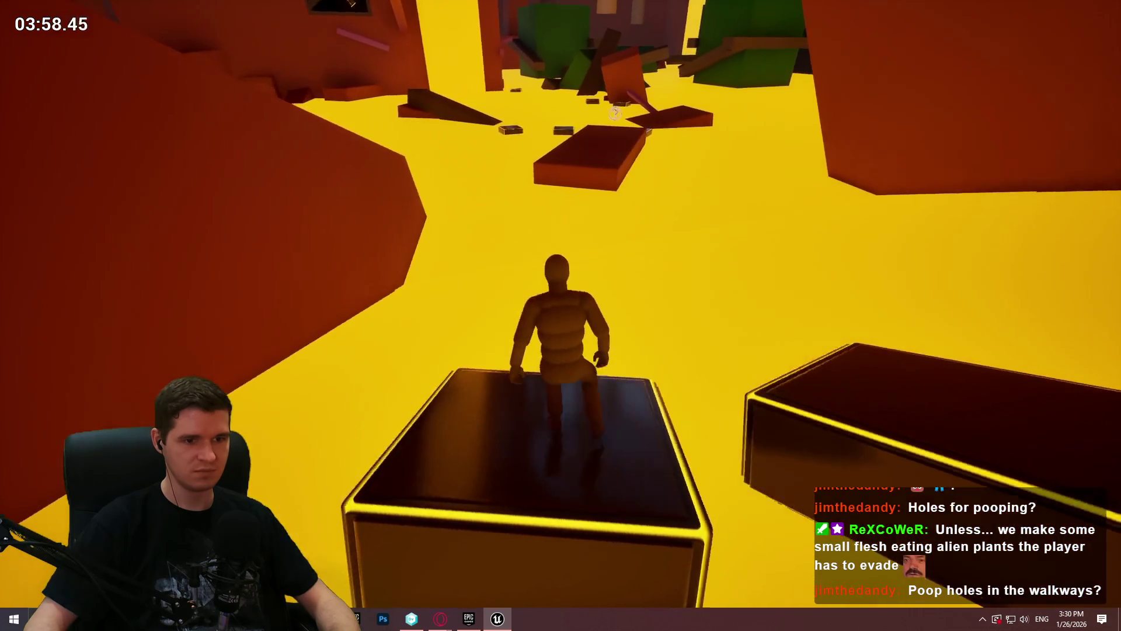
{"action": "key", "text": "a"}
{"action": "left_click_drag", "start_coordinate": [560, 333], "coordinate": [560, 264]}
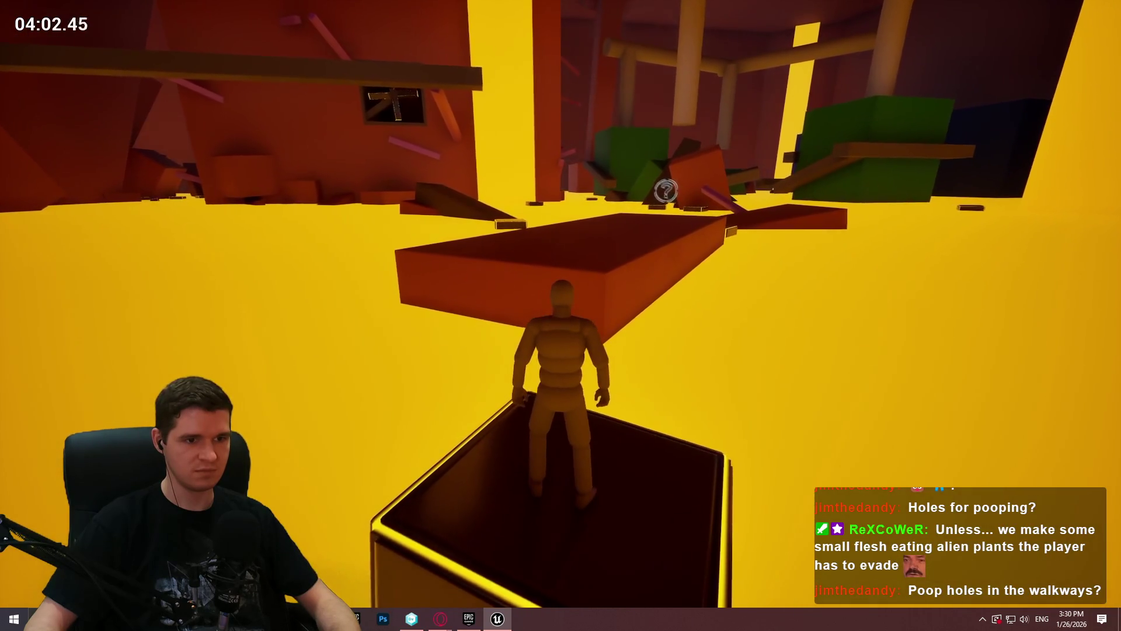
Step: Hop across the floating dark blocks and the purple beam, then jump onto the orange wall
{"action": "key", "text": "space"}
{"action": "key", "text": "w"}
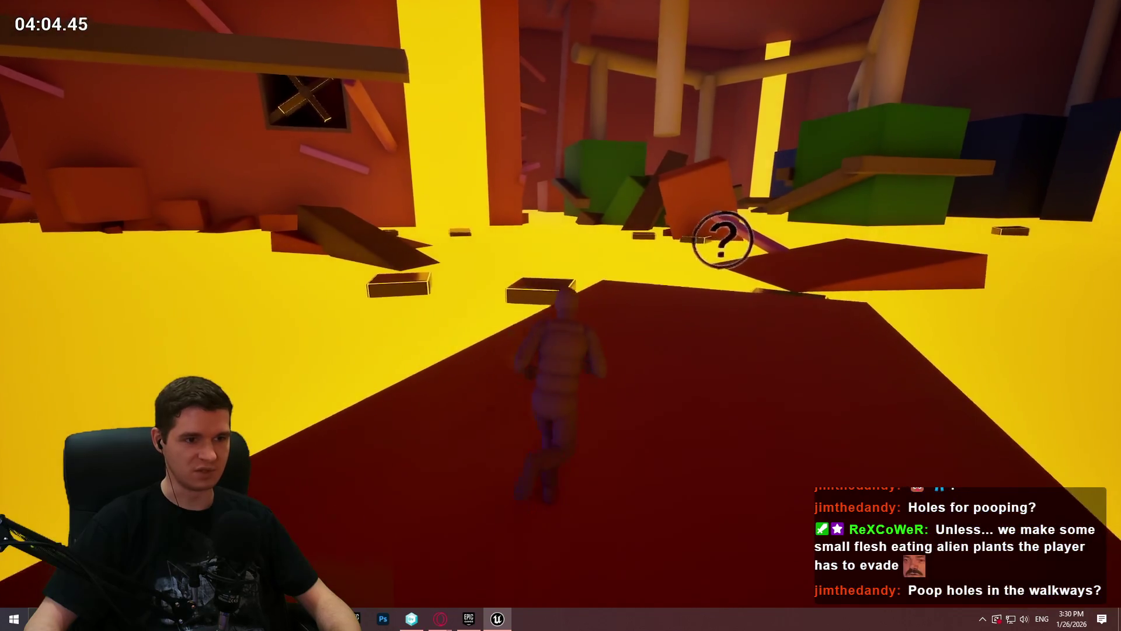
{"action": "key", "text": "w"}
{"action": "key", "text": "space"}
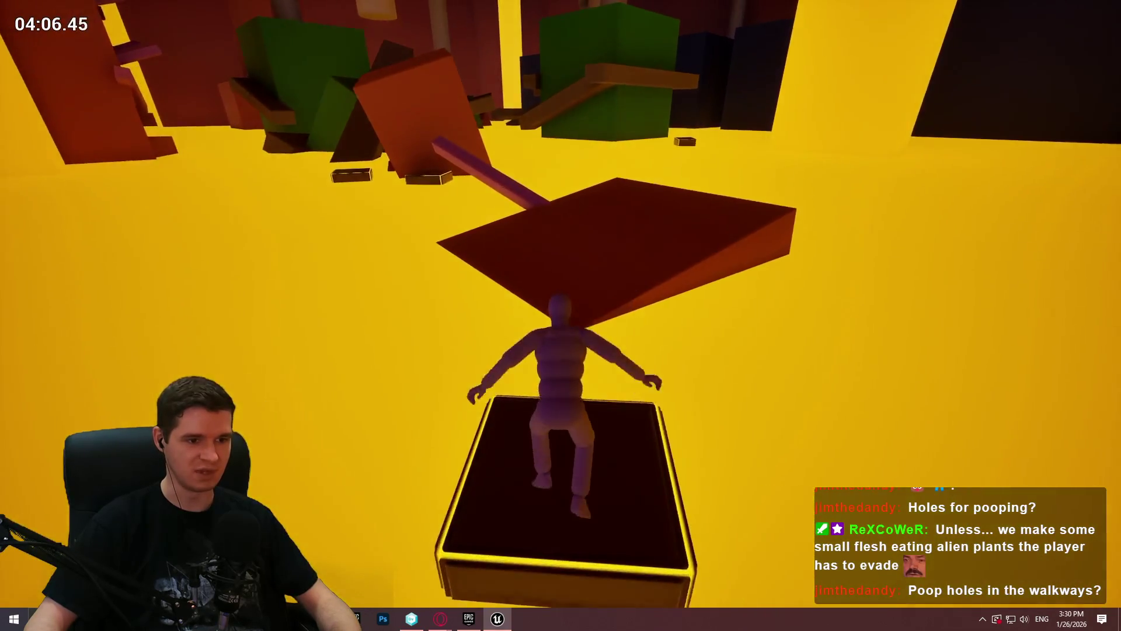
{"action": "key", "text": "w"}
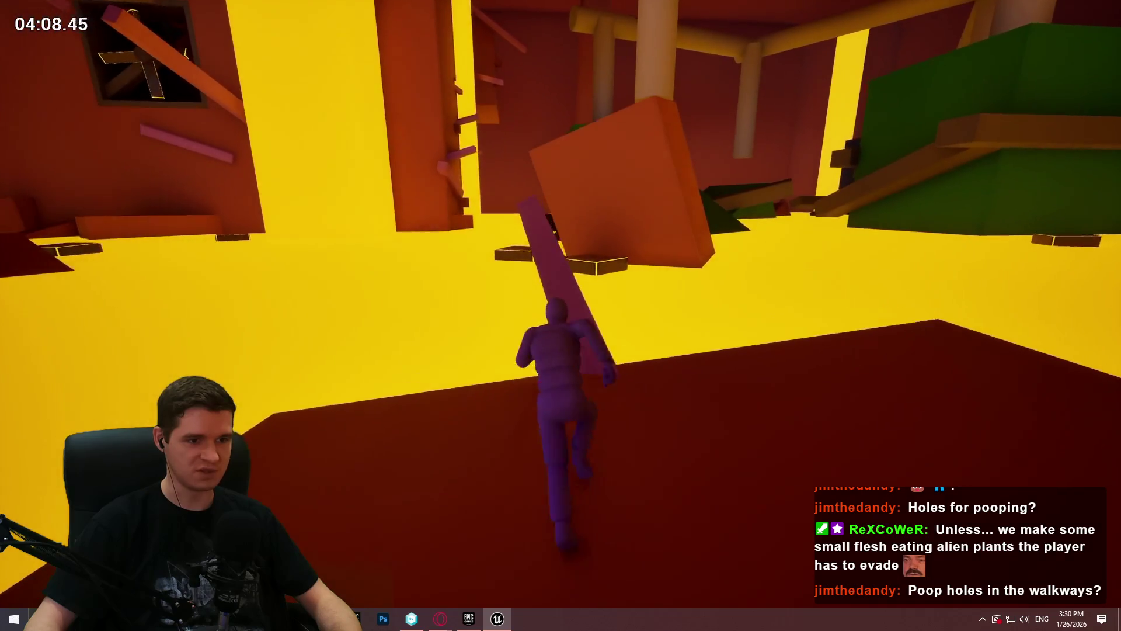
{"action": "key", "text": "space"}
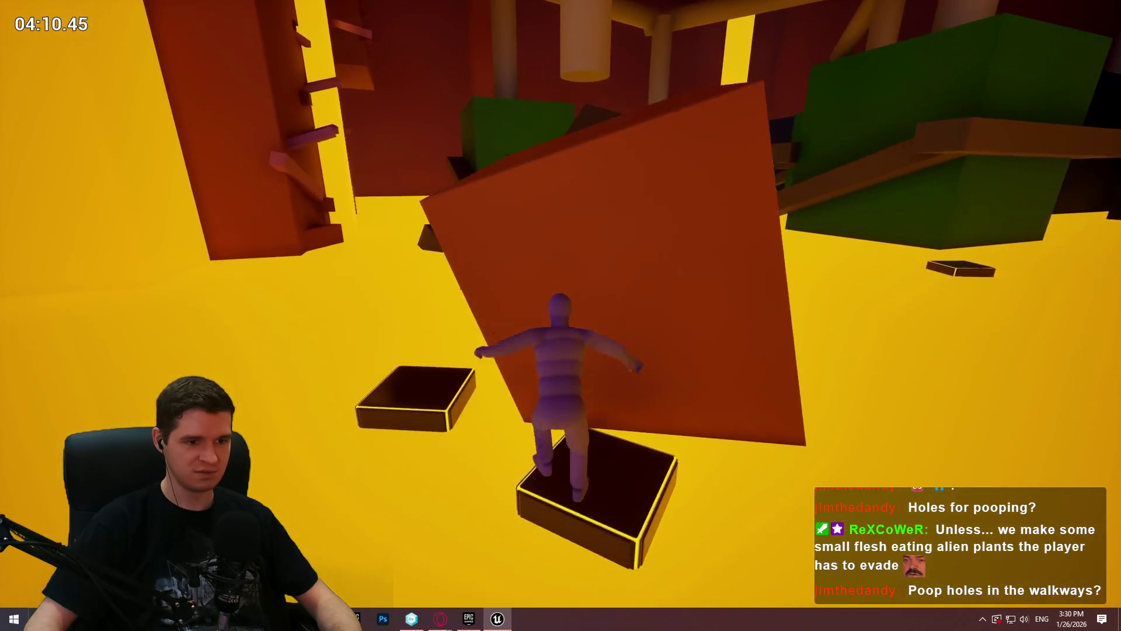
{"action": "key", "text": "w"}
{"action": "key", "text": "space"}
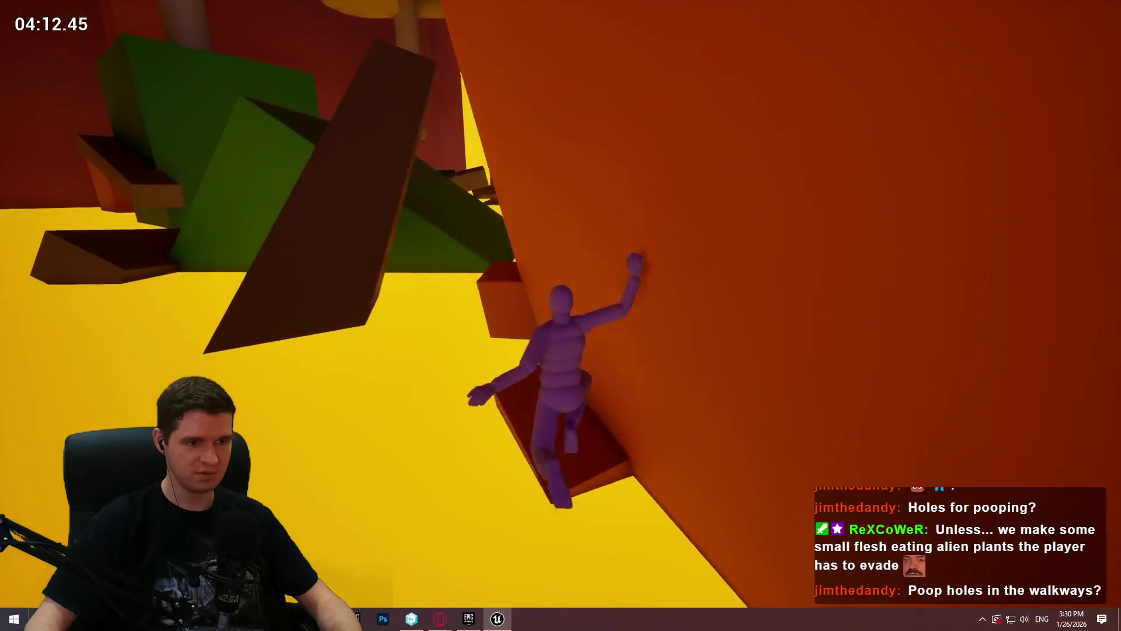
Step: Climb the orange wall ledges and blocks and run onto the red platform
{"action": "key", "text": "w"}
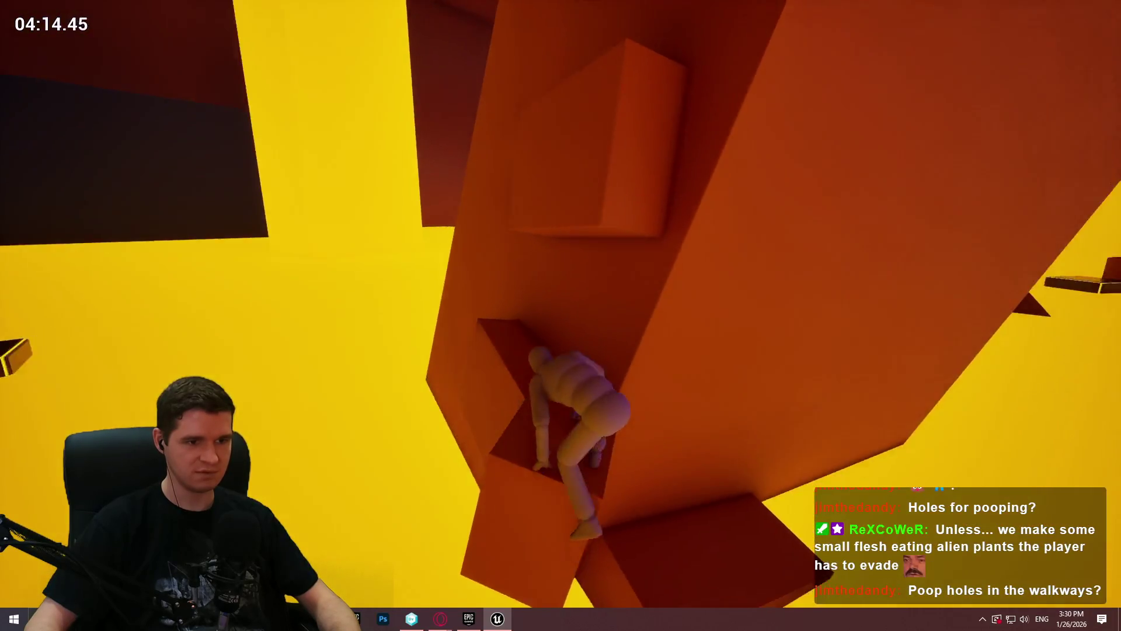
{"action": "key", "text": "w"}
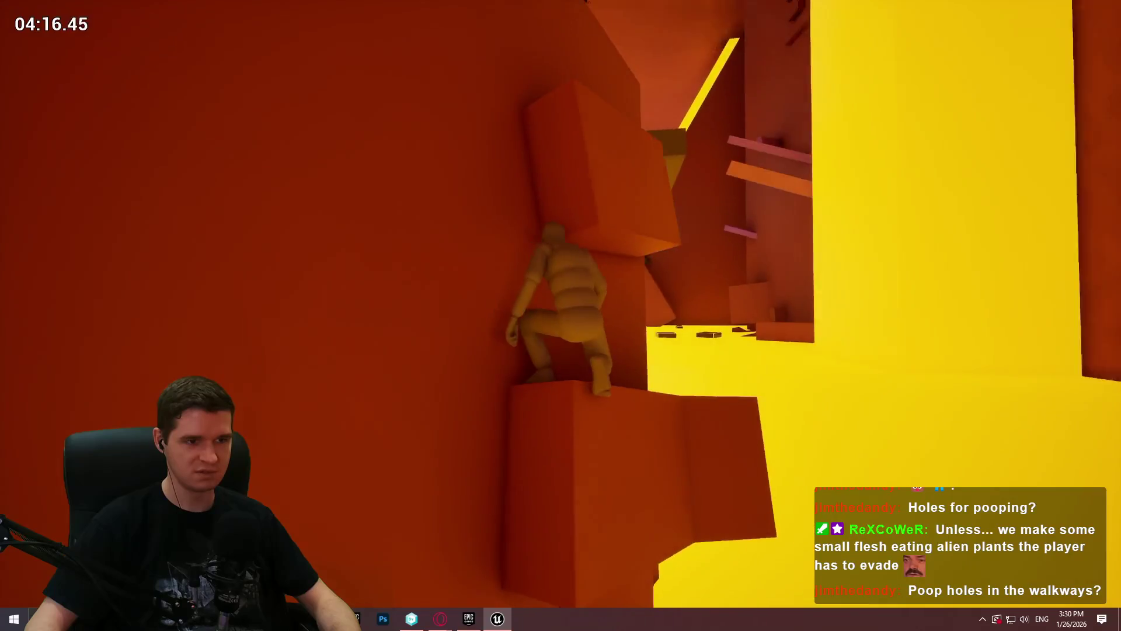
{"action": "key", "text": "space"}
{"action": "key", "text": "w"}
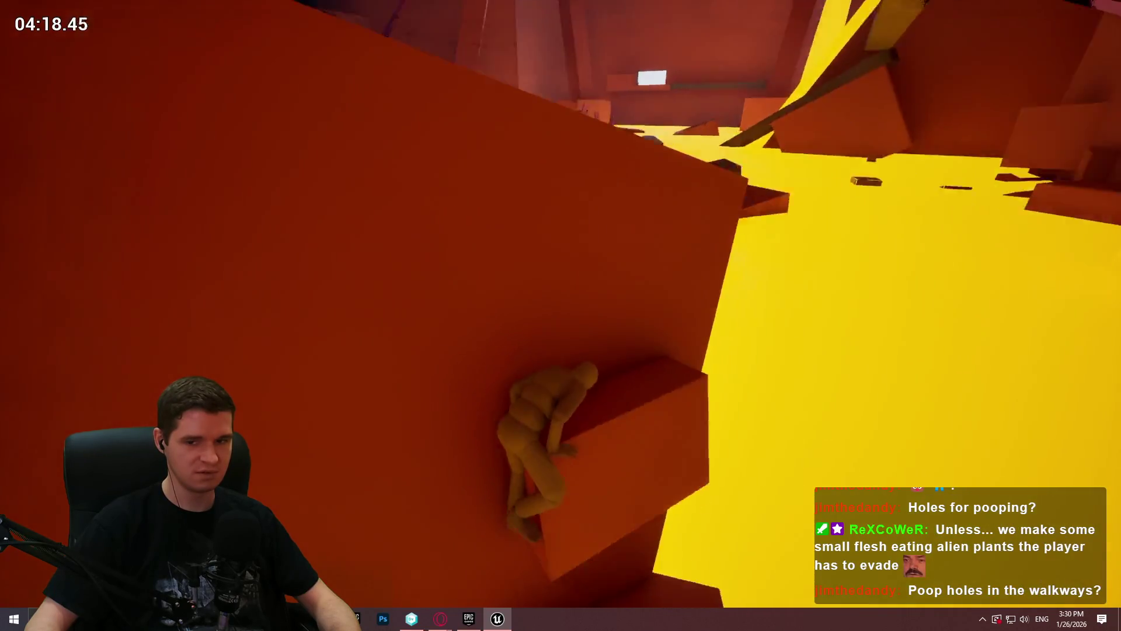
{"action": "key", "text": "w"}
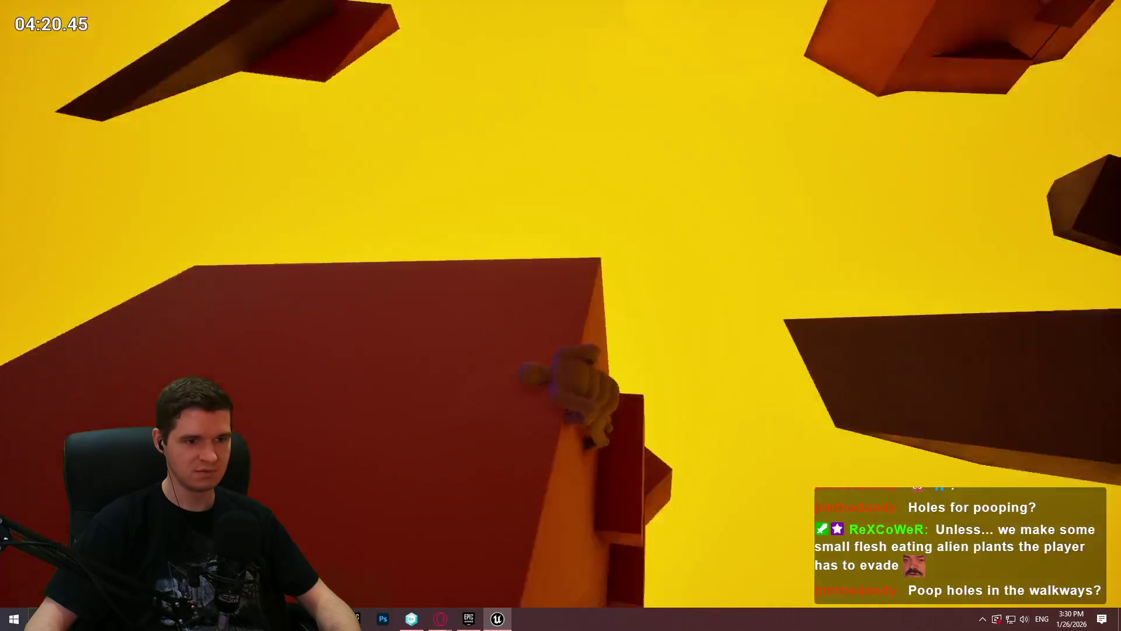
{"action": "key", "text": "w"}
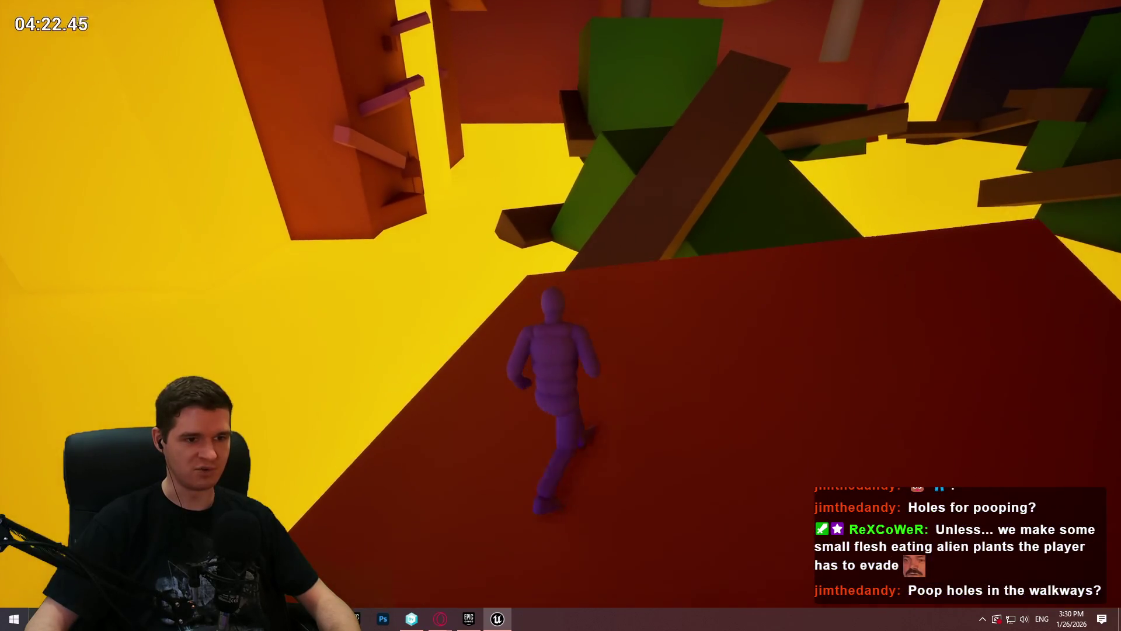
Step: Run the mannequin up the brown plank, jump across the brown platform and pull up onto the block by the green one
{"action": "key", "text": "w"}
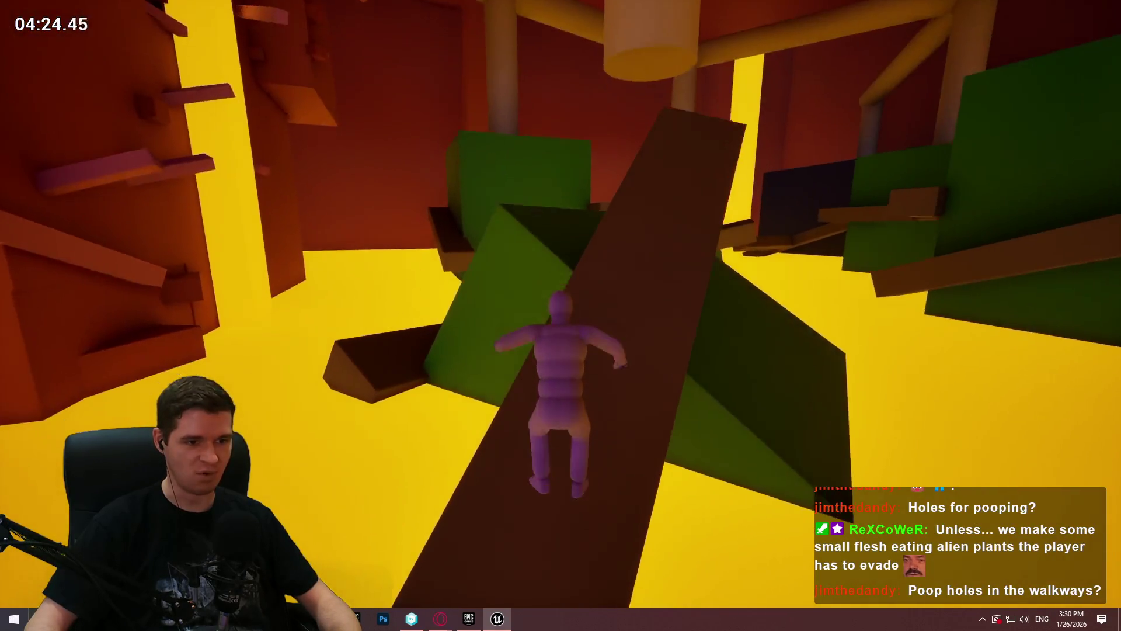
{"action": "key", "text": "w"}
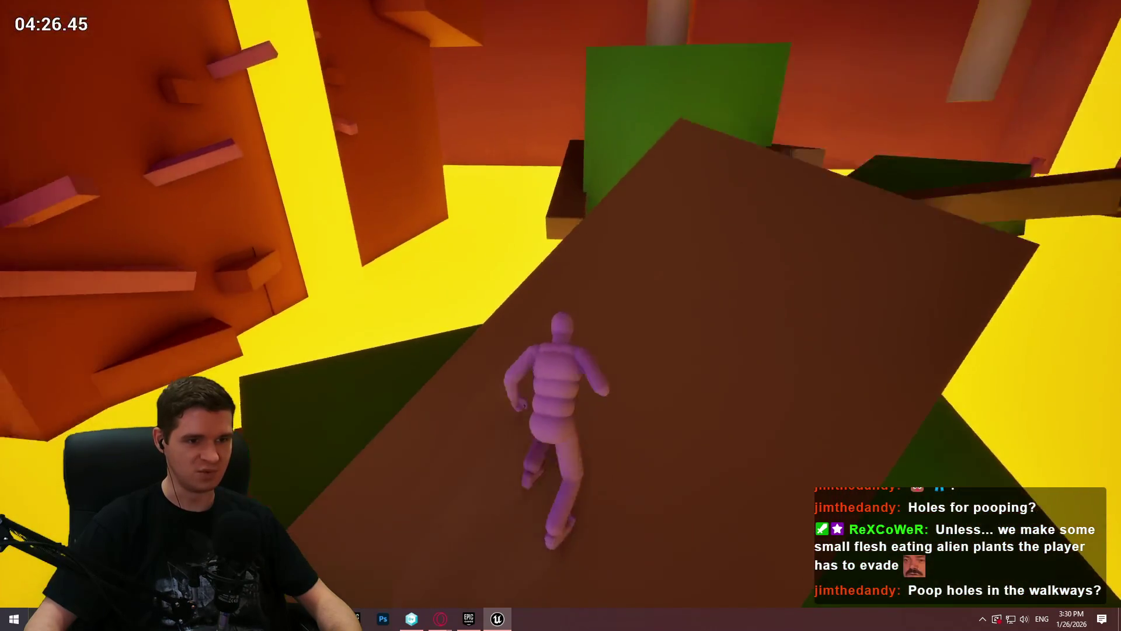
{"action": "key", "text": "space"}
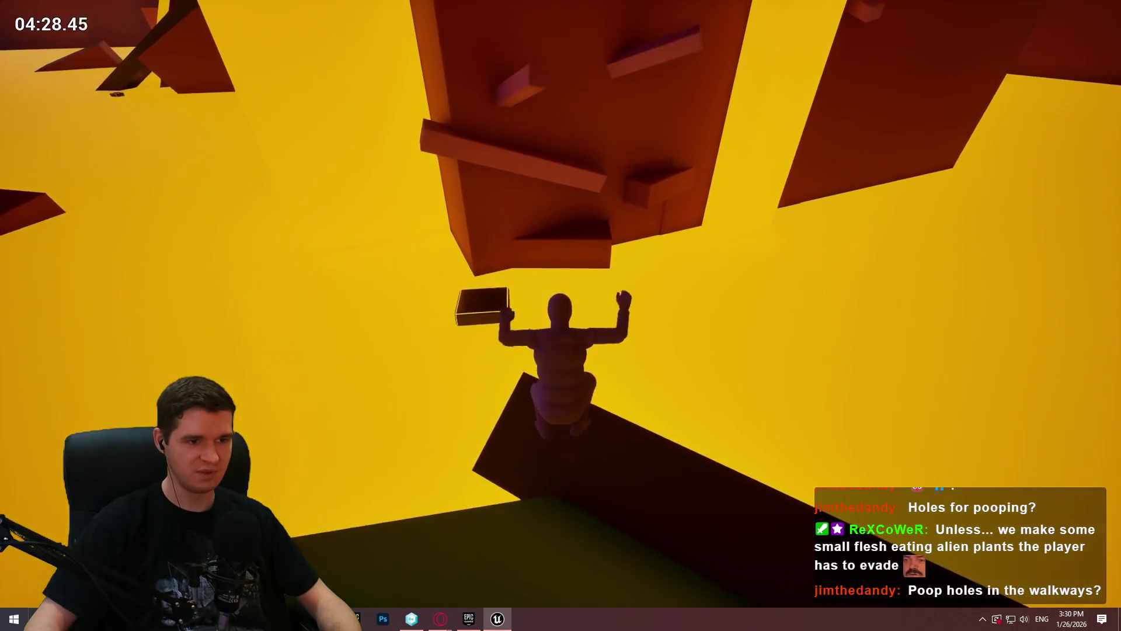
{"action": "key", "text": "w"}
{"action": "key", "text": "space"}
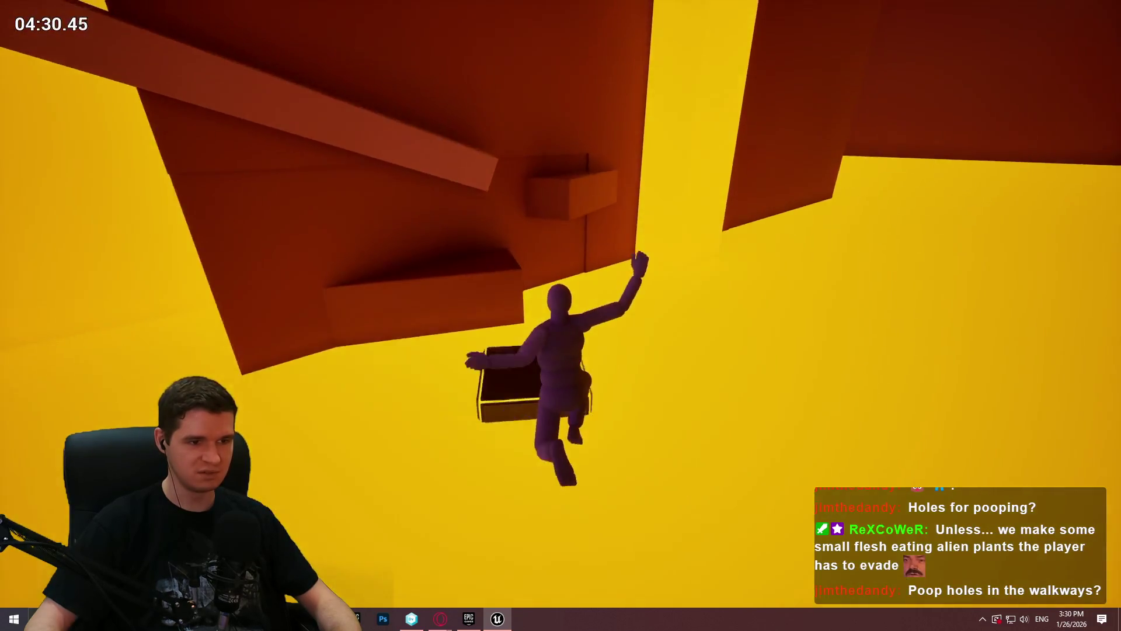
{"action": "key", "text": "w"}
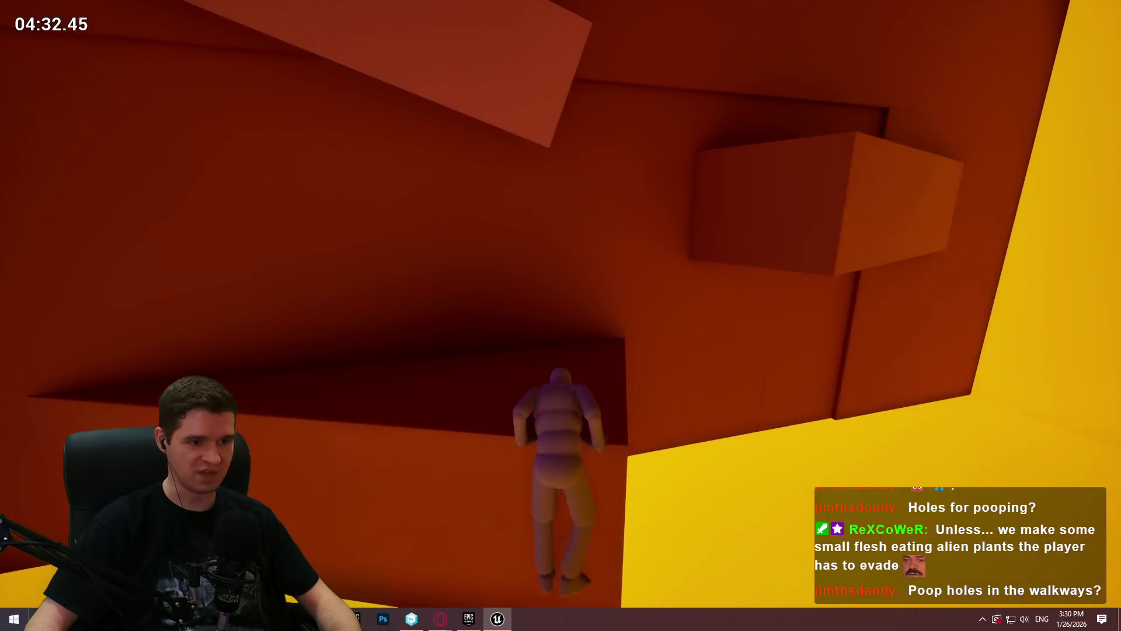
{"action": "key", "text": "w"}
{"action": "key", "text": "space"}
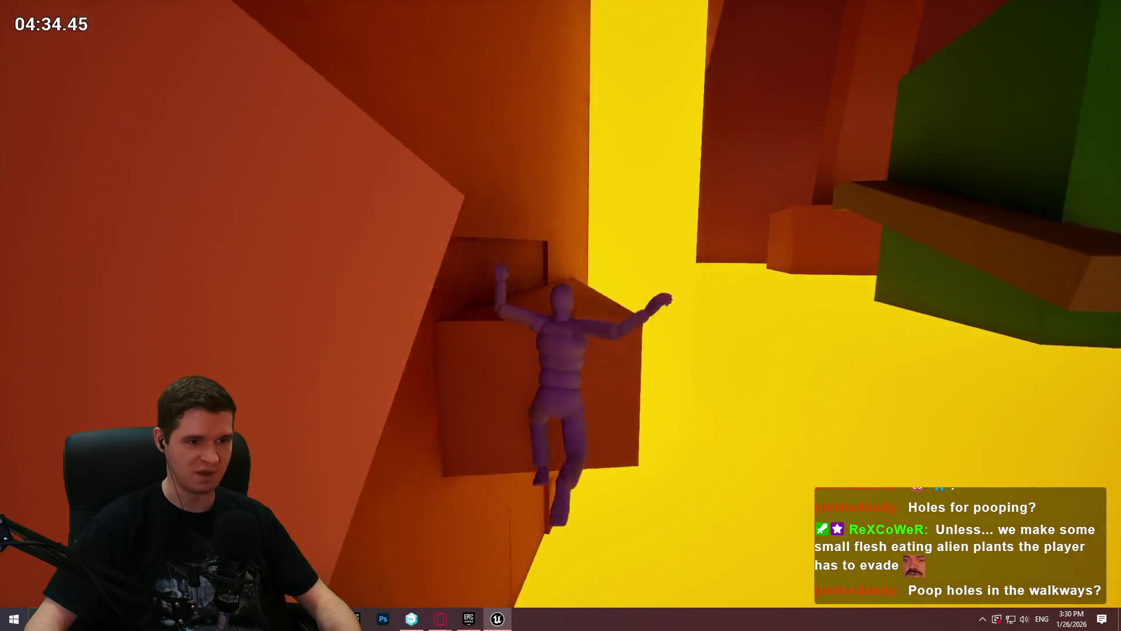
{"action": "key", "text": "w"}
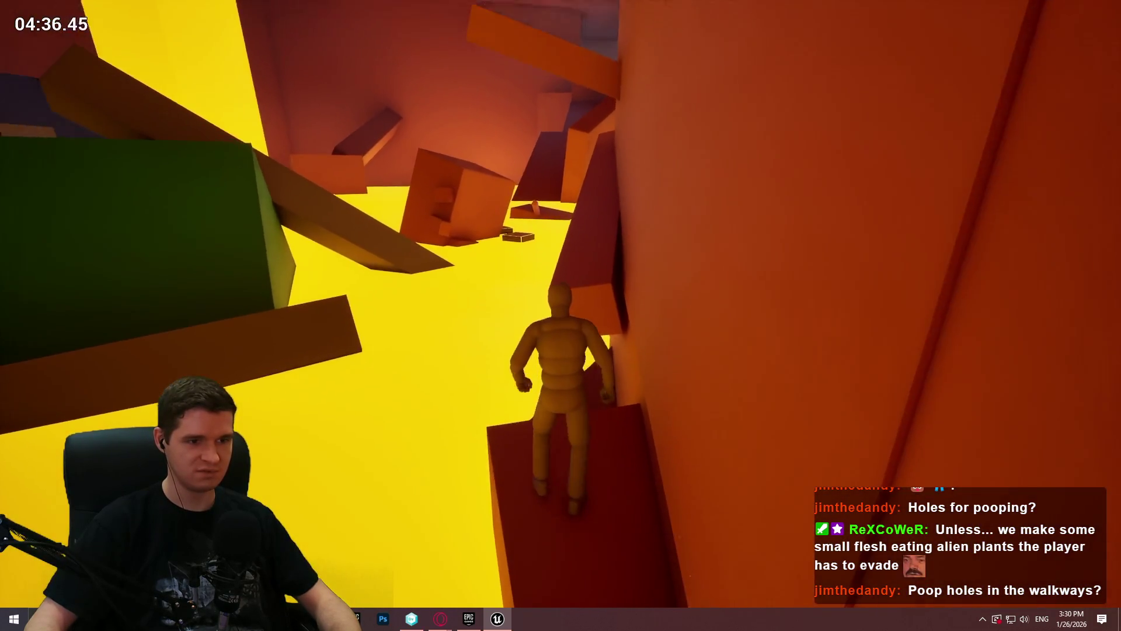
Step: Climb along the wall onto the pink block and leap from its end toward the orange wall
{"action": "key", "text": "w"}
{"action": "key", "text": "space"}
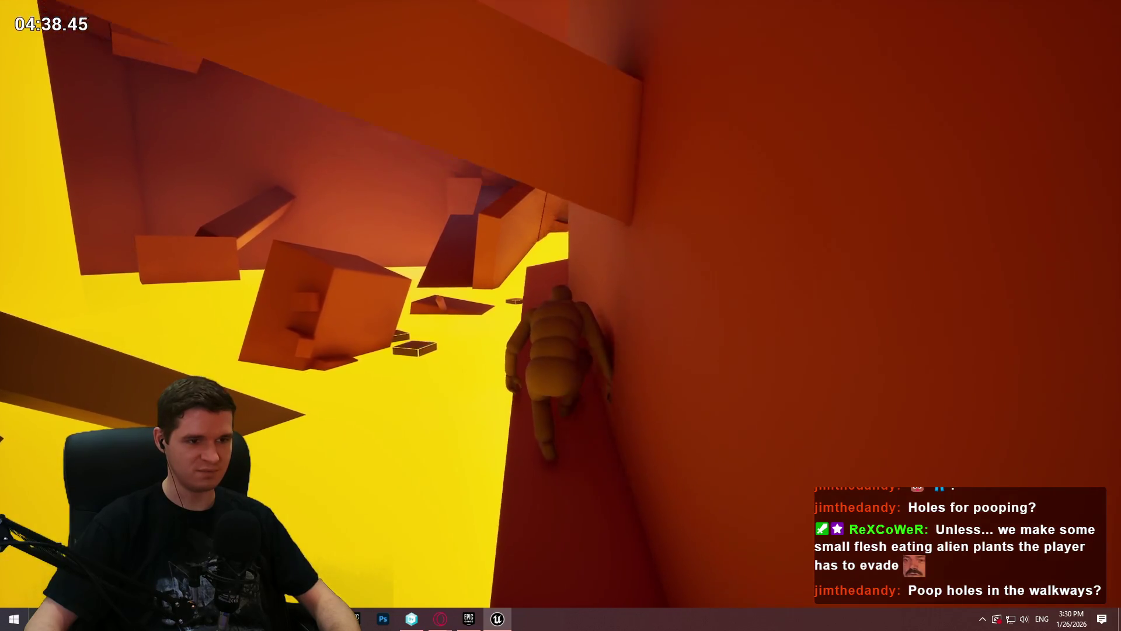
{"action": "key", "text": "w"}
{"action": "key", "text": "space"}
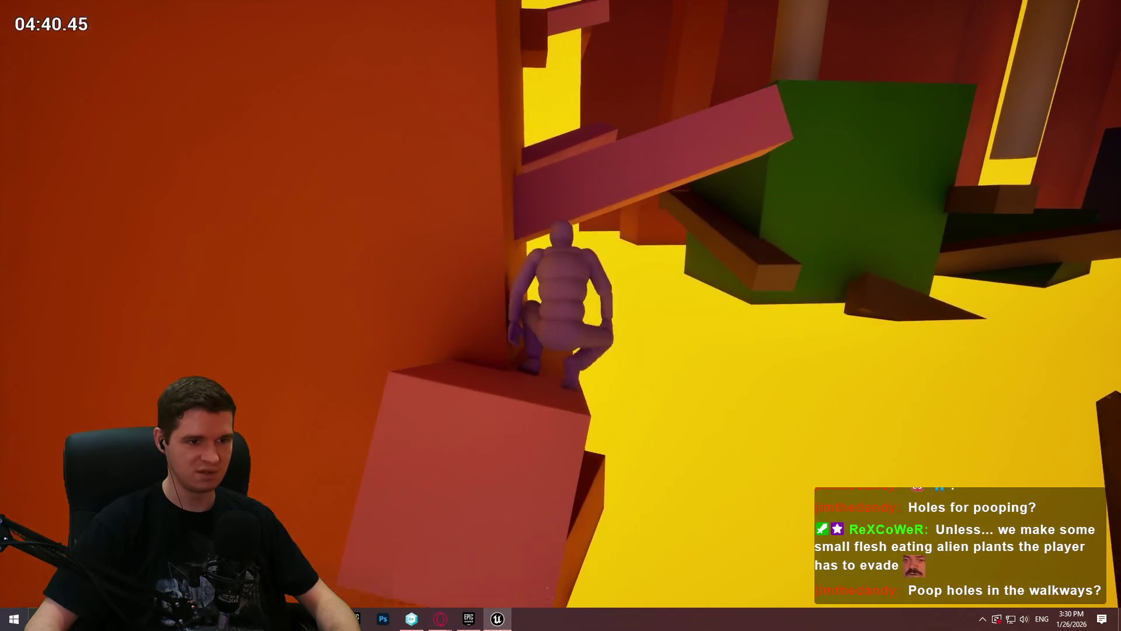
{"action": "key", "text": "w"}
{"action": "key", "text": "w"}
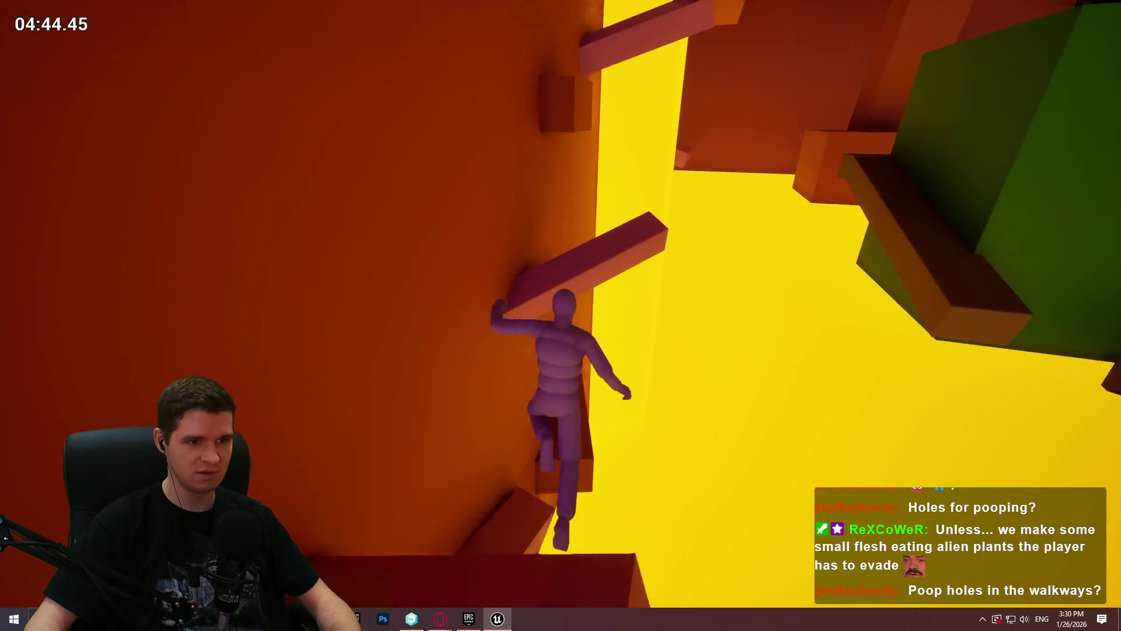
{"action": "key", "text": "w"}
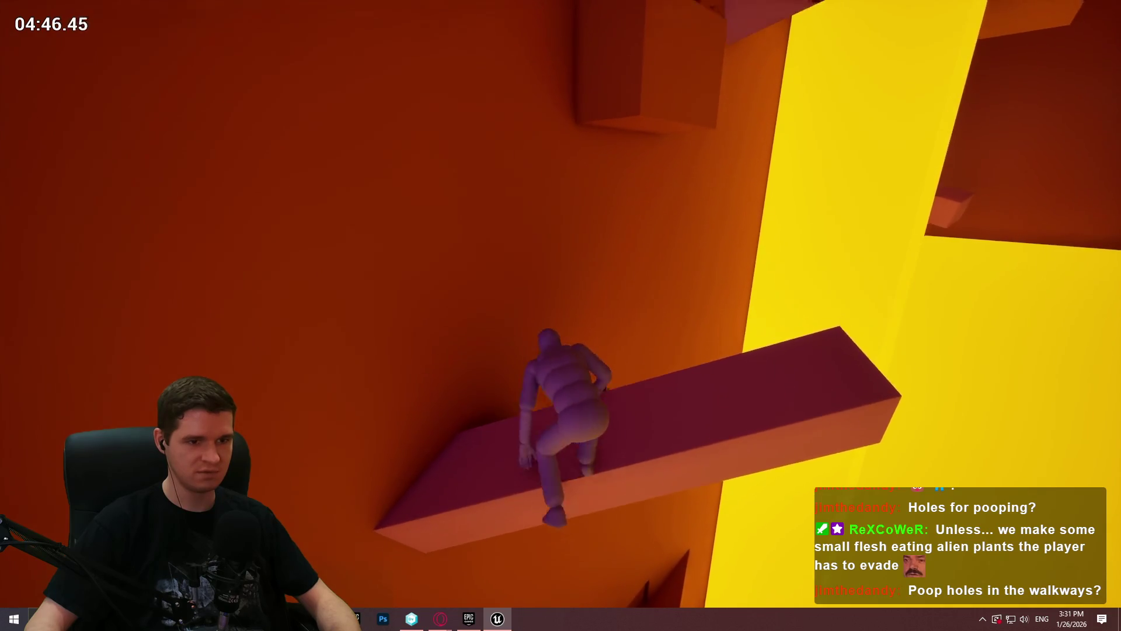
{"action": "key", "text": "w"}
{"action": "key", "text": "space"}
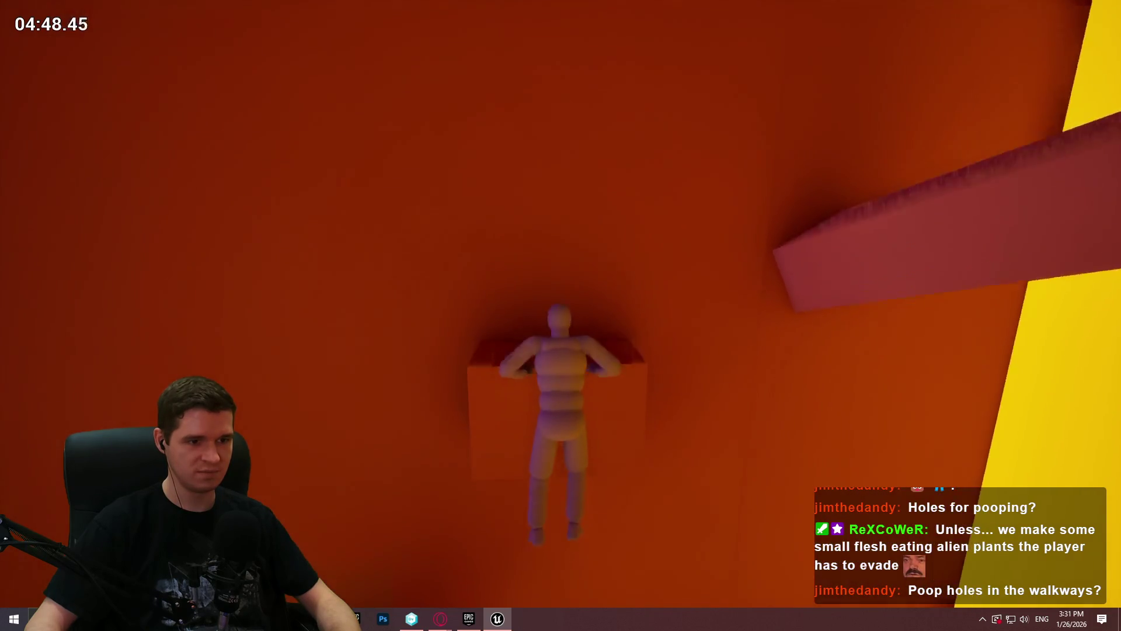
Step: Run off the pink block, cling to the orange wall, drop, and climb back up onto its ledge
{"action": "key", "text": "w"}
{"action": "key", "text": "space"}
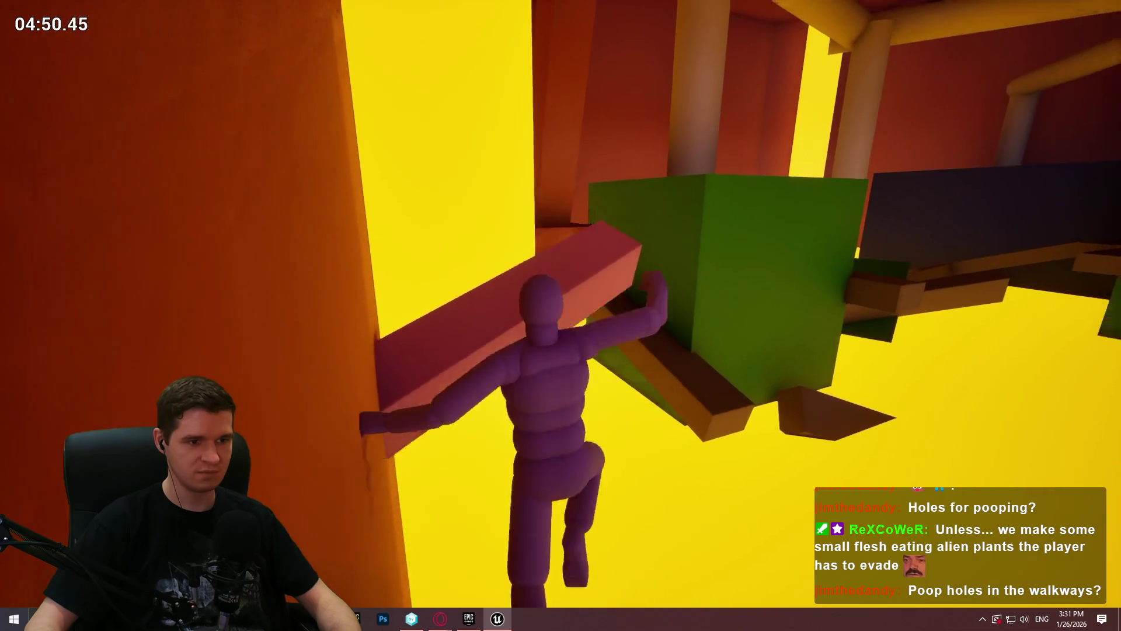
{"action": "key", "text": "w"}
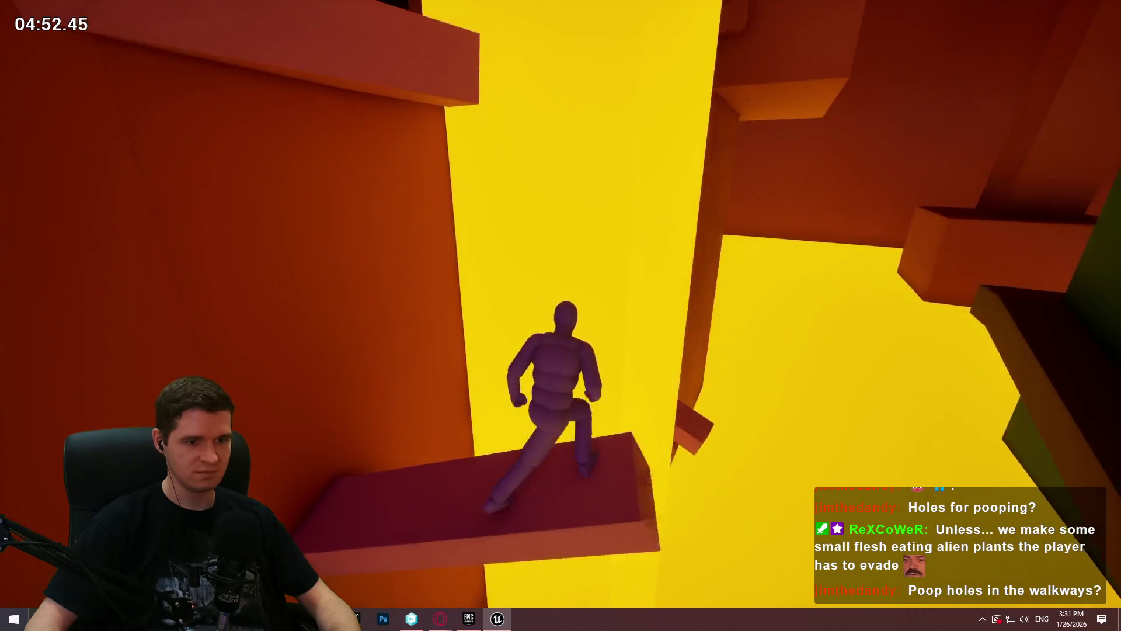
{"action": "key", "text": "w"}
{"action": "key", "text": "space"}
{"action": "key", "text": "w"}
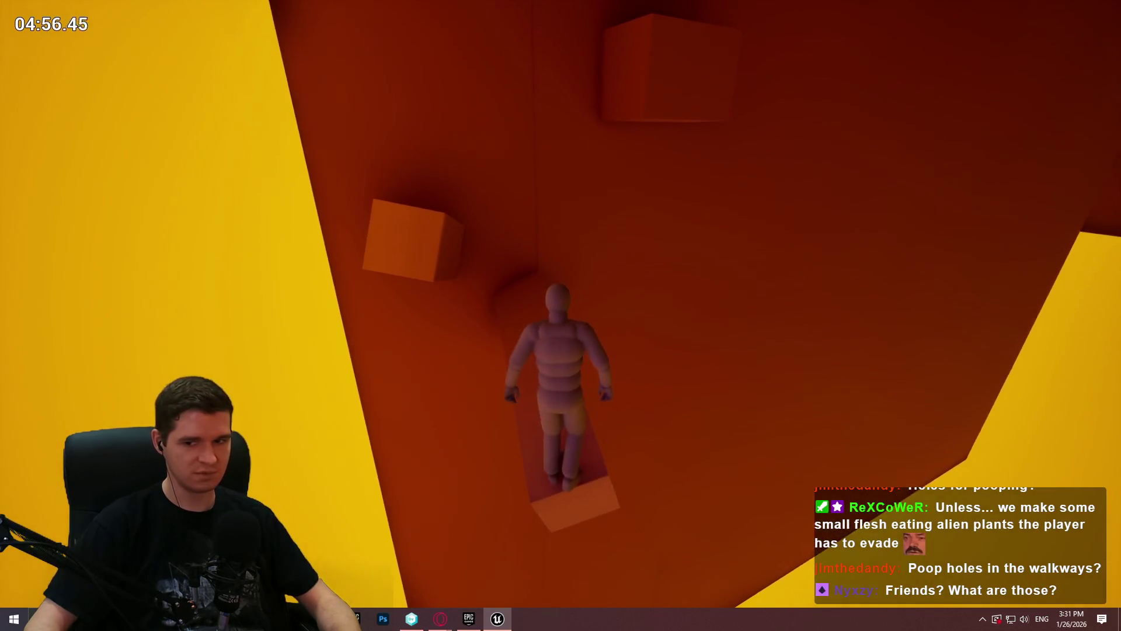
{"action": "key", "text": "w"}
{"action": "key", "text": "w"}
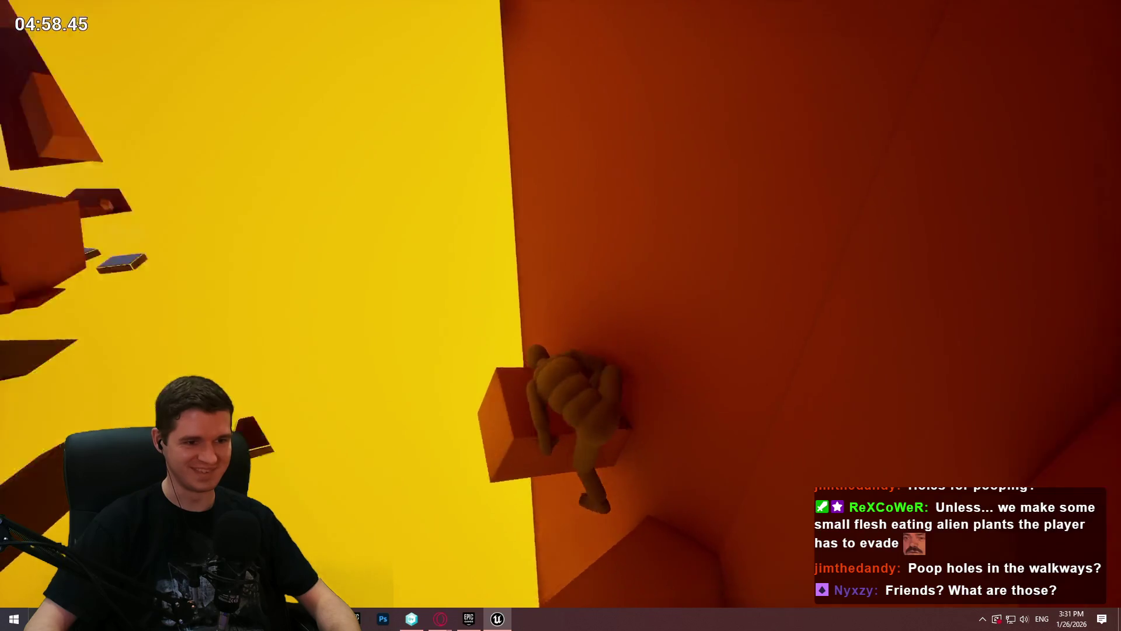
Step: Stand up on the platform, climb the orange ledge and walk through the red corridor into the yellow area
{"action": "key", "text": "w"}
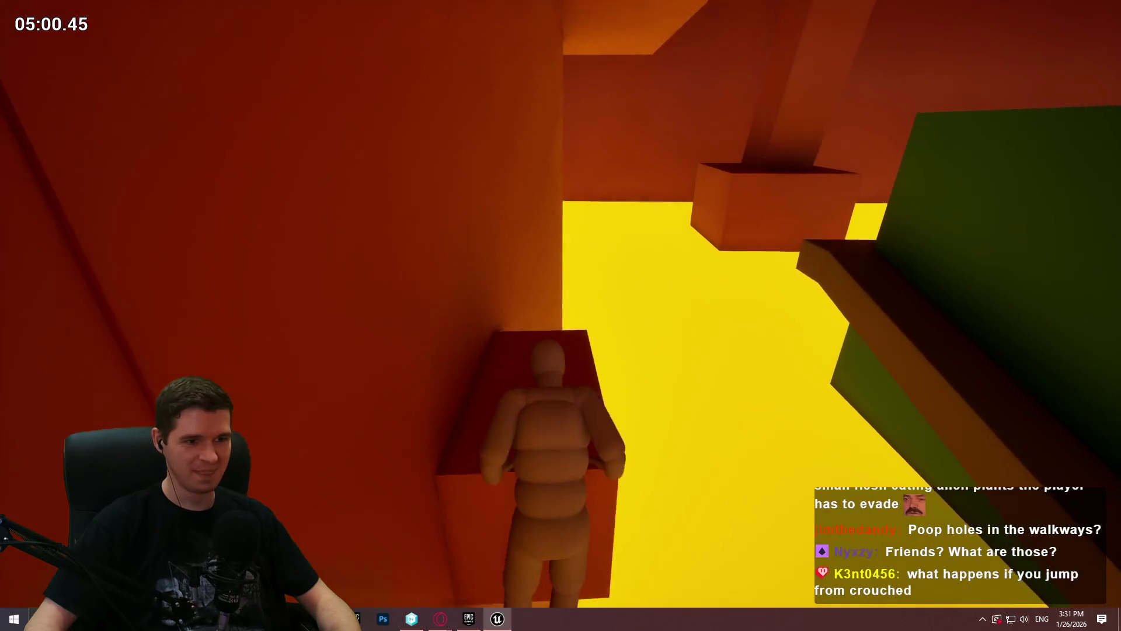
{"action": "key", "text": "w"}
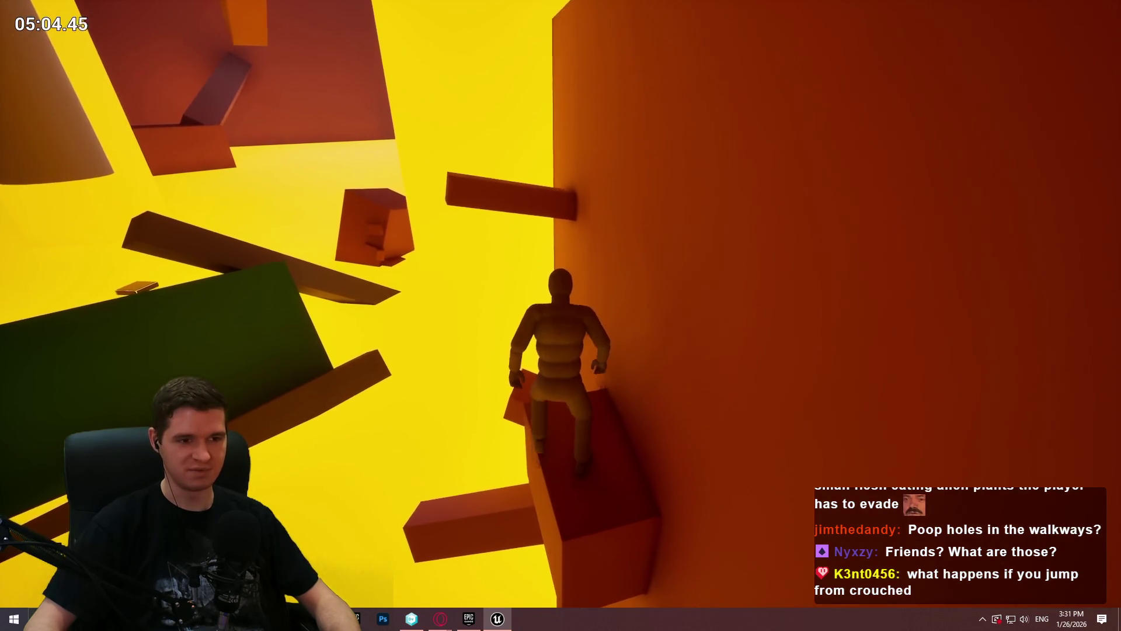
{"action": "key", "text": "w"}
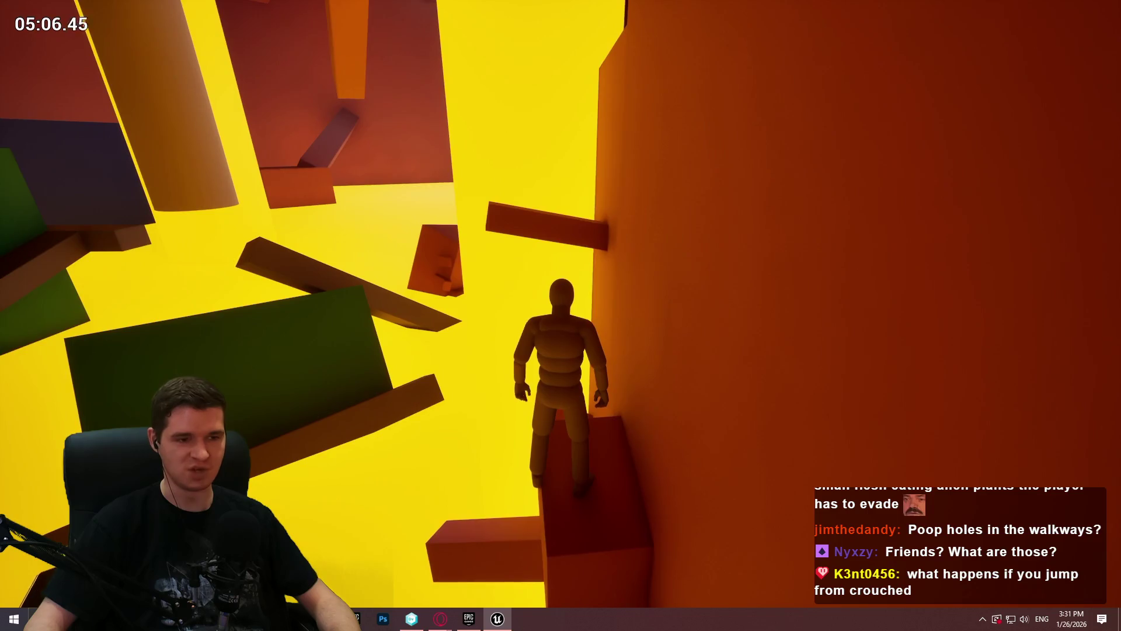
{"action": "key", "text": "w"}
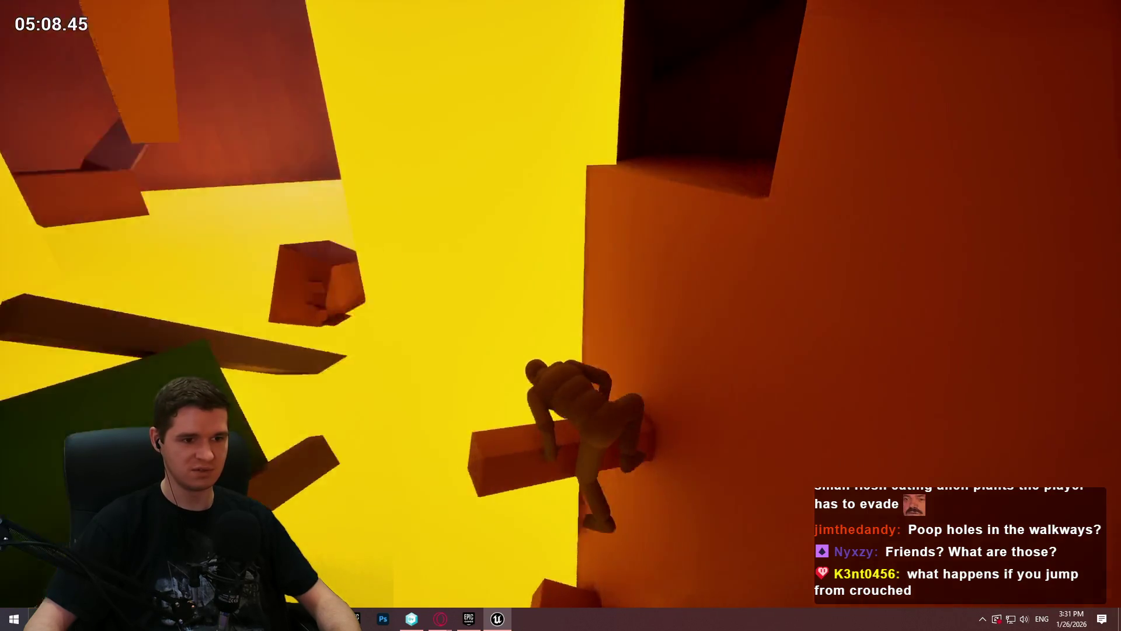
{"action": "key", "text": "w"}
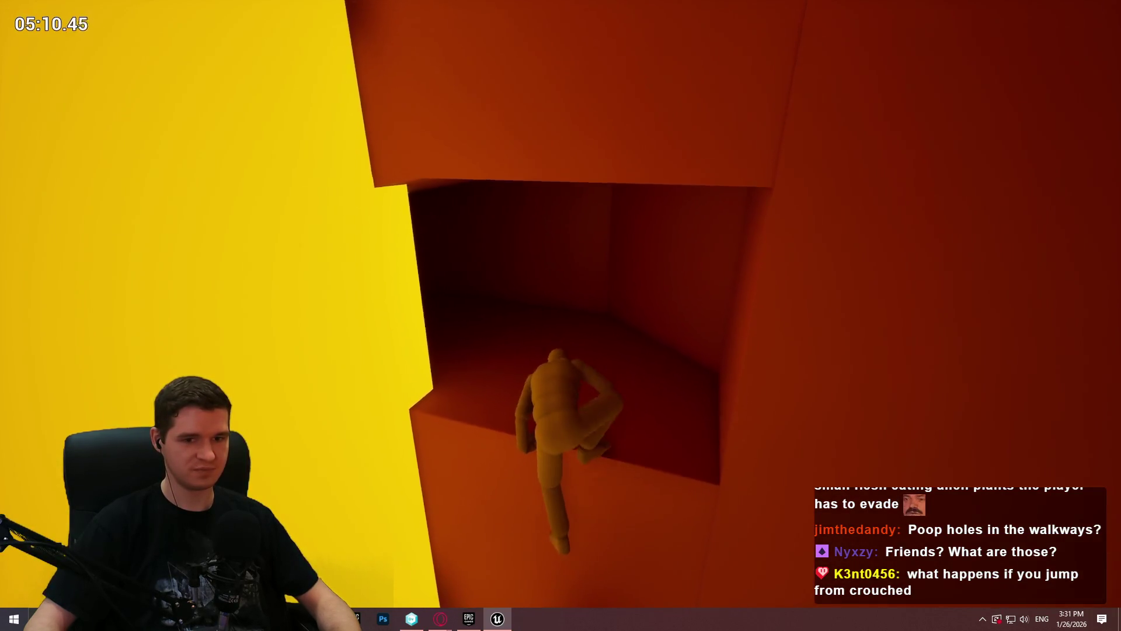
{"action": "key", "text": "w"}
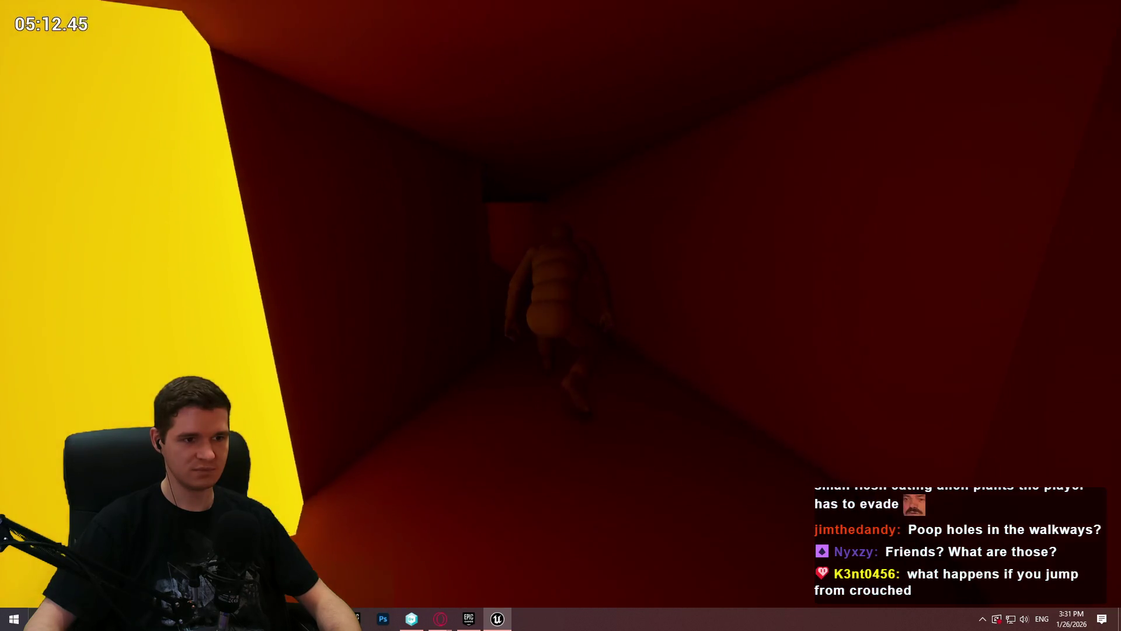
{"action": "key", "text": "w"}
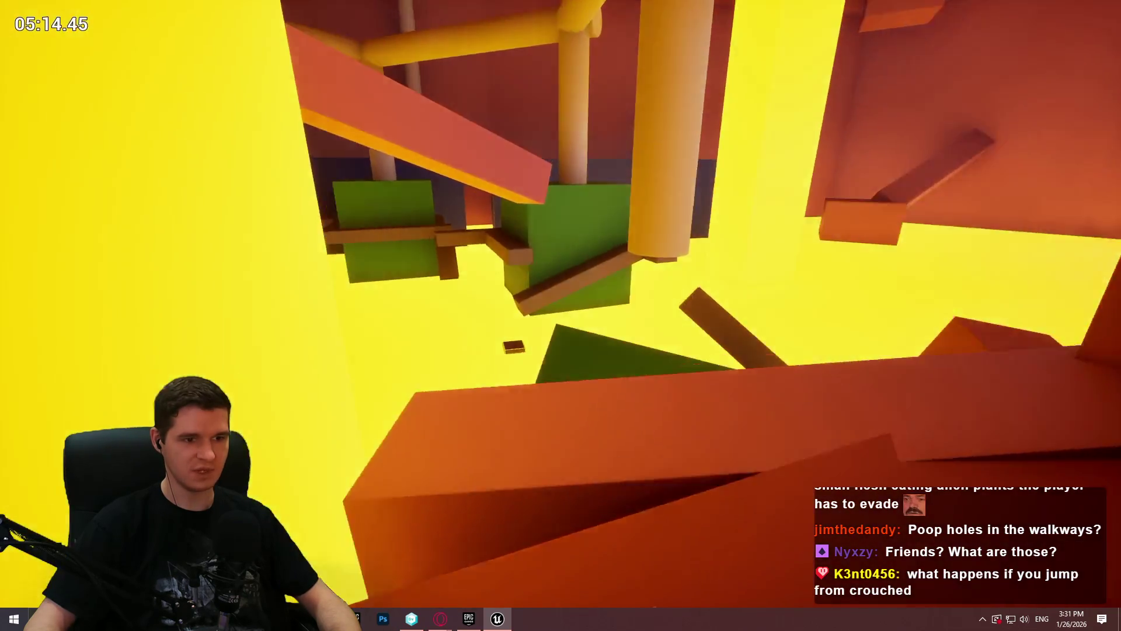
Step: Work along the red ledges among the floating blocks, grabbing, hanging and standing up on the upper ledge
{"action": "key", "text": "w"}
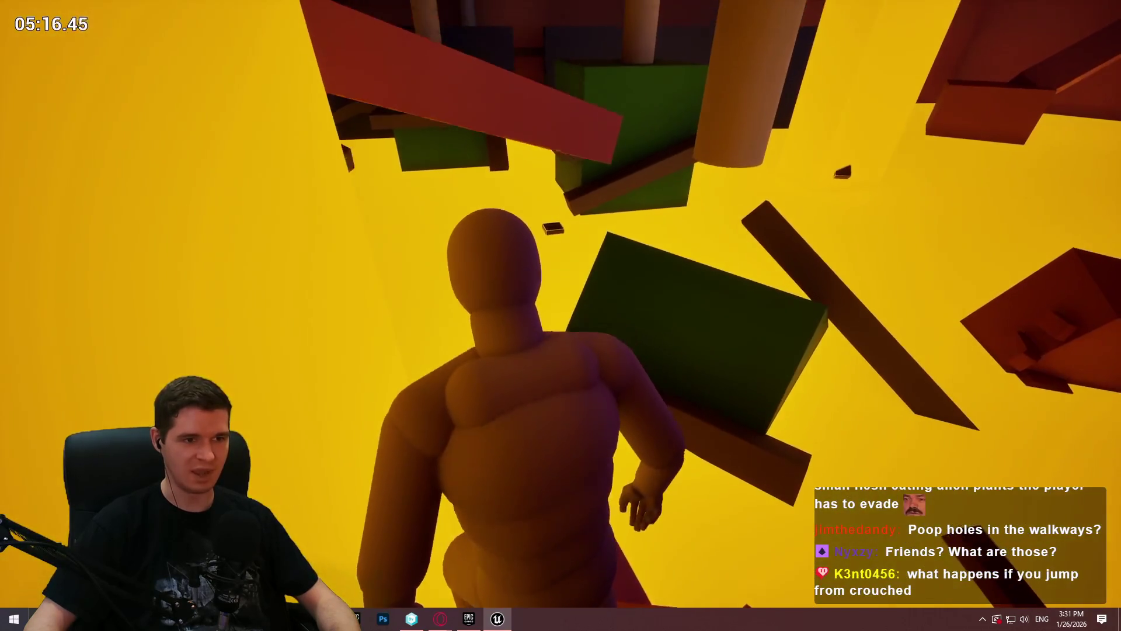
{"action": "key", "text": "w"}
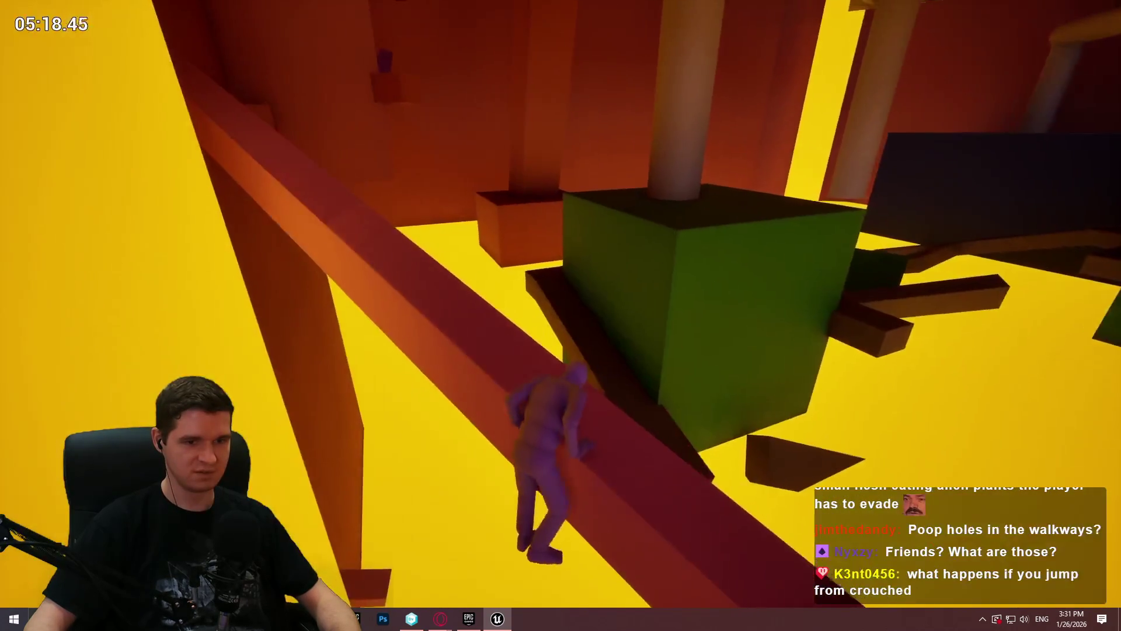
{"action": "key", "text": "w"}
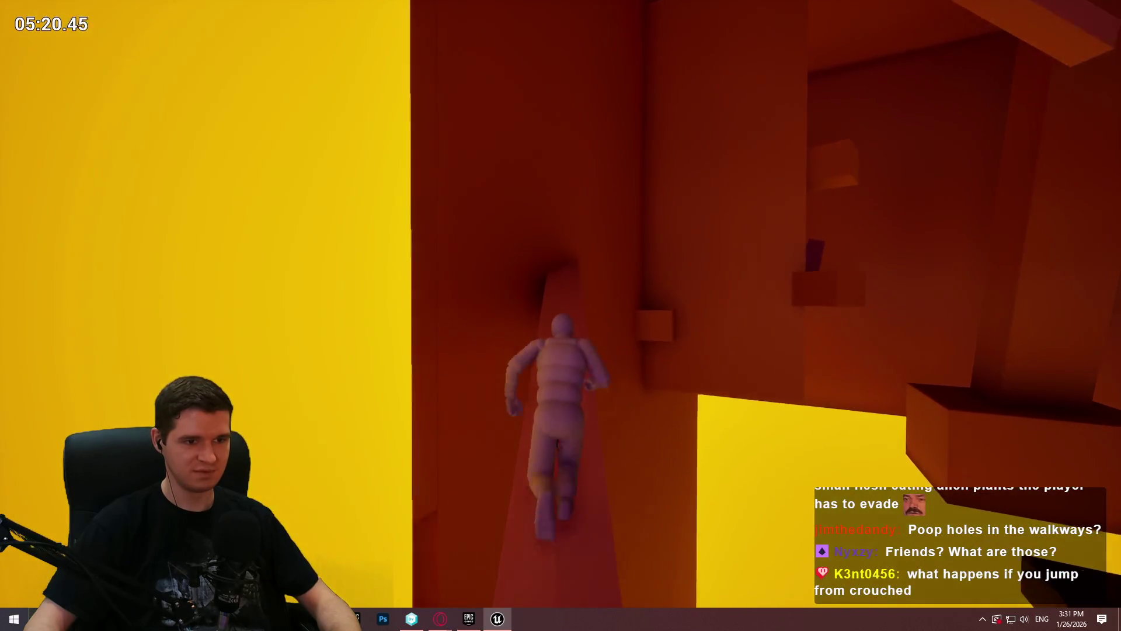
{"action": "key", "text": "space"}
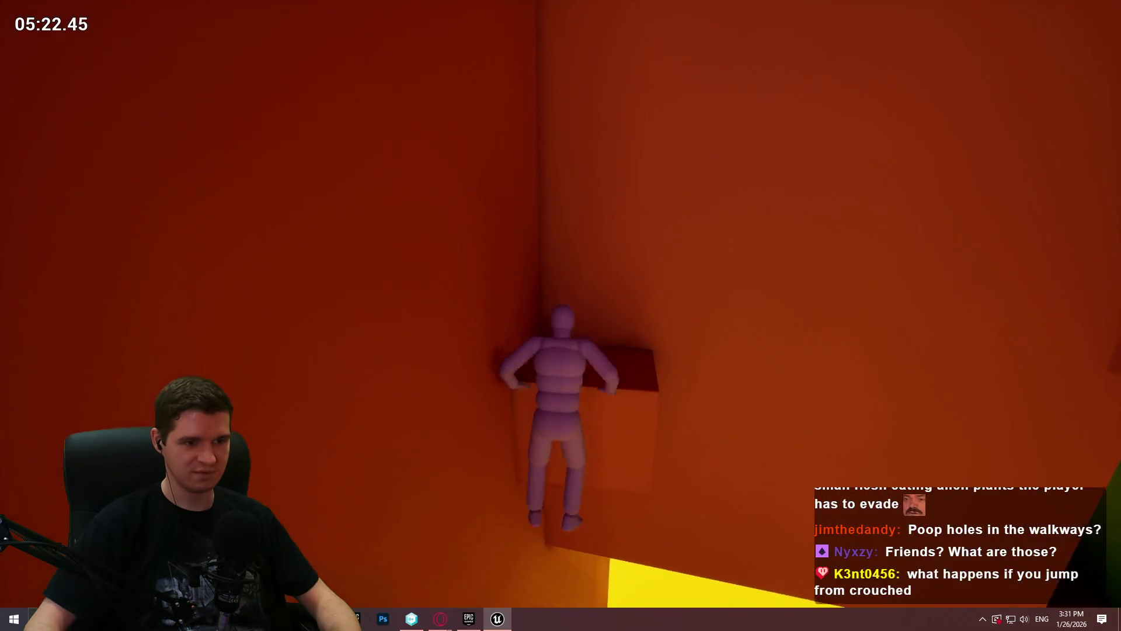
{"action": "key", "text": "w"}
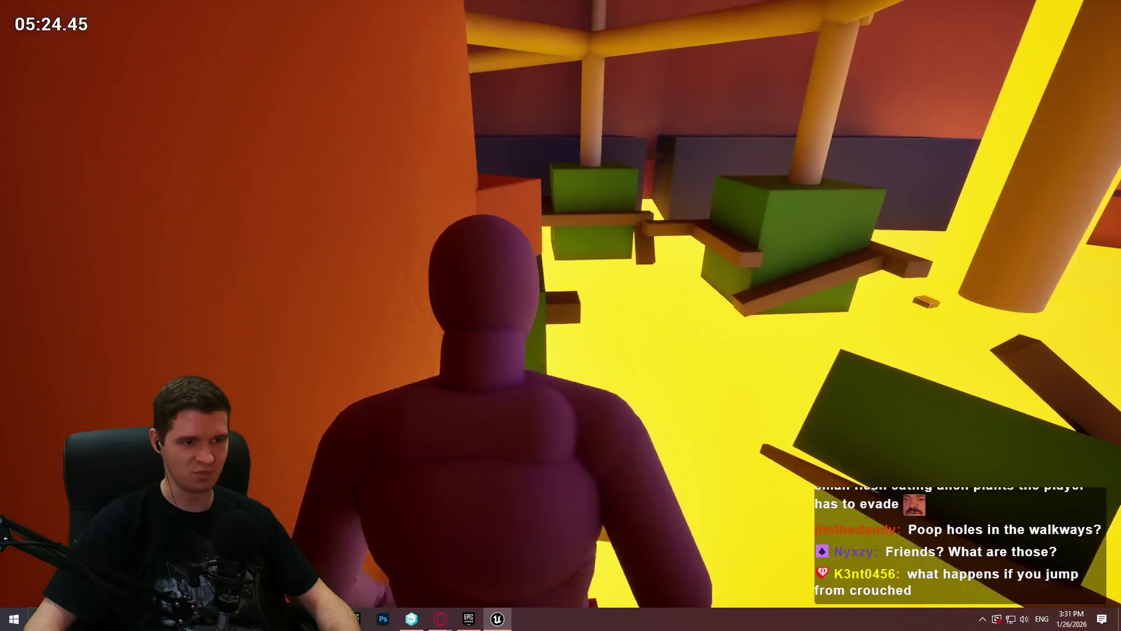
{"action": "key", "text": "w"}
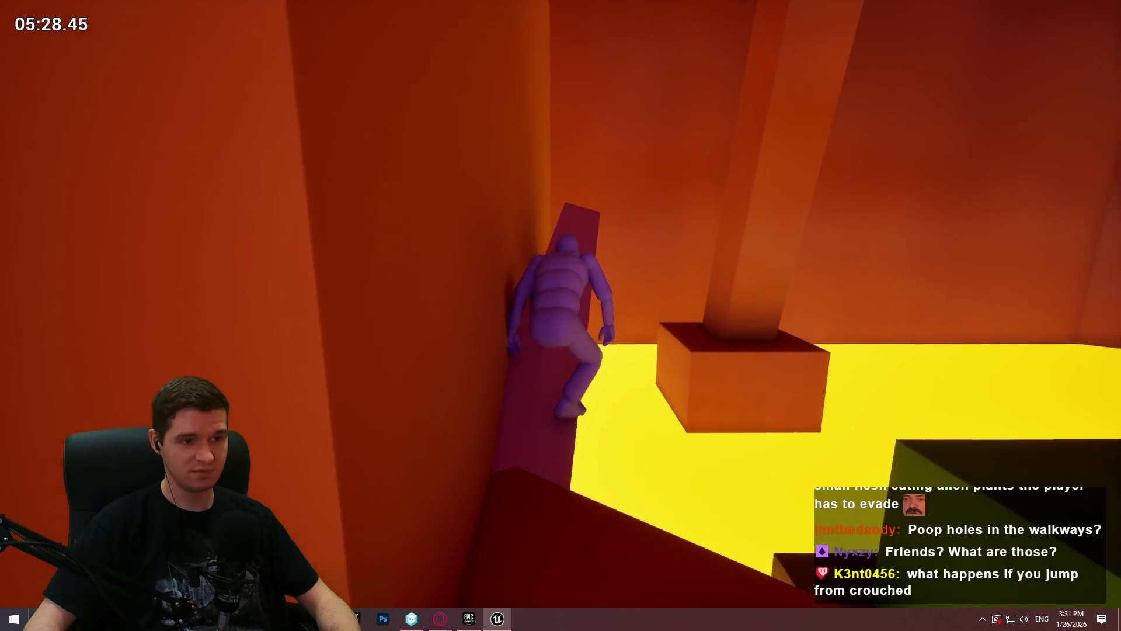
{"action": "key", "text": "w"}
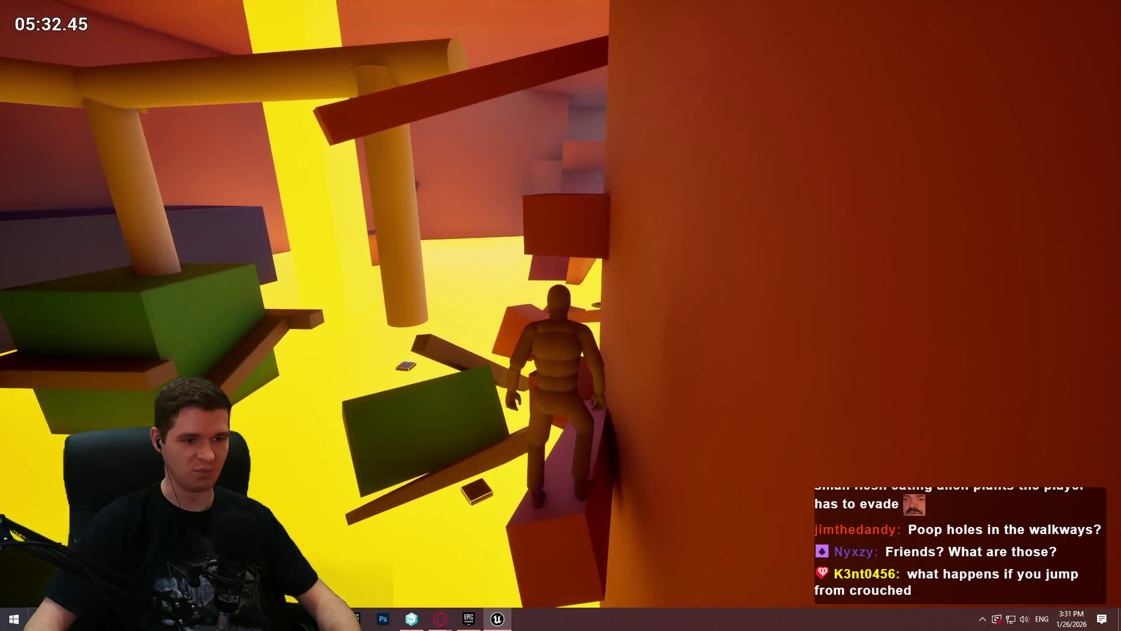
Step: Jump across the yellow room to the red beam, walk up it and climb the green block and wall
{"action": "key", "text": "w"}
{"action": "key", "text": "w"}
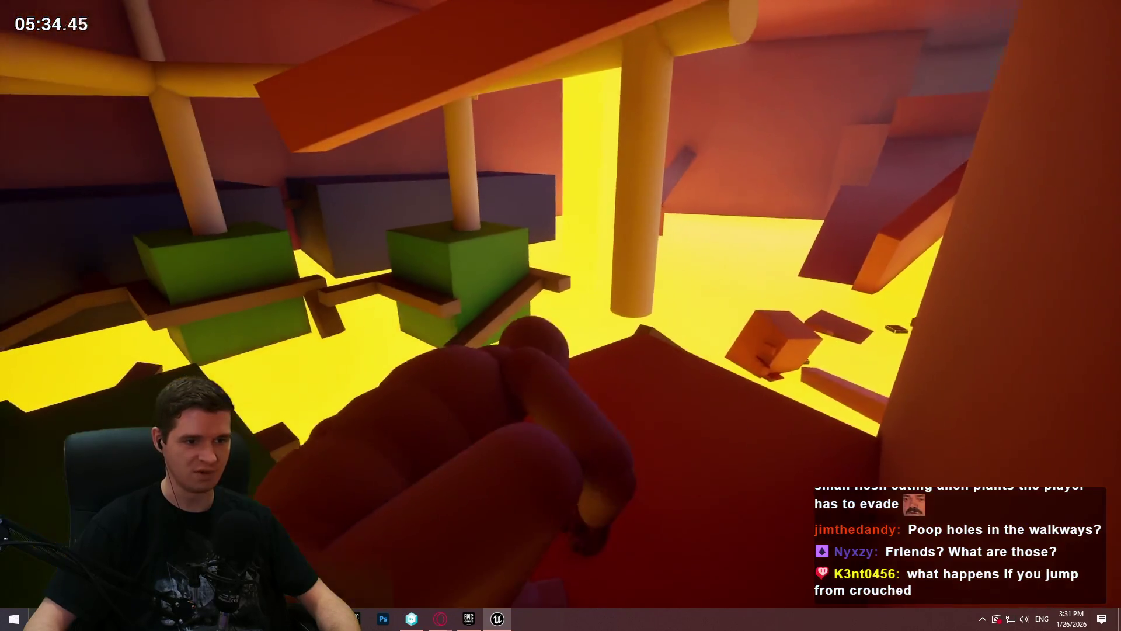
{"action": "key", "text": "space"}
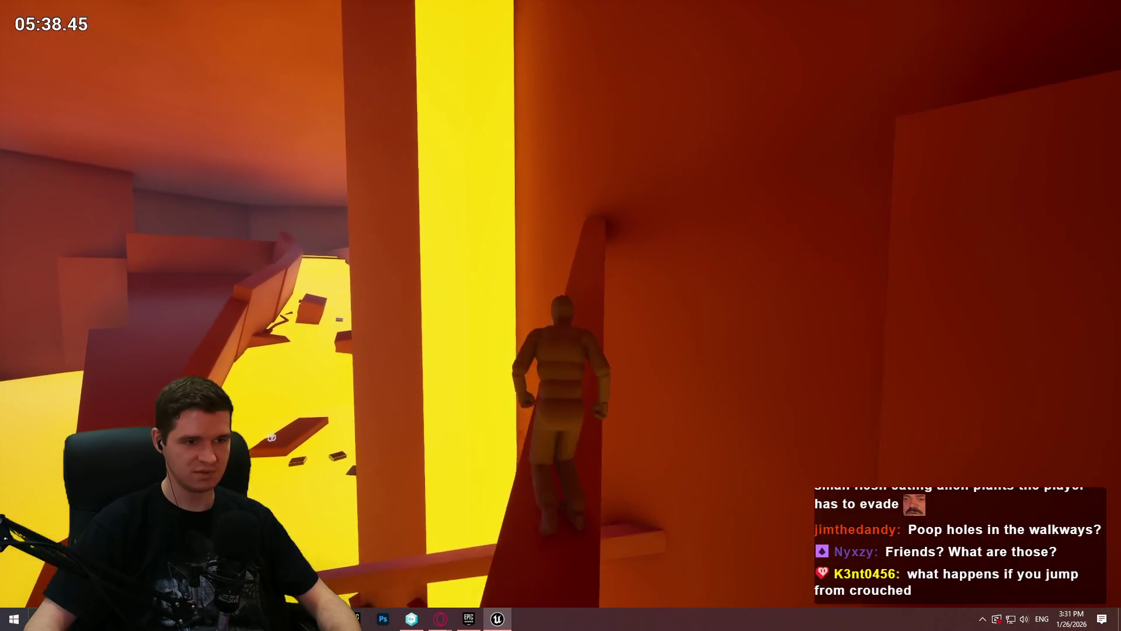
{"action": "key", "text": "w"}
{"action": "key", "text": "w"}
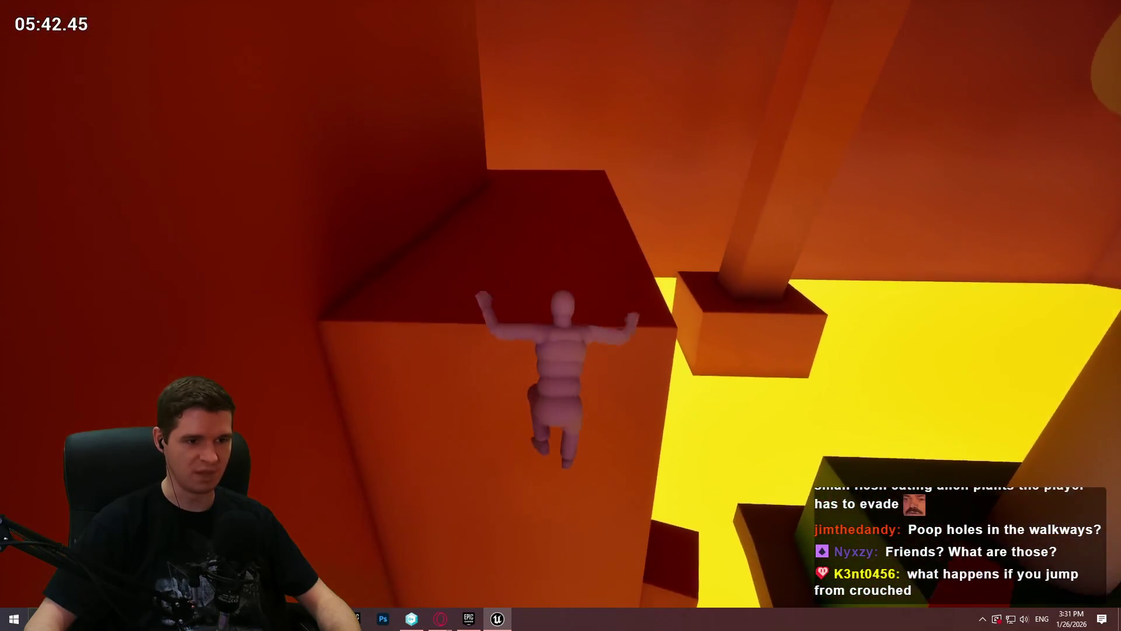
{"action": "key", "text": "w"}
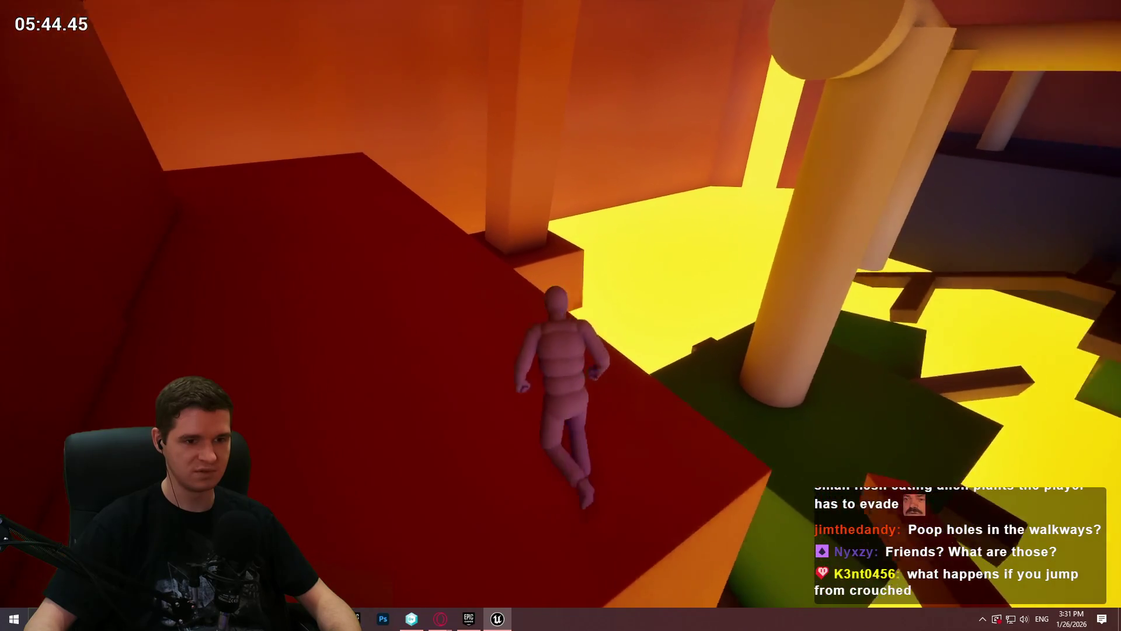
{"action": "key", "text": "w"}
{"action": "key", "text": "space"}
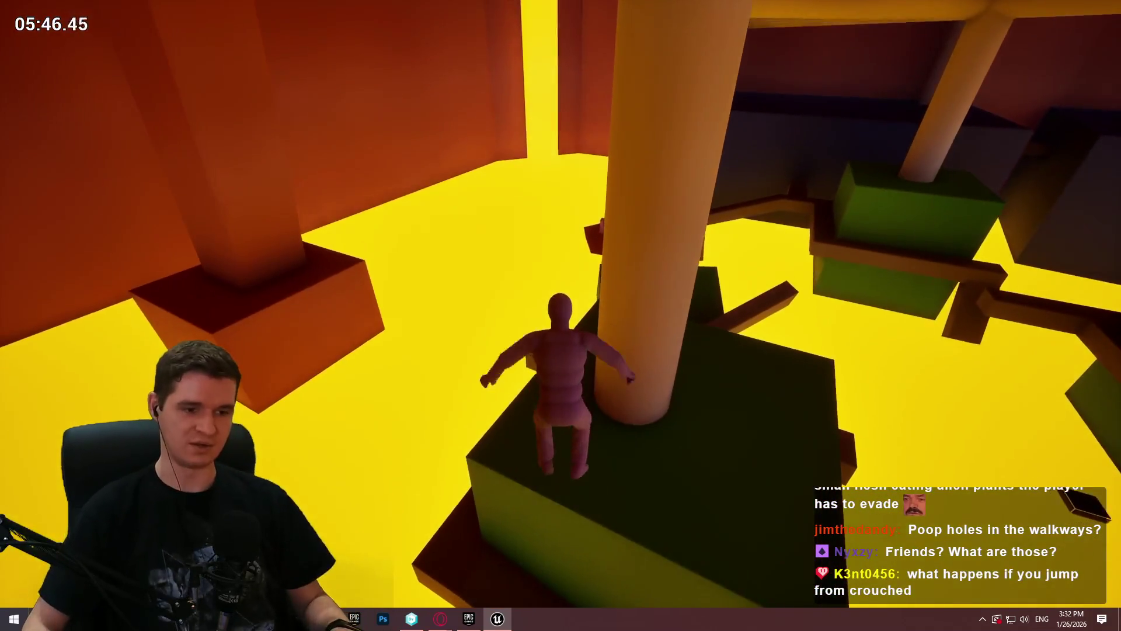
{"action": "key", "text": "w"}
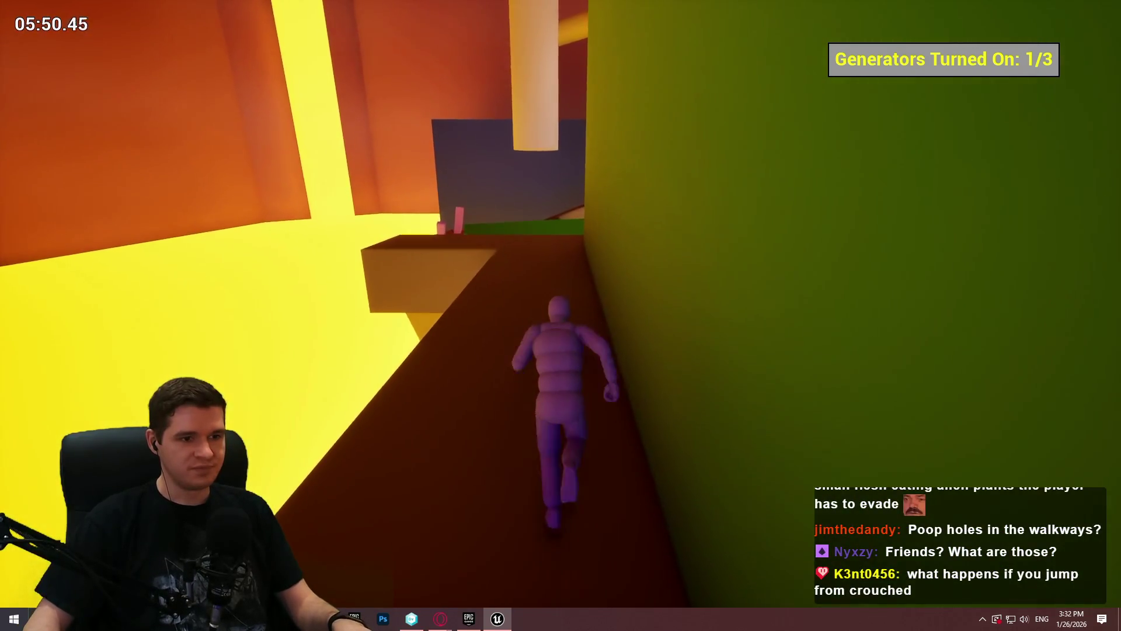
Step: Leap from the brown ledge and pillar via the green wall onto the red ramp, then vault the slab and drop by the pink pillar
{"action": "key", "text": "w"}
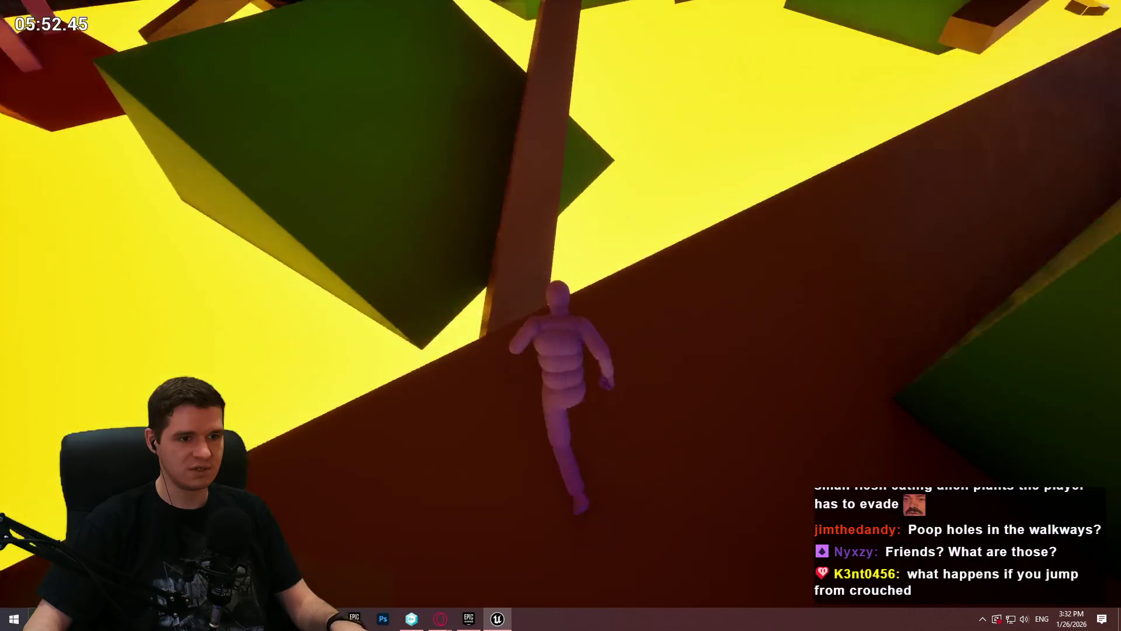
{"action": "key", "text": "space"}
{"action": "key", "text": "w"}
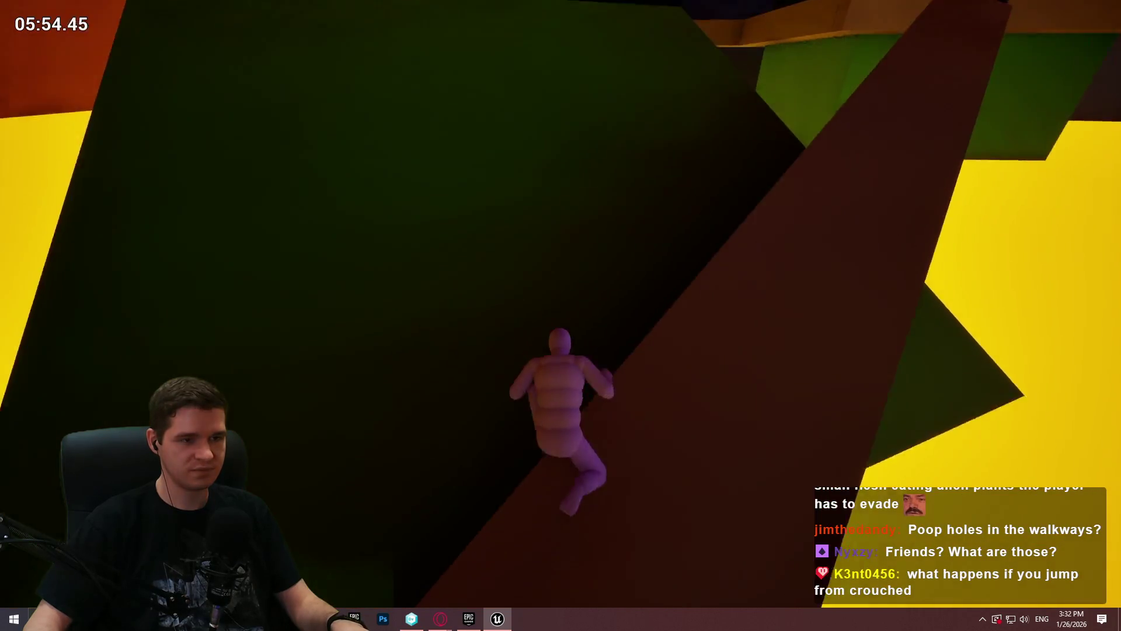
{"action": "key", "text": "w"}
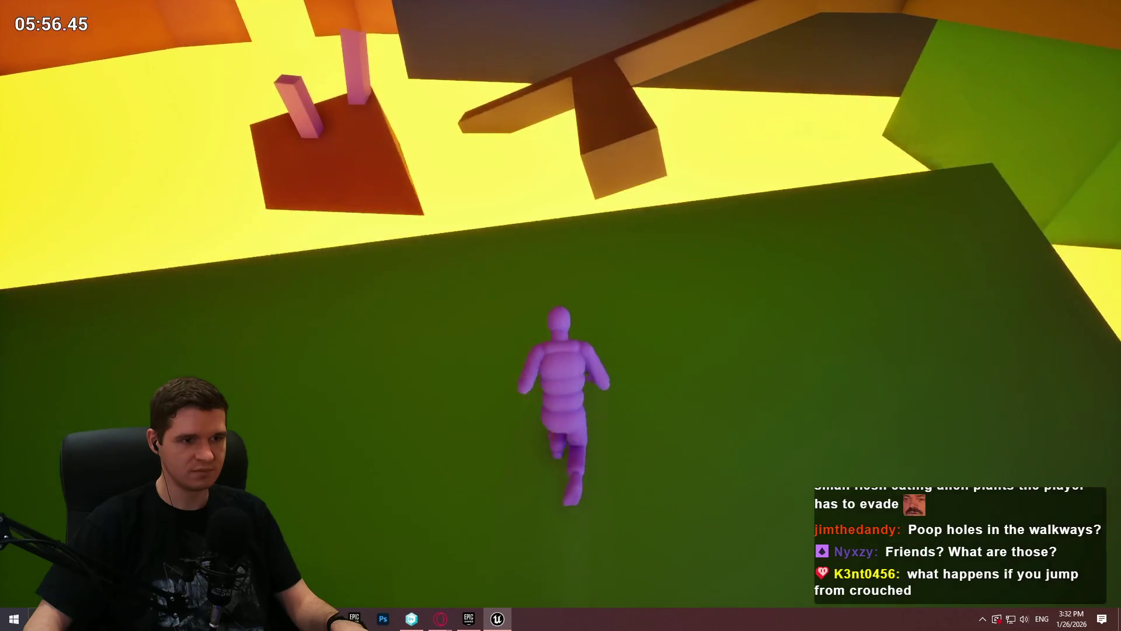
{"action": "key", "text": "space"}
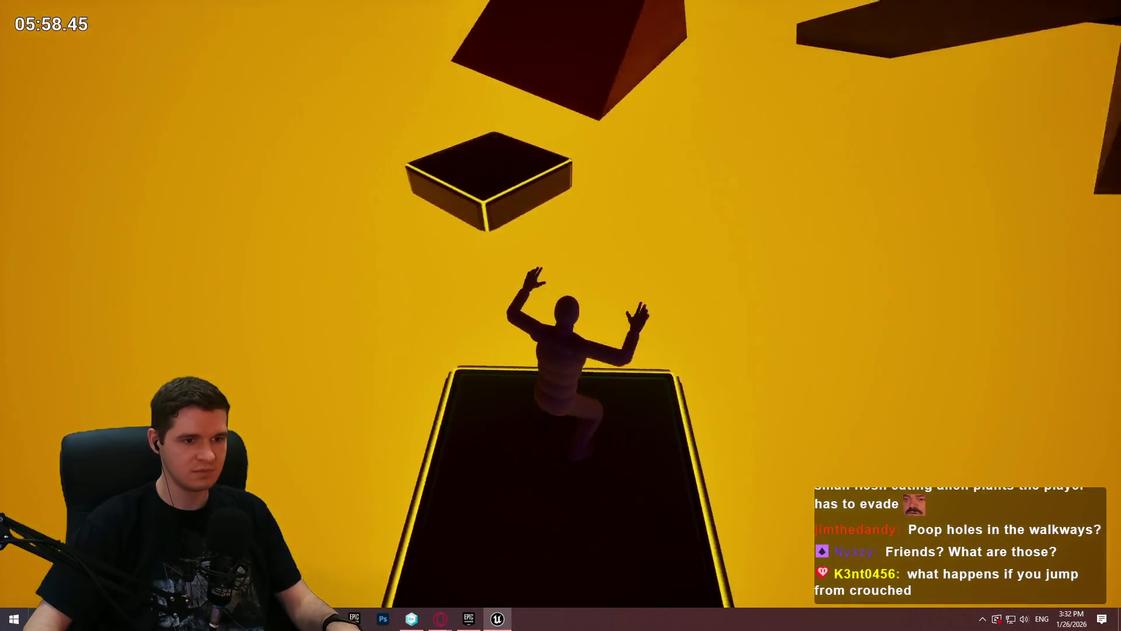
{"action": "key", "text": "w"}
{"action": "key", "text": "space"}
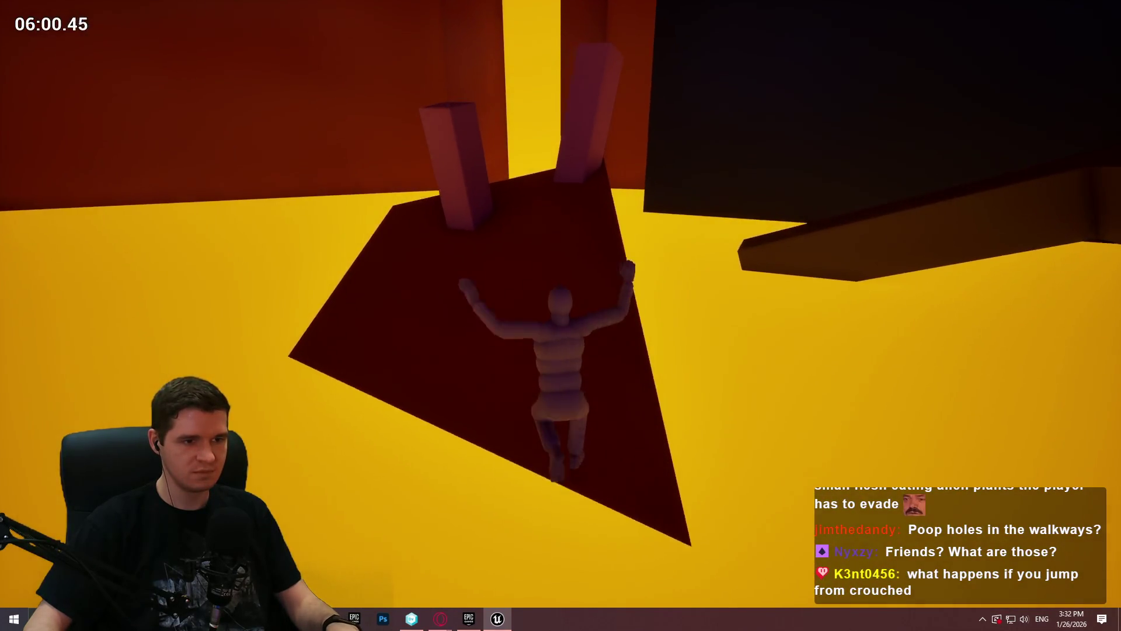
{"action": "key", "text": "w"}
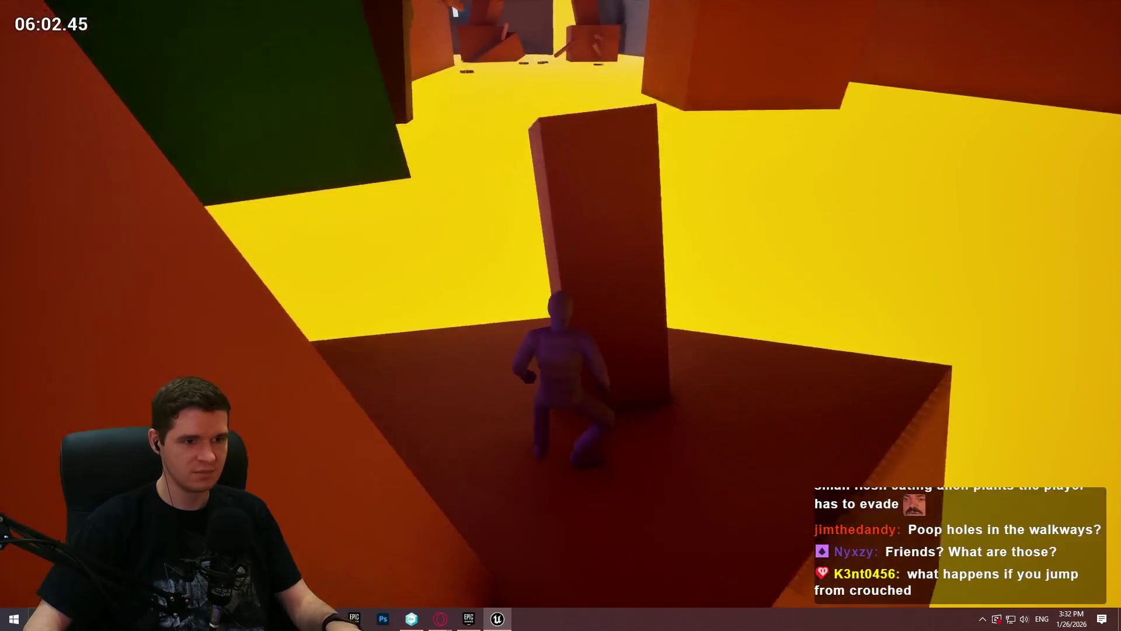
{"action": "key", "text": "w"}
{"action": "key", "text": "space"}
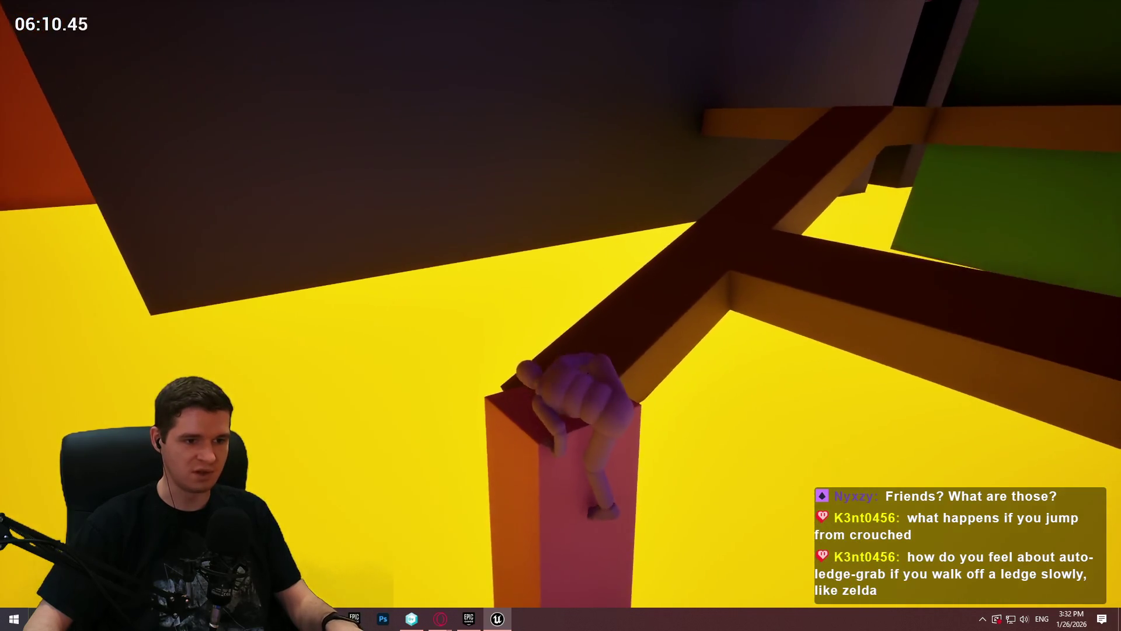
Step: Run up the red ramp past the green block and wall, jump to the brown beam and switch on the remaining generators
{"action": "key", "text": "w"}
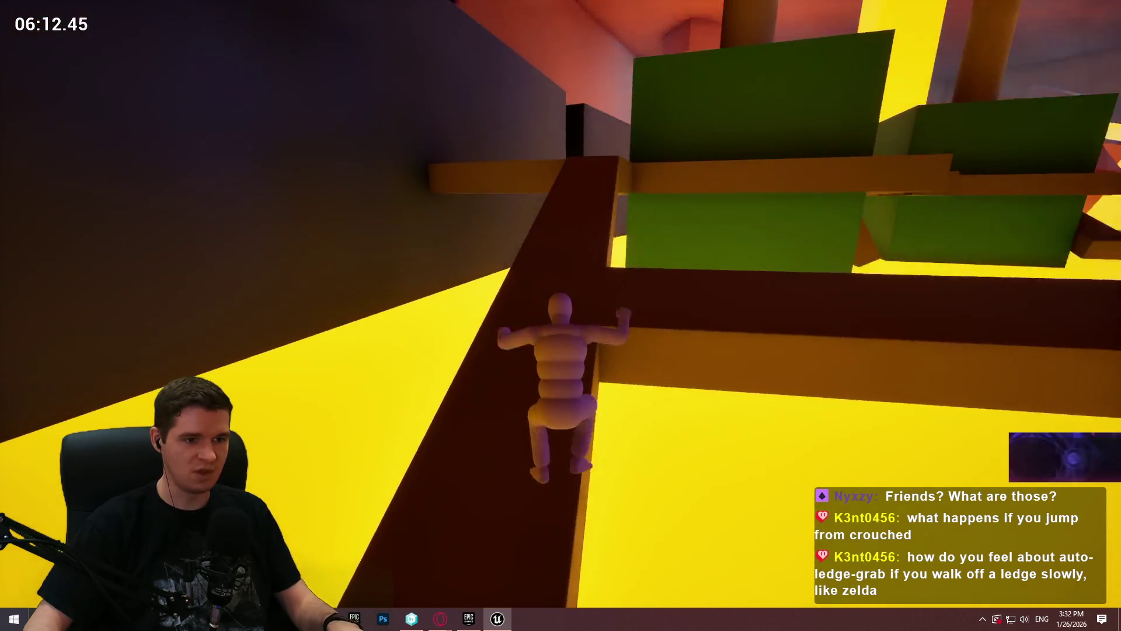
{"action": "key", "text": "w"}
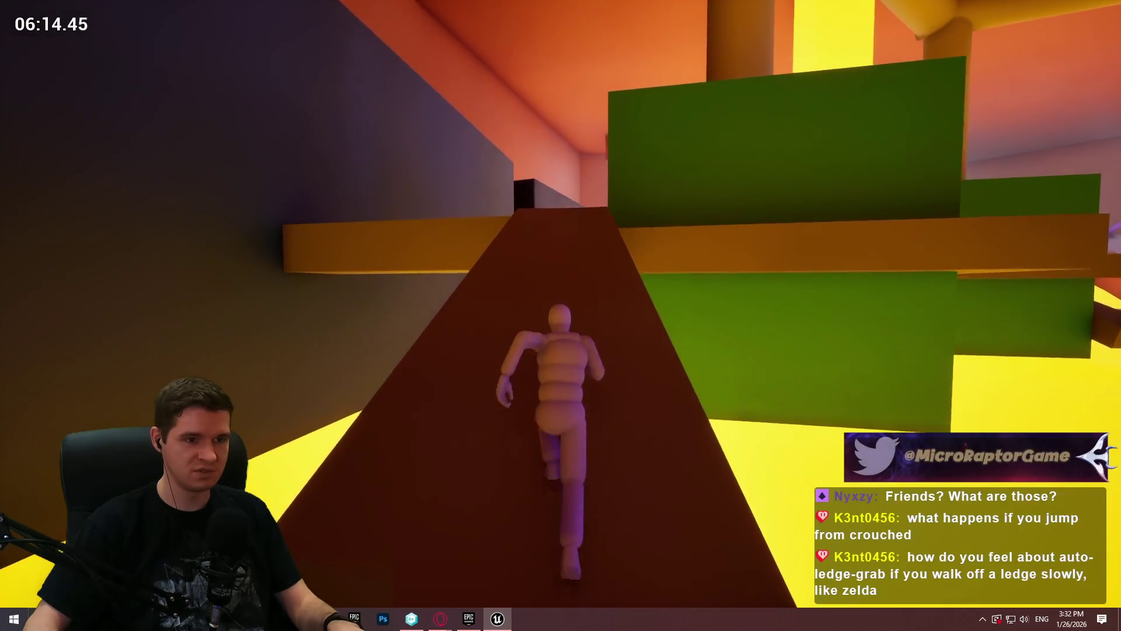
{"action": "key", "text": "w"}
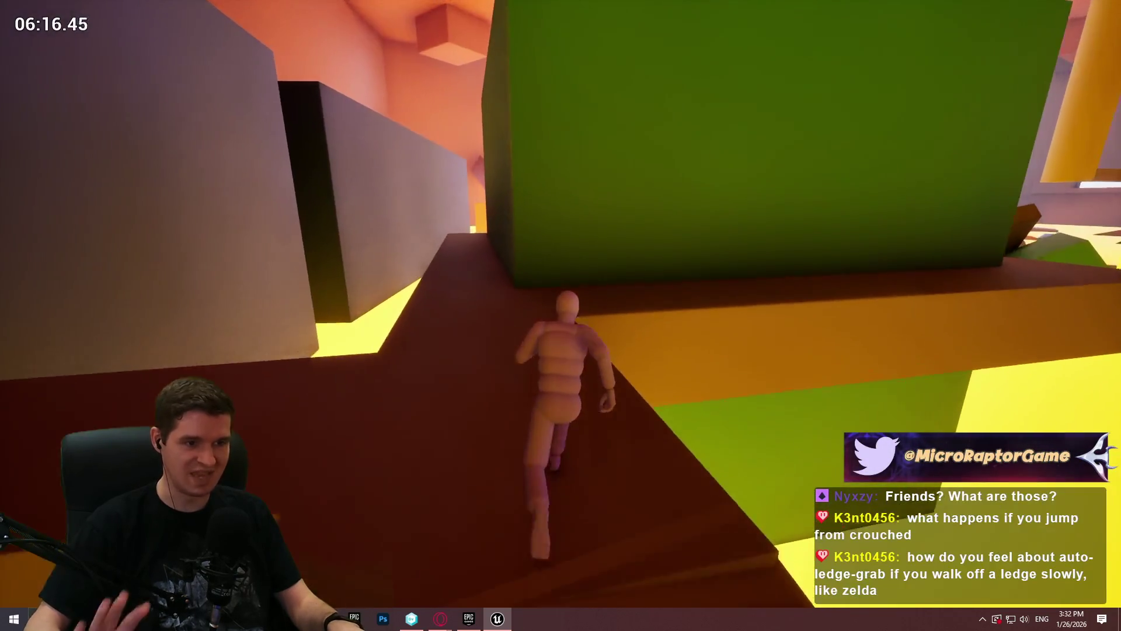
{"action": "key", "text": "w"}
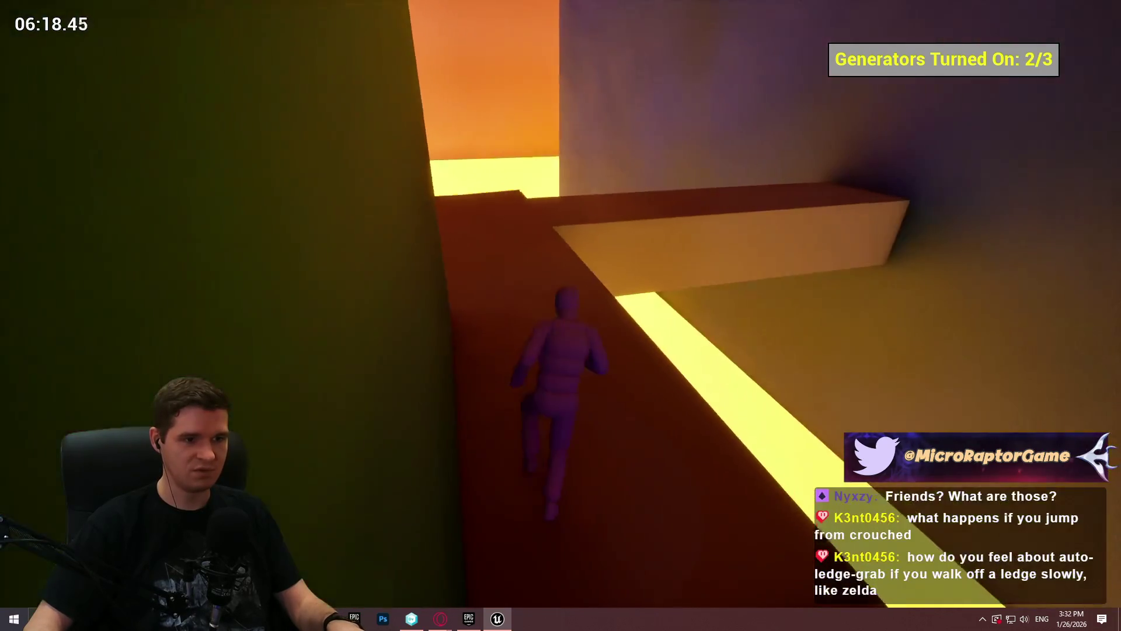
{"action": "key", "text": "w"}
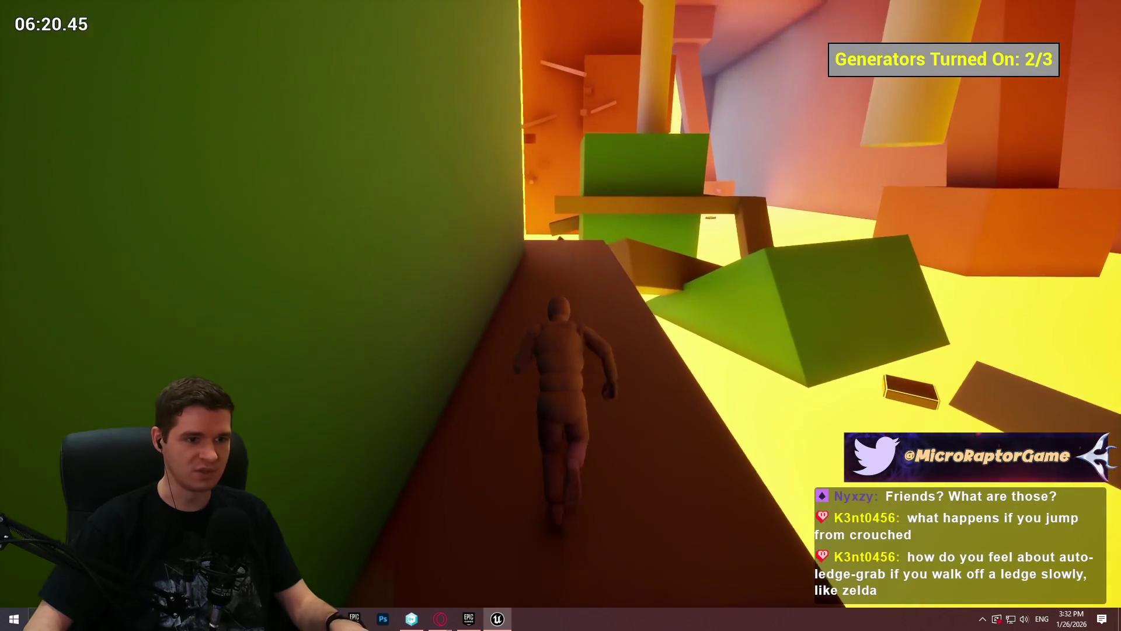
{"action": "key", "text": "w"}
{"action": "key", "text": "w"}
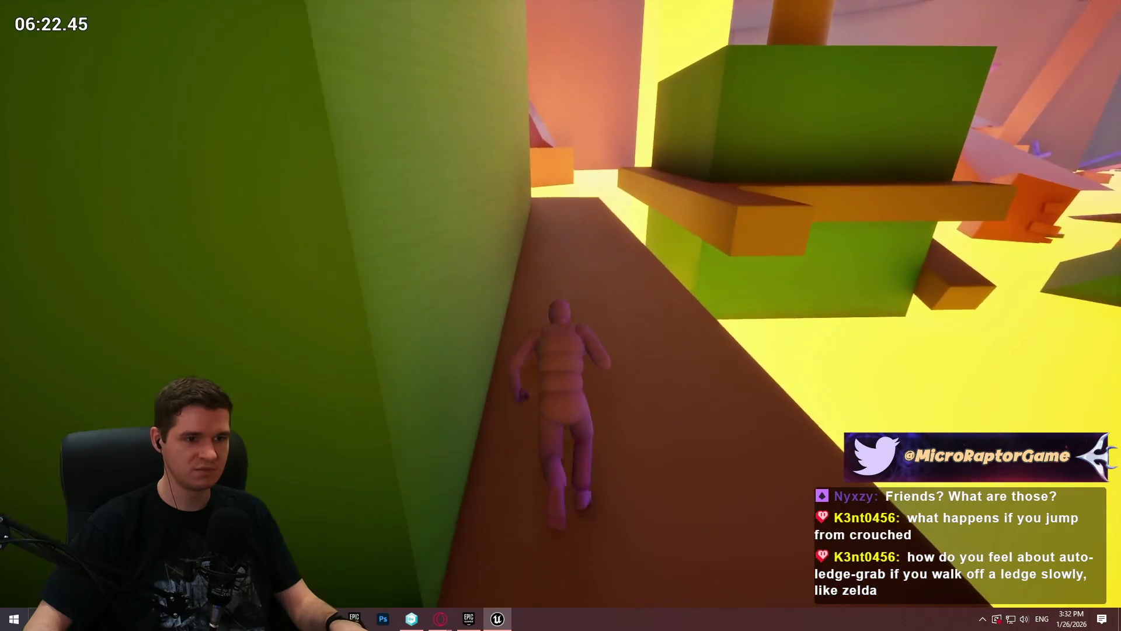
{"action": "key", "text": "w"}
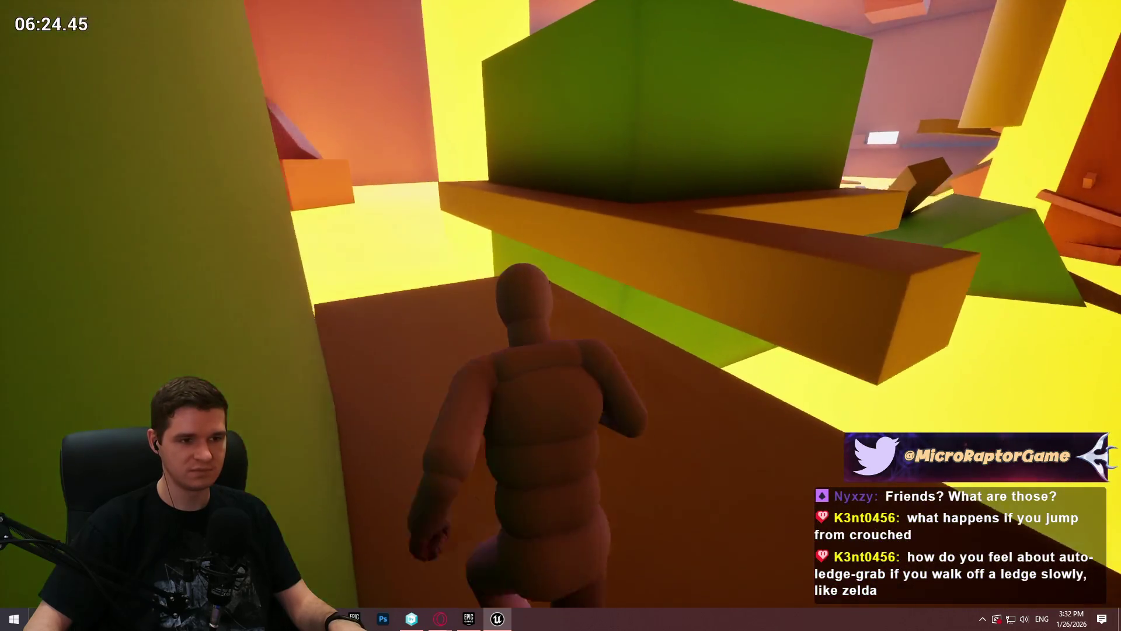
{"action": "key", "text": "space"}
{"action": "key", "text": "w"}
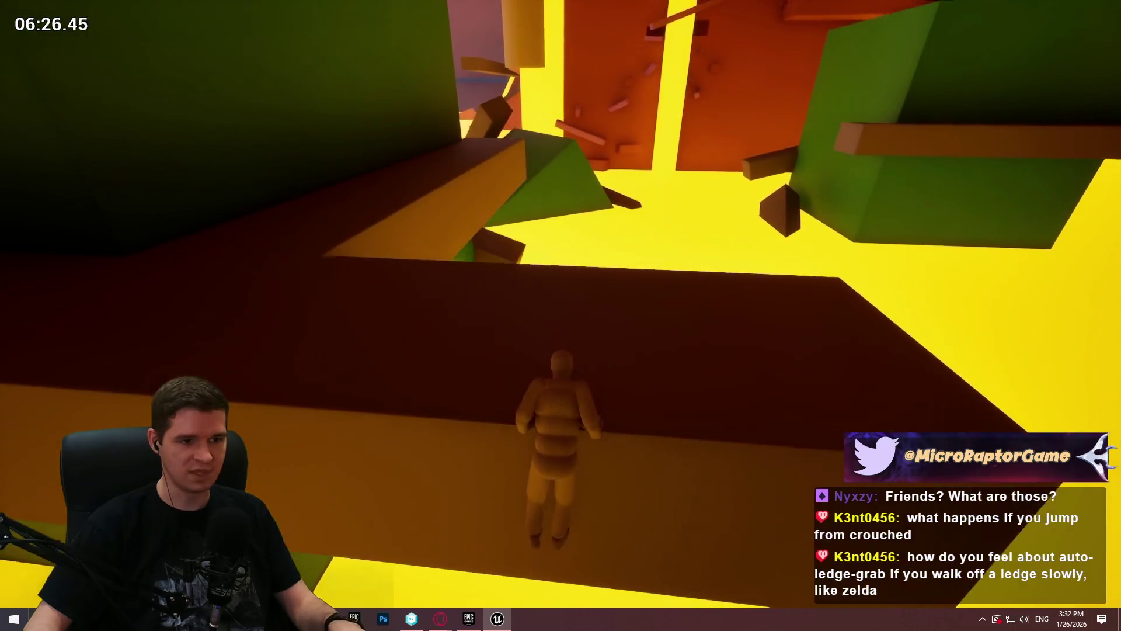
{"action": "key", "text": "w"}
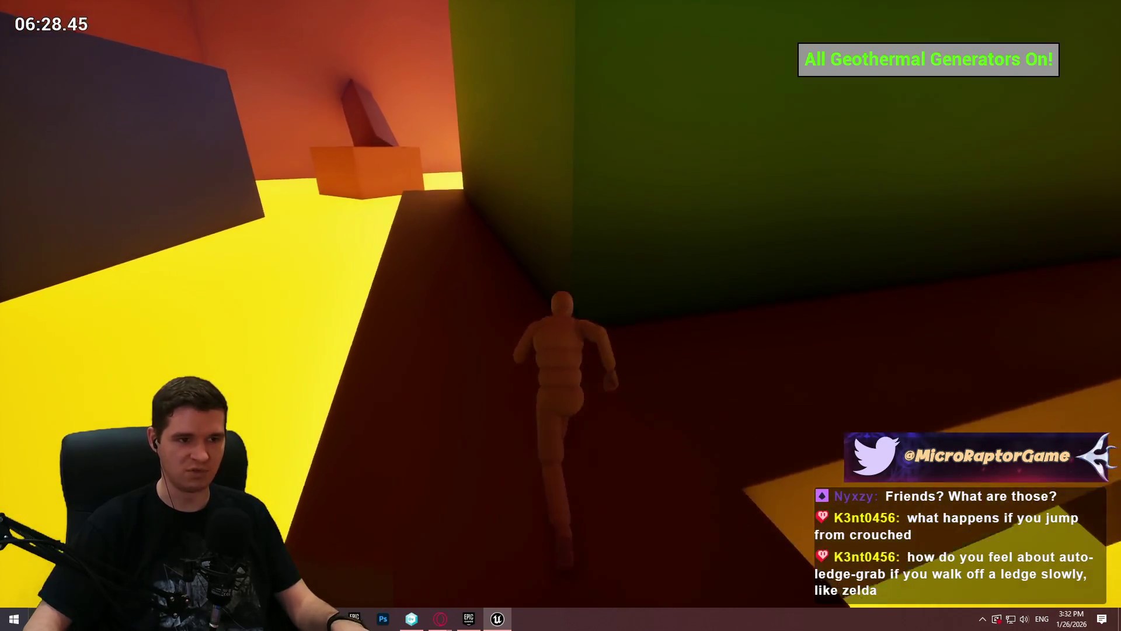
Step: Run the mannequin up the ramp and across the dark platform, then jump off its edge onto the floating box
{"action": "key", "text": "w"}
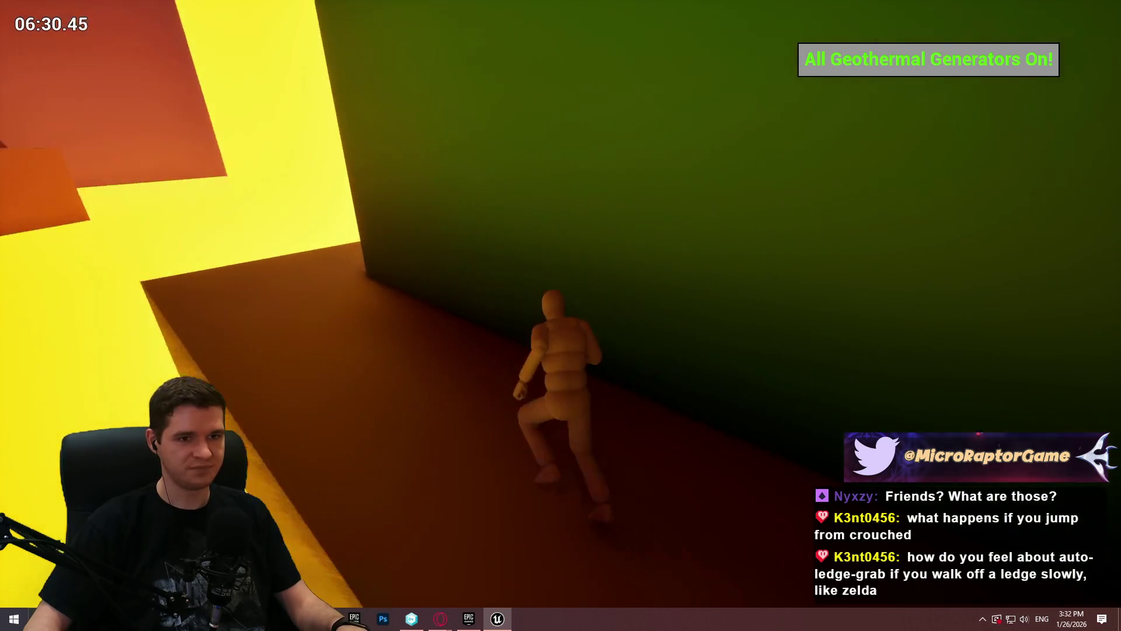
{"action": "key", "text": "w"}
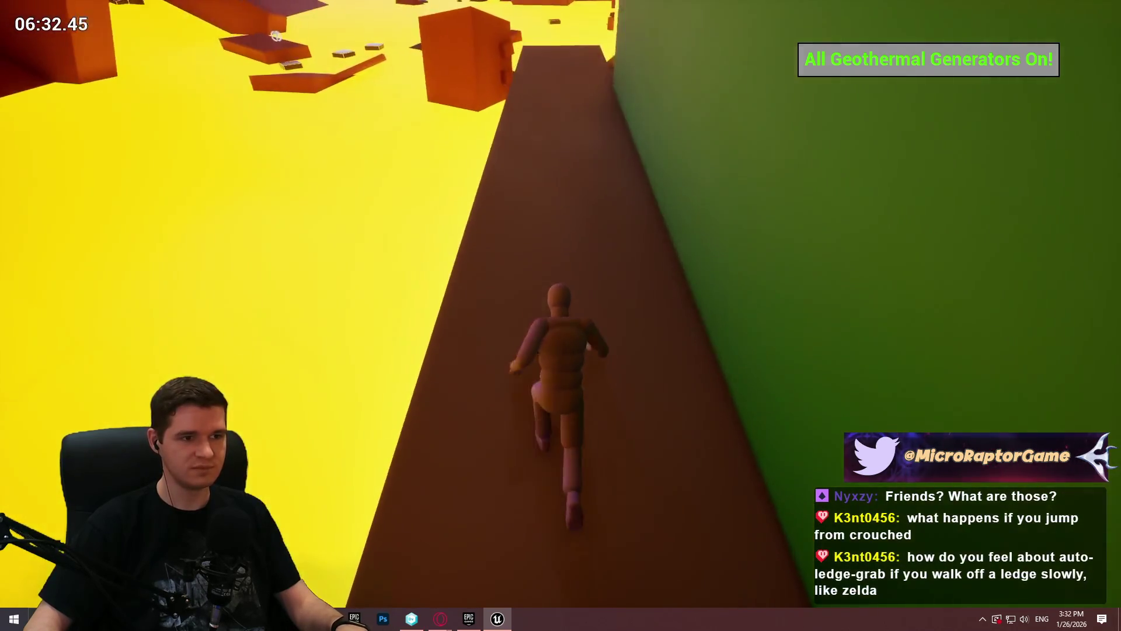
{"action": "key", "text": "w"}
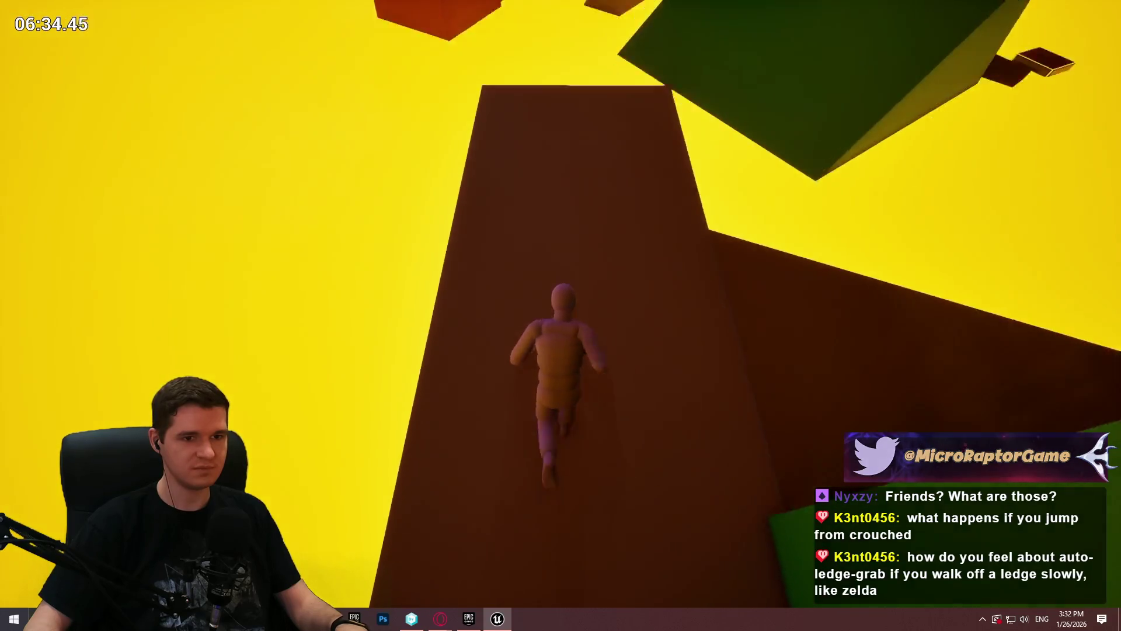
{"action": "key", "text": "w"}
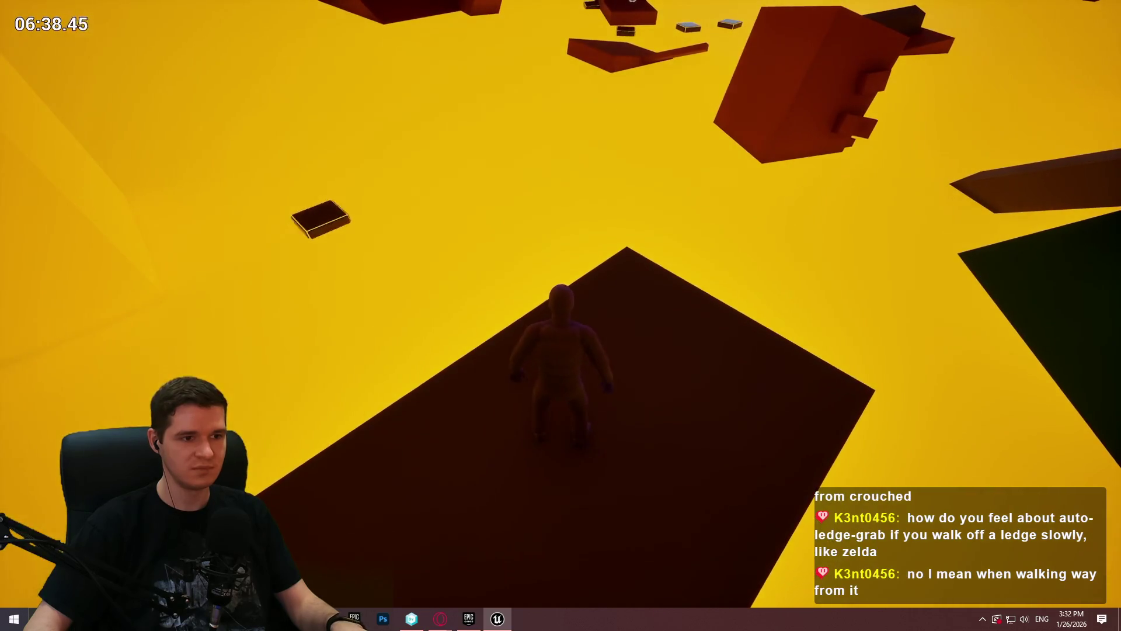
{"action": "key", "text": "w"}
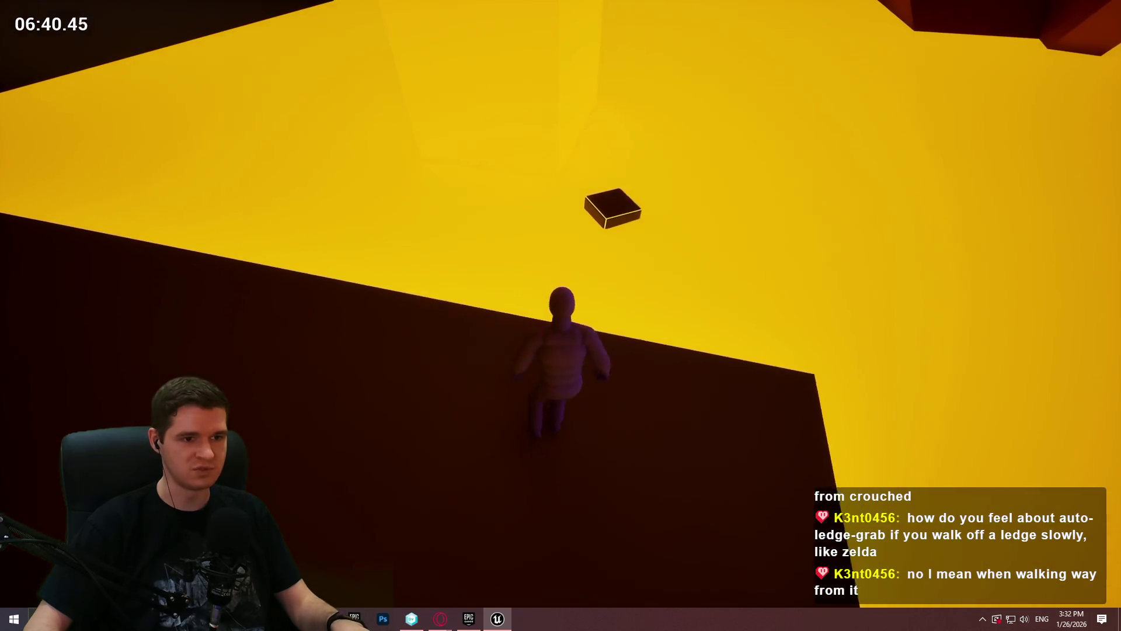
{"action": "key", "text": "w"}
{"action": "key", "text": "w"}
{"action": "key", "text": "w"}
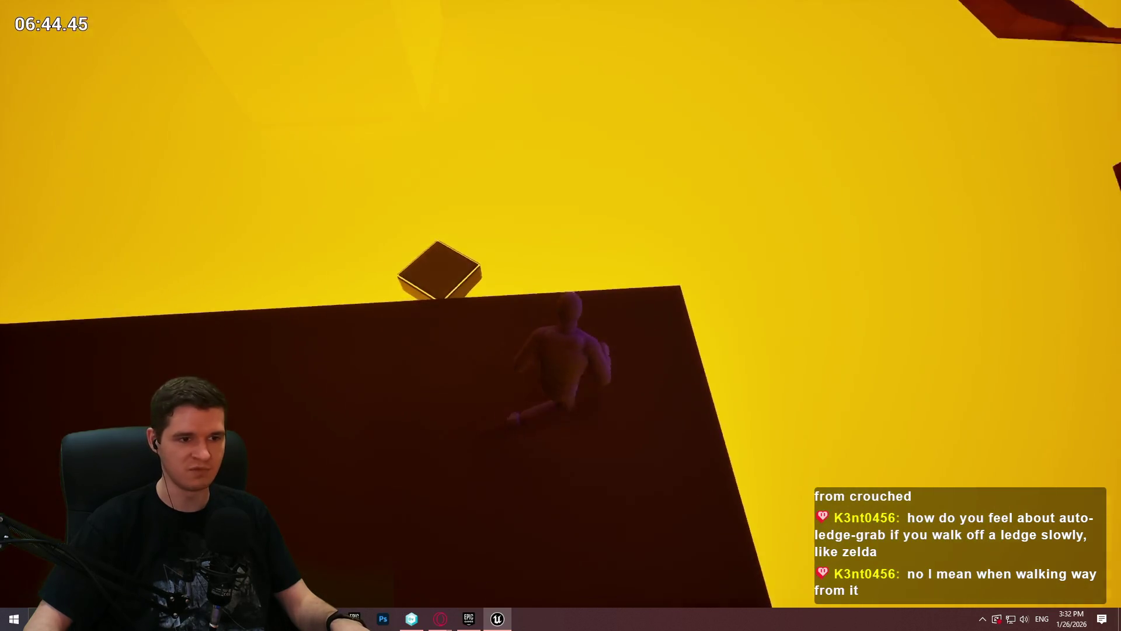
{"action": "key", "text": "space"}
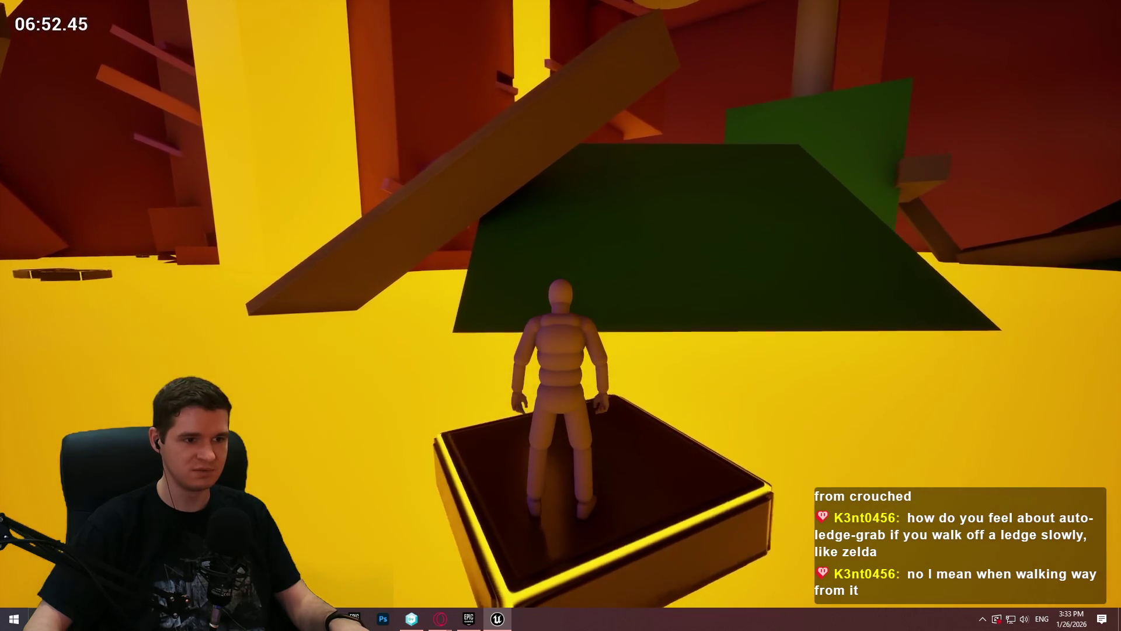
Step: Jump from the small platform onto the green wall, climb it and stand up on top
{"action": "key", "text": "w"}
{"action": "key", "text": "space"}
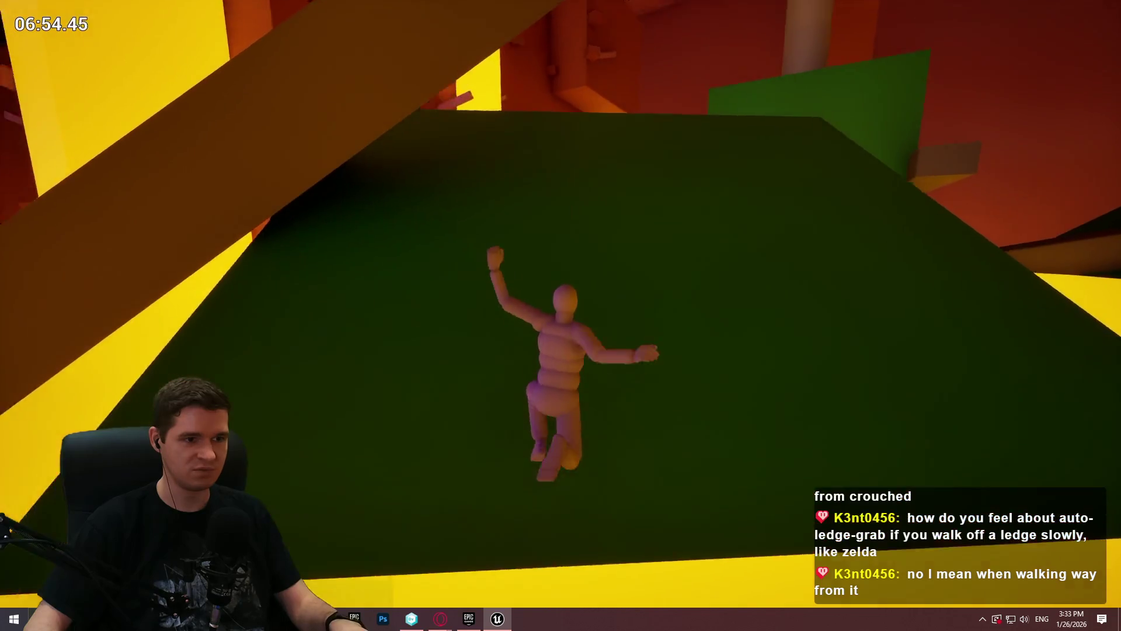
{"action": "key", "text": "w"}
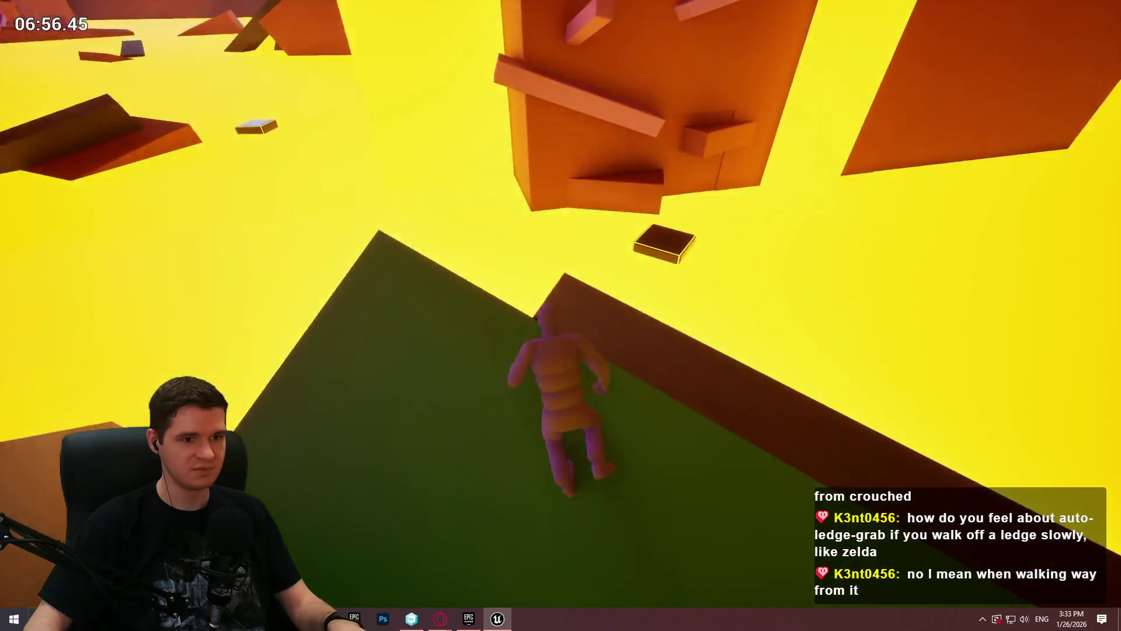
{"action": "key", "text": "w"}
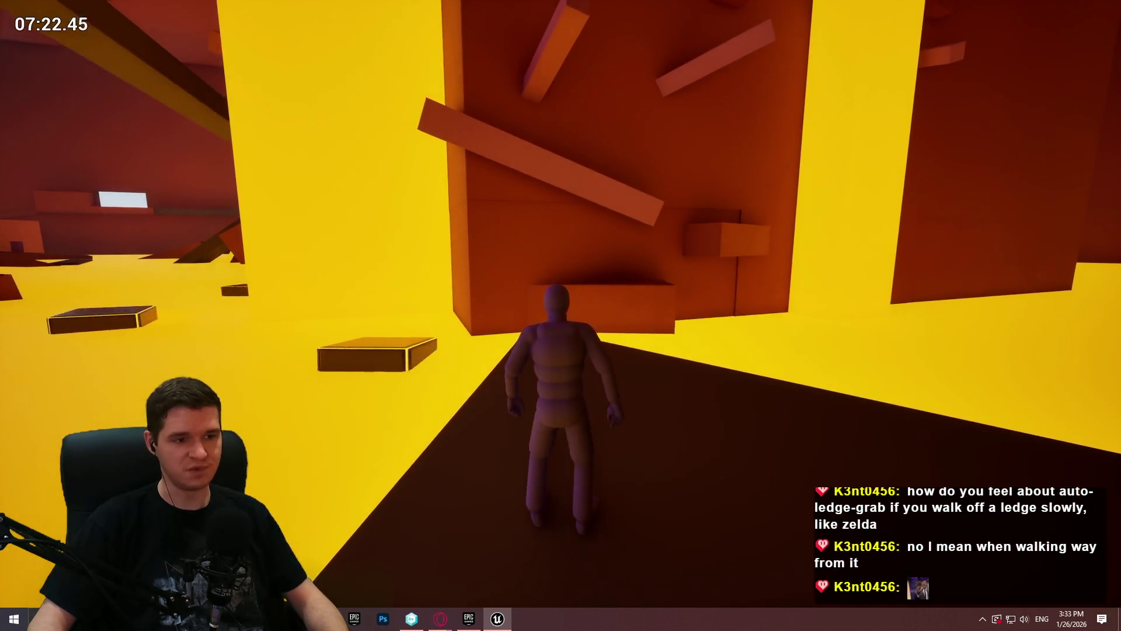
Step: Jump and grab successive tower ledges up to the beam, then leap off it onto the floating box
{"action": "key", "text": "space"}
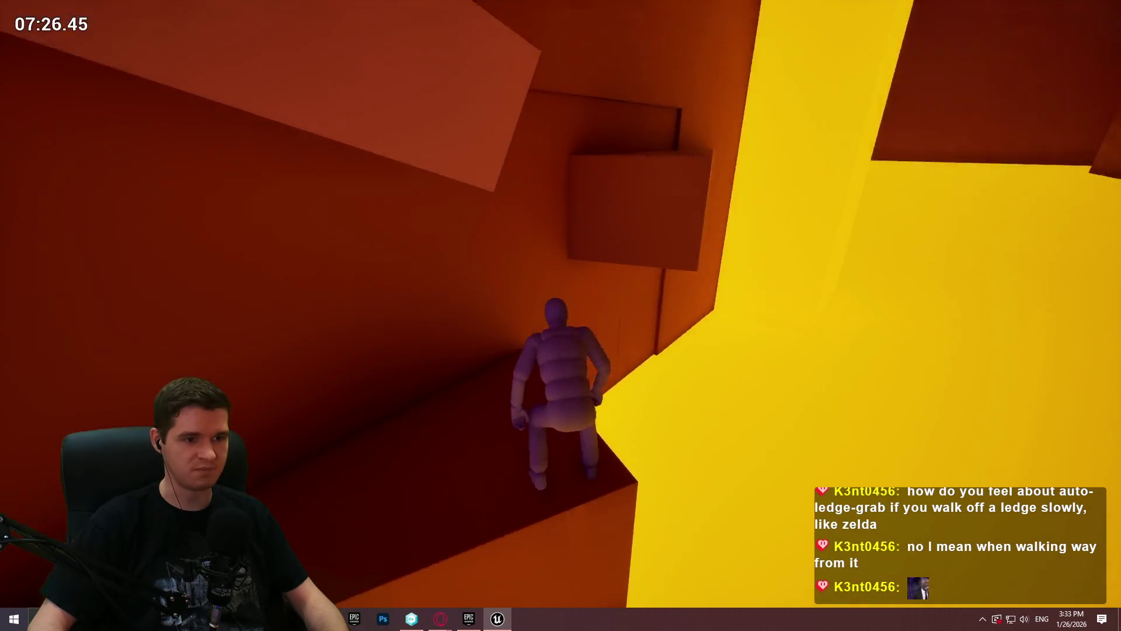
{"action": "key", "text": "space"}
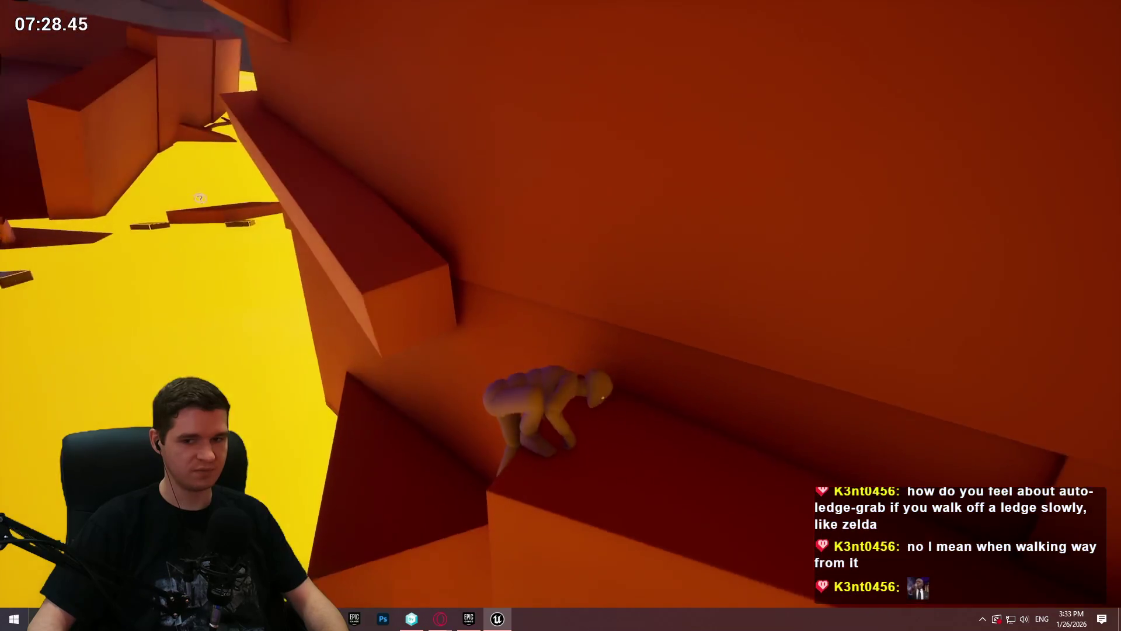
{"action": "key", "text": "space"}
{"action": "key", "text": "space"}
{"action": "key", "text": "space"}
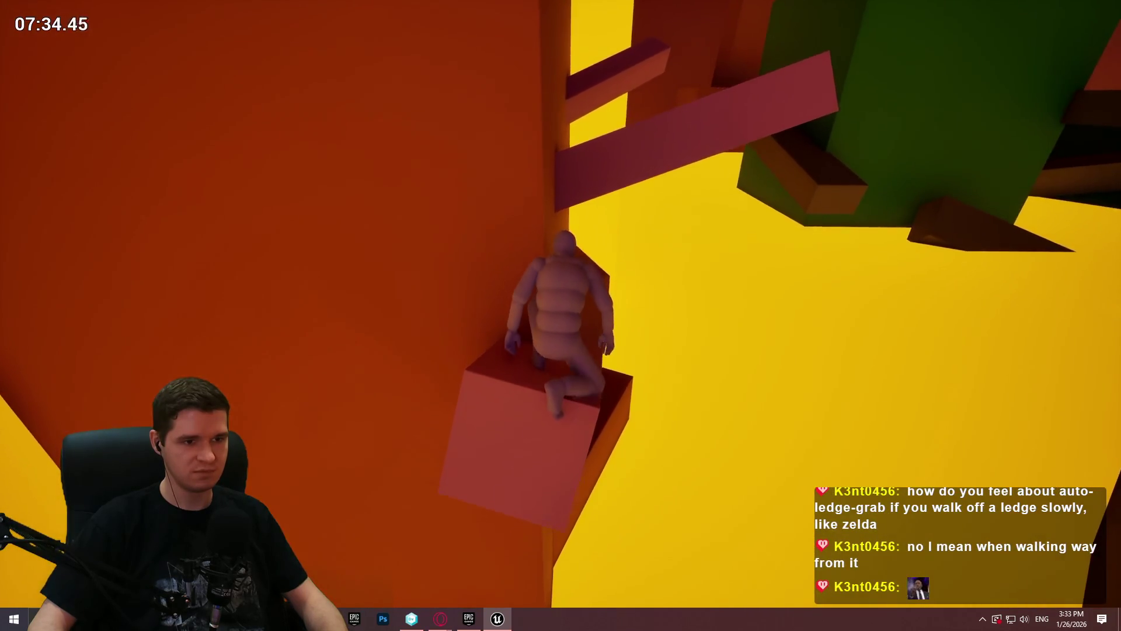
{"action": "key", "text": "space"}
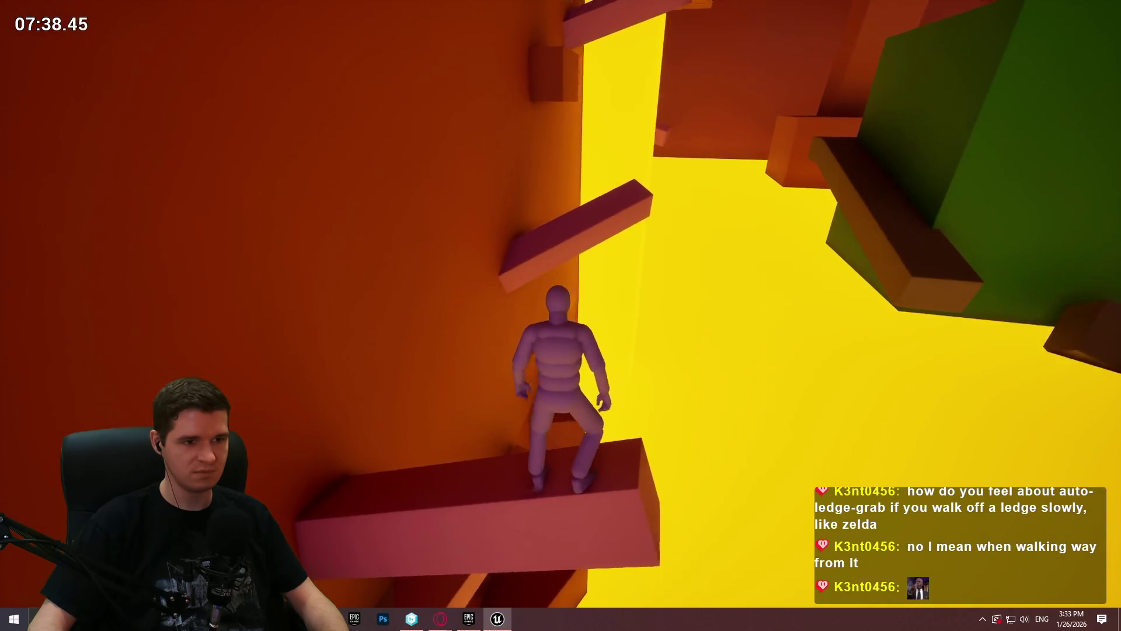
{"action": "key", "text": "space"}
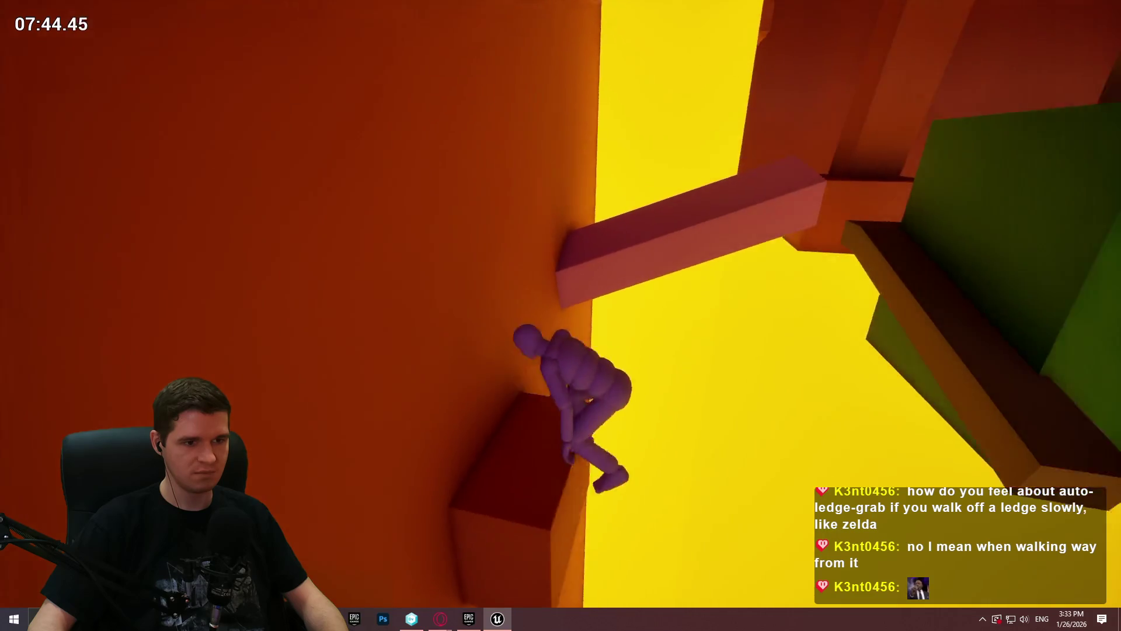
{"action": "key", "text": "space"}
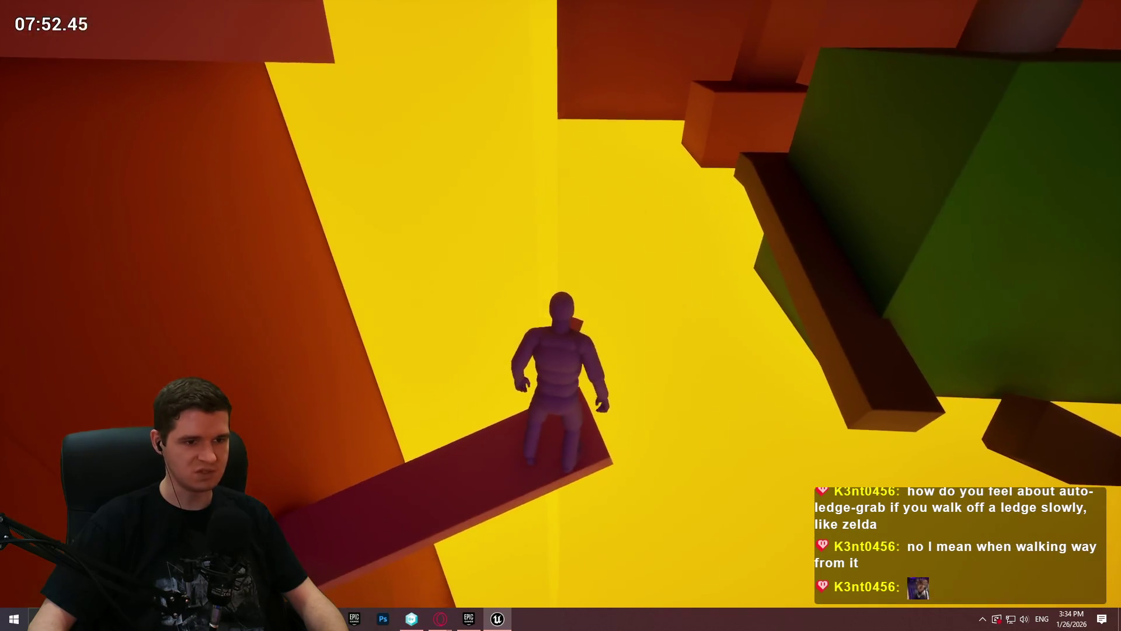
{"action": "key", "text": "space"}
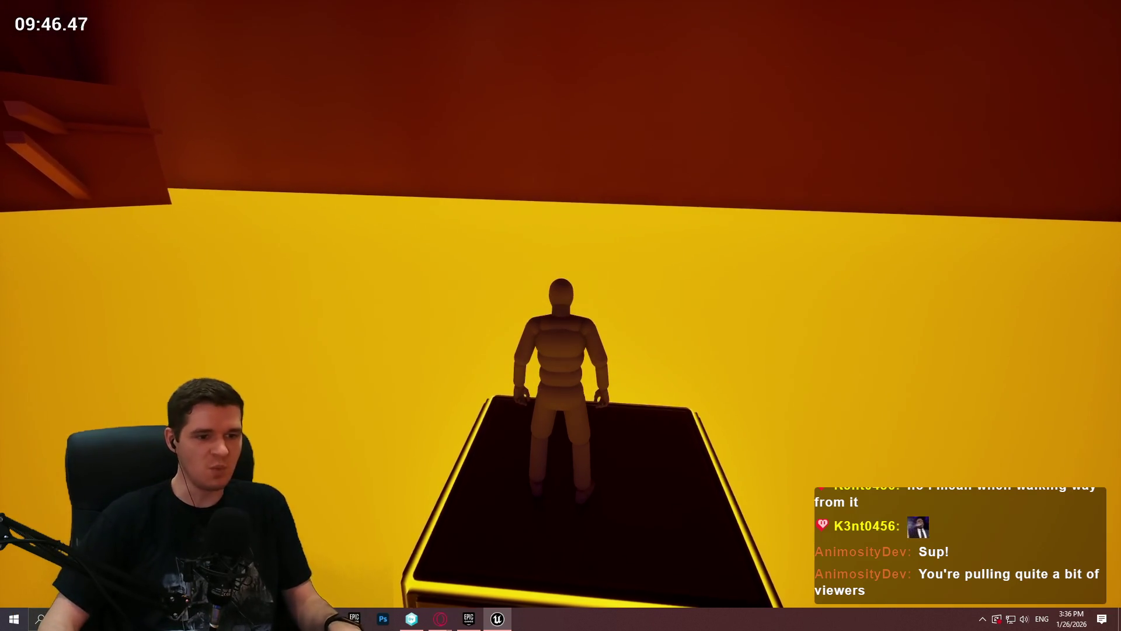
Step: Look up at the floating boxes and hop across them to hang from the overhead orange beam
{"action": "left_click_drag", "start_coordinate": [561, 315], "coordinate": [350, 263]}
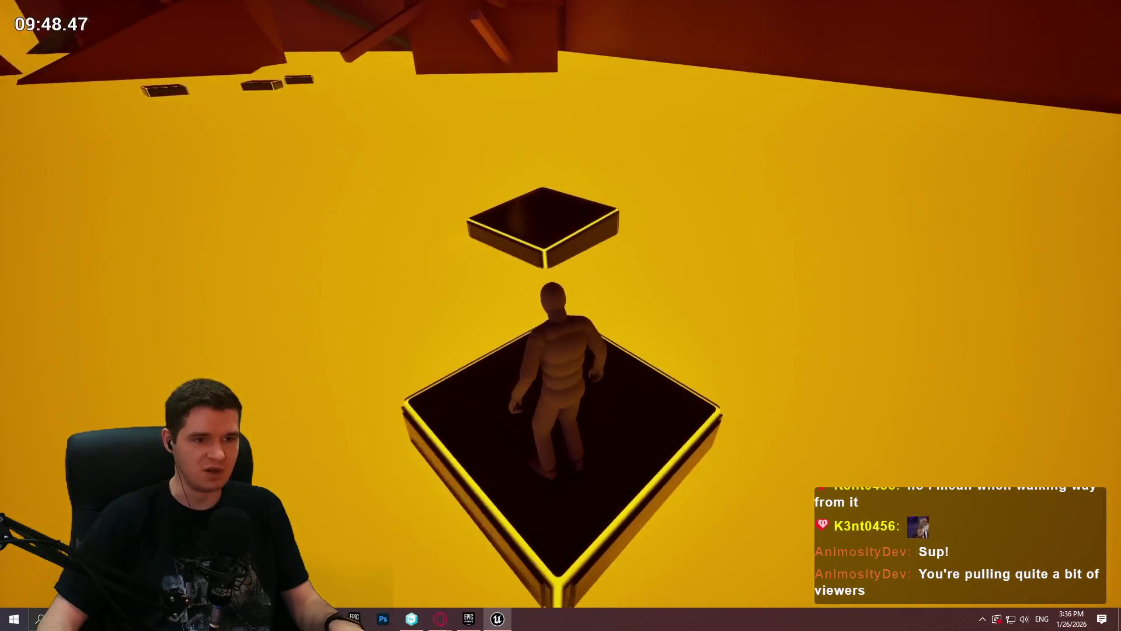
{"action": "key", "text": "space"}
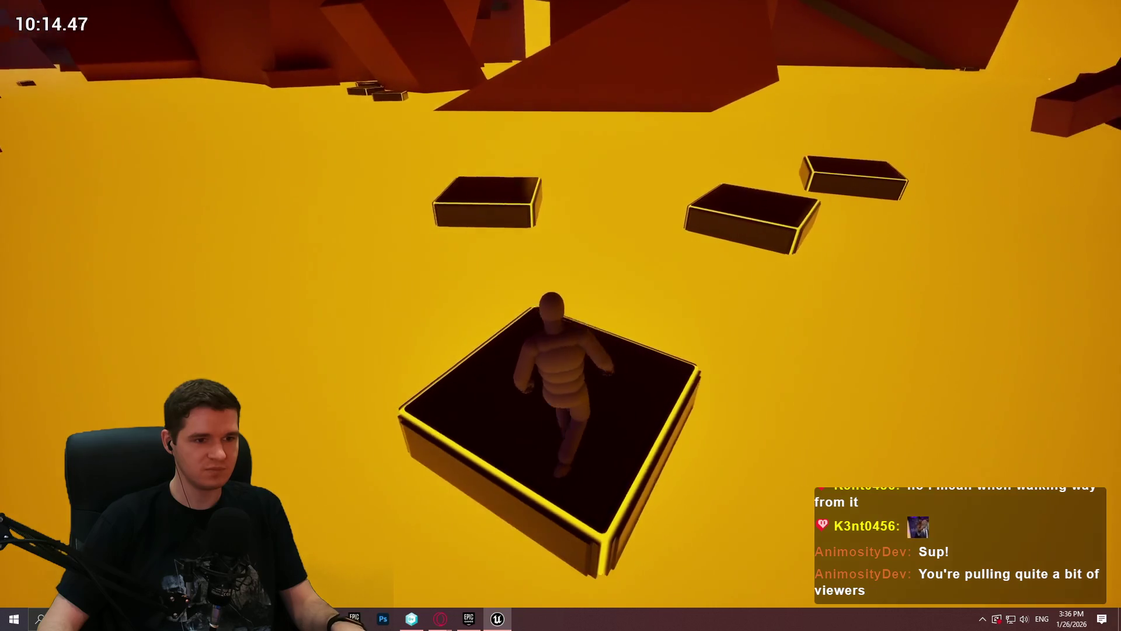
{"action": "key", "text": "space"}
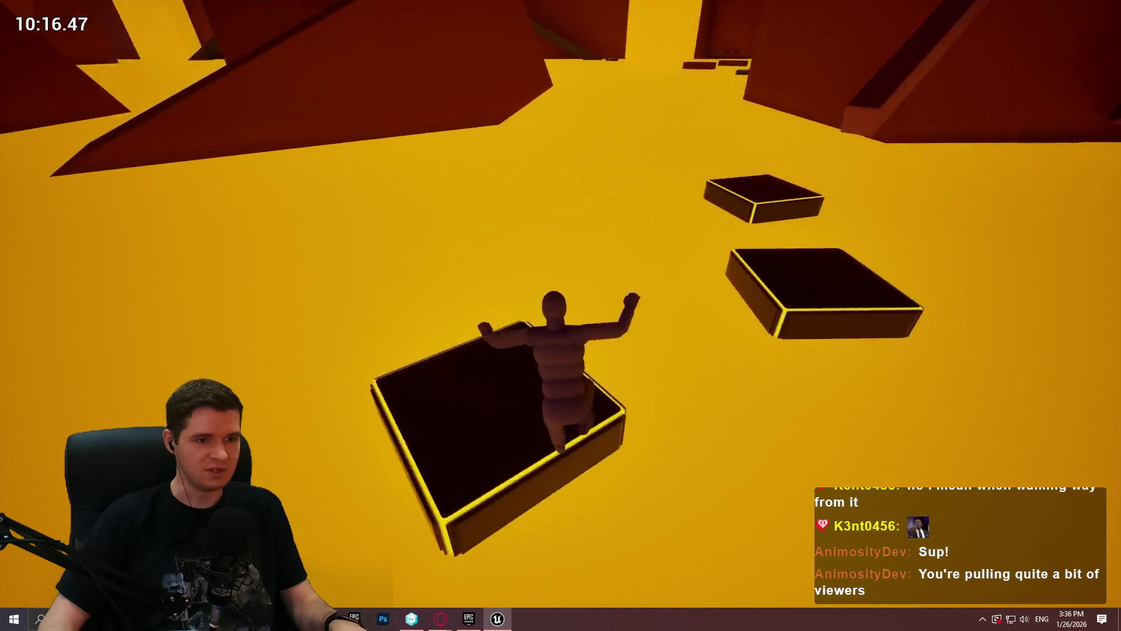
{"action": "key", "text": "space"}
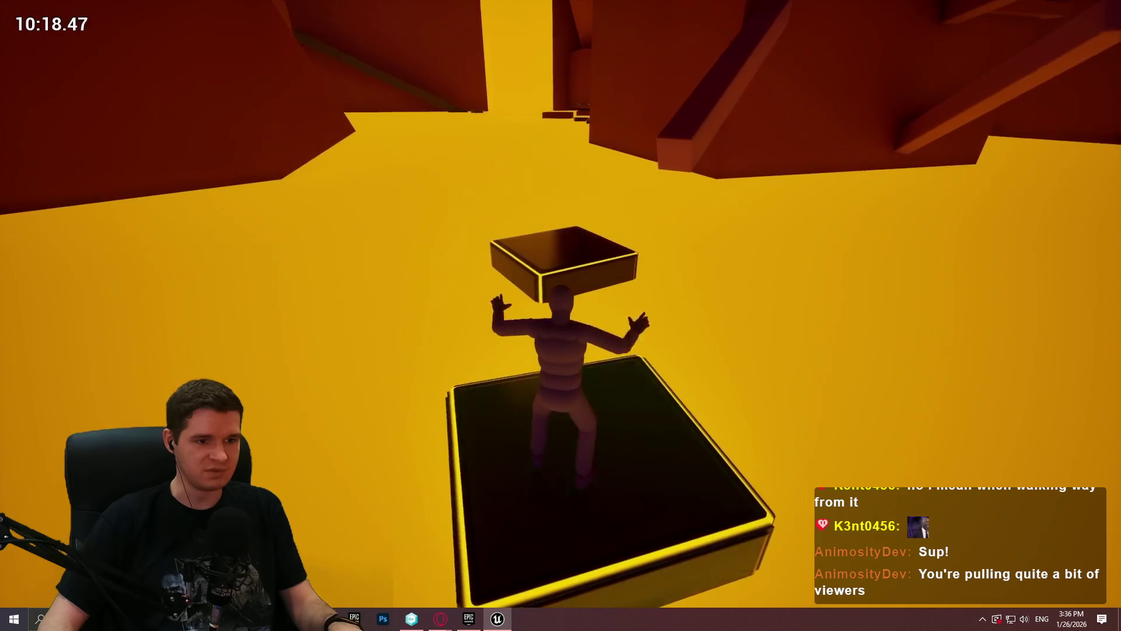
{"action": "key", "text": "space"}
{"action": "key", "text": "space"}
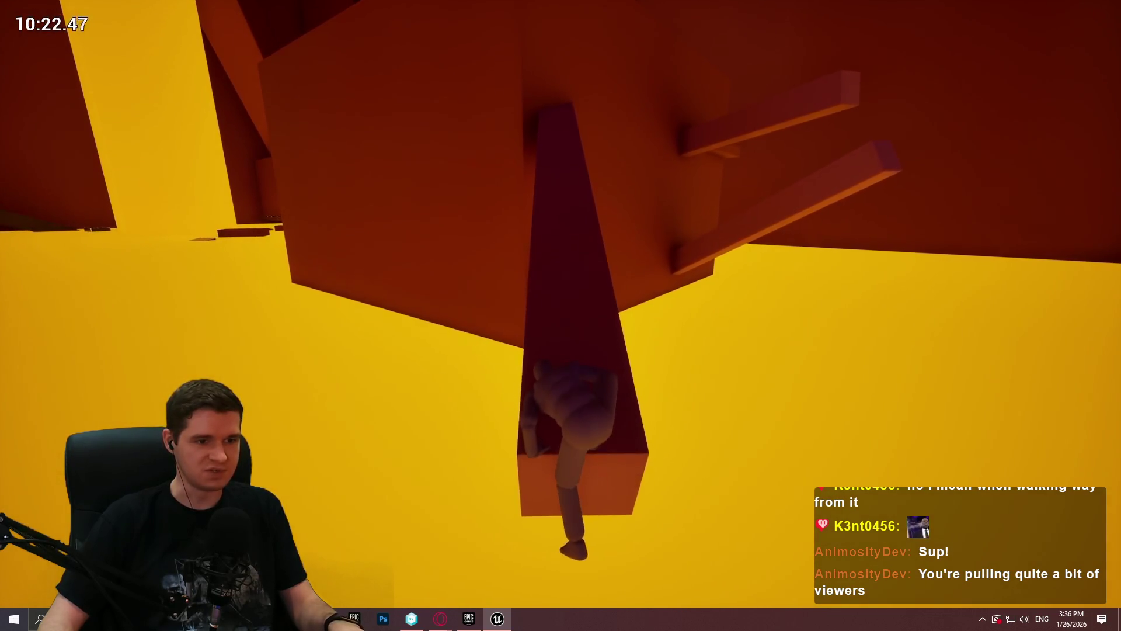
Step: Drop from the pillar and run the red beam past the pillar, climbing the wall ledge and dropping to the platform below
{"action": "key", "text": "space"}
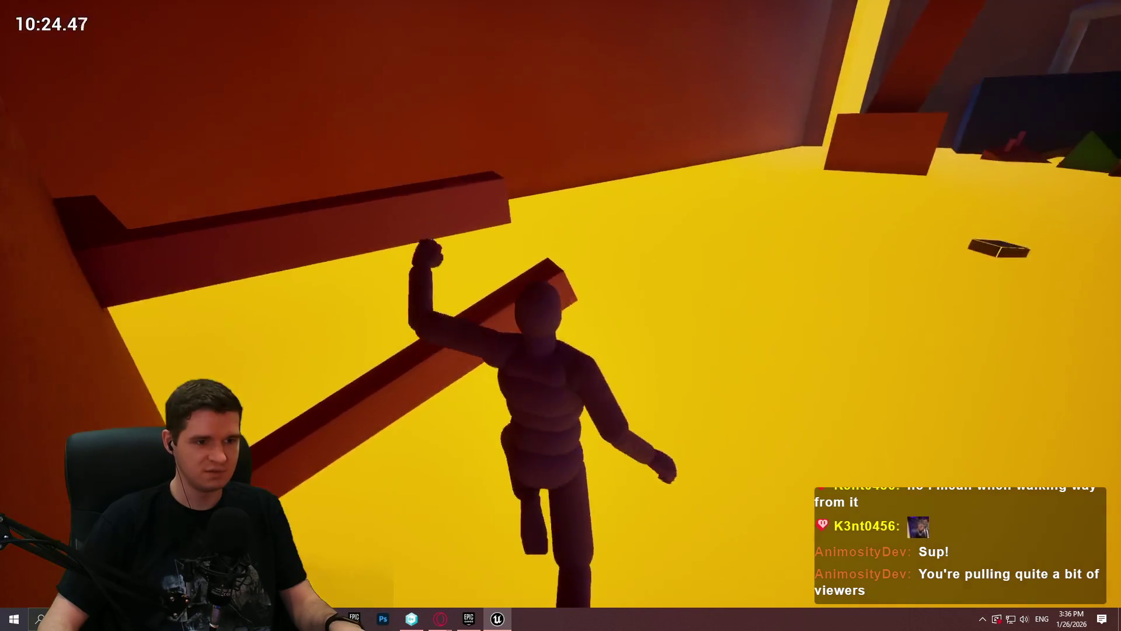
{"action": "key", "text": "w"}
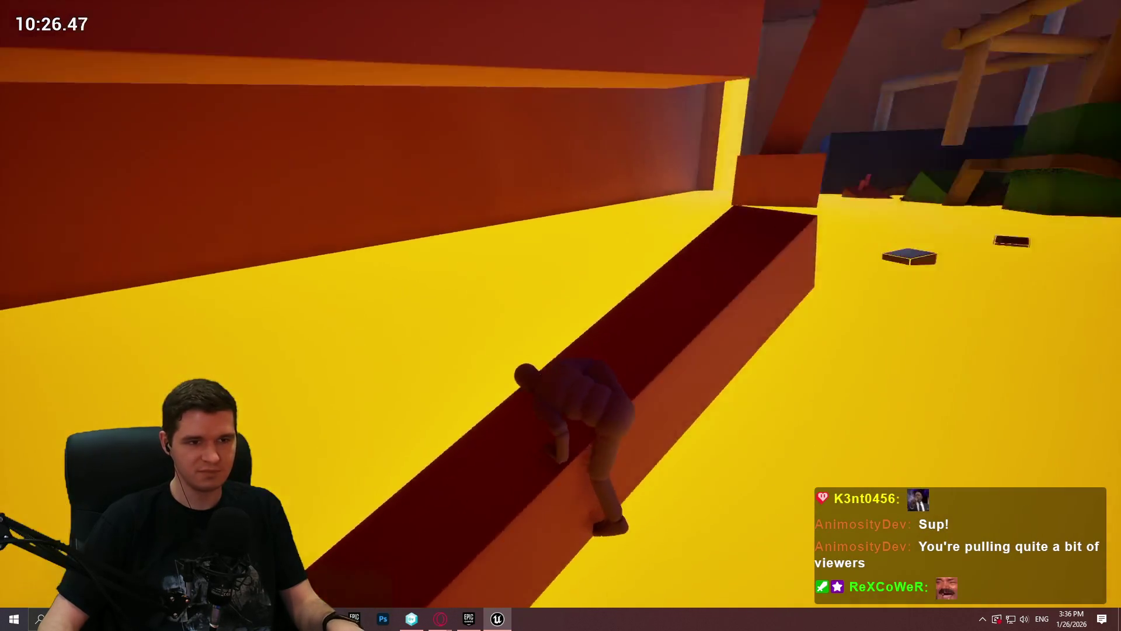
{"action": "key", "text": "w"}
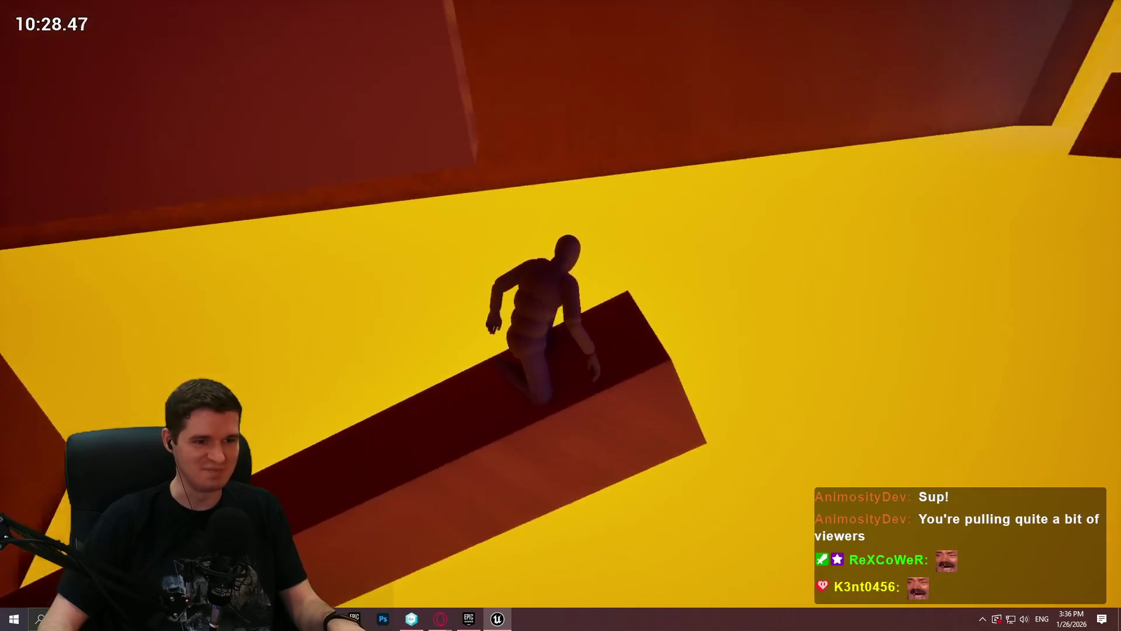
{"action": "key", "text": "w"}
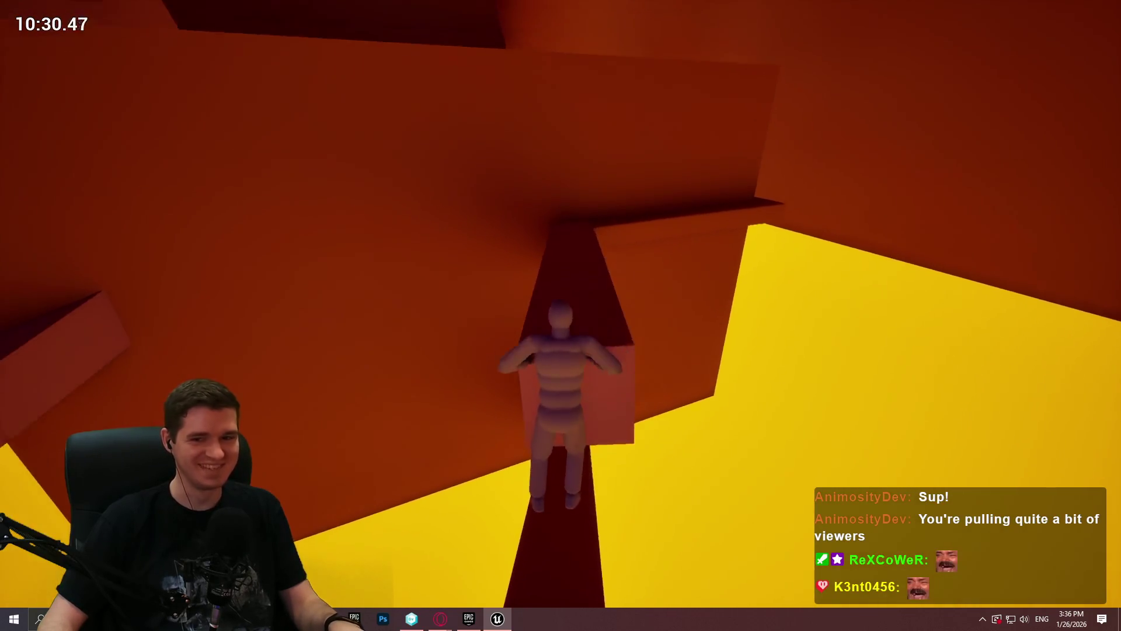
{"action": "key", "text": "w"}
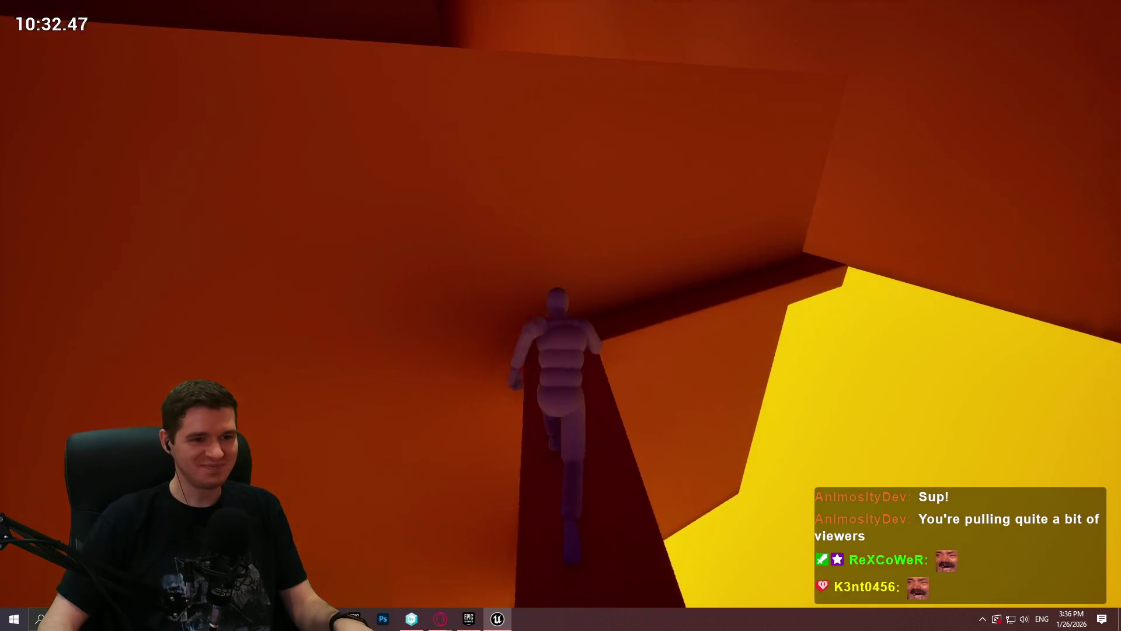
{"action": "key", "text": "w"}
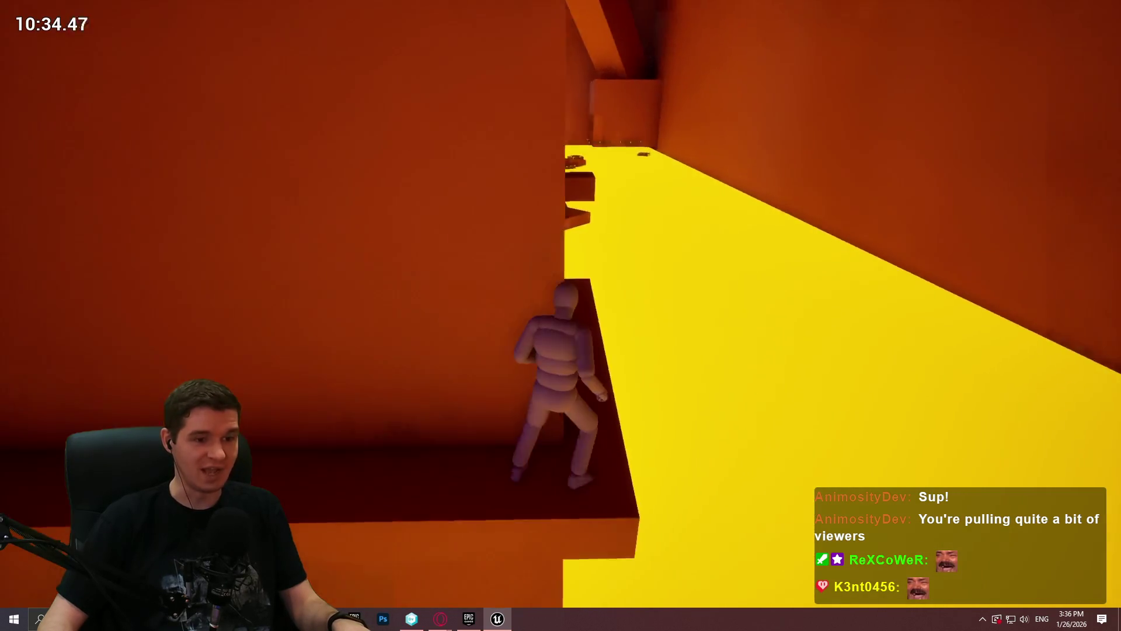
{"action": "key", "text": "w"}
{"action": "key", "text": "space"}
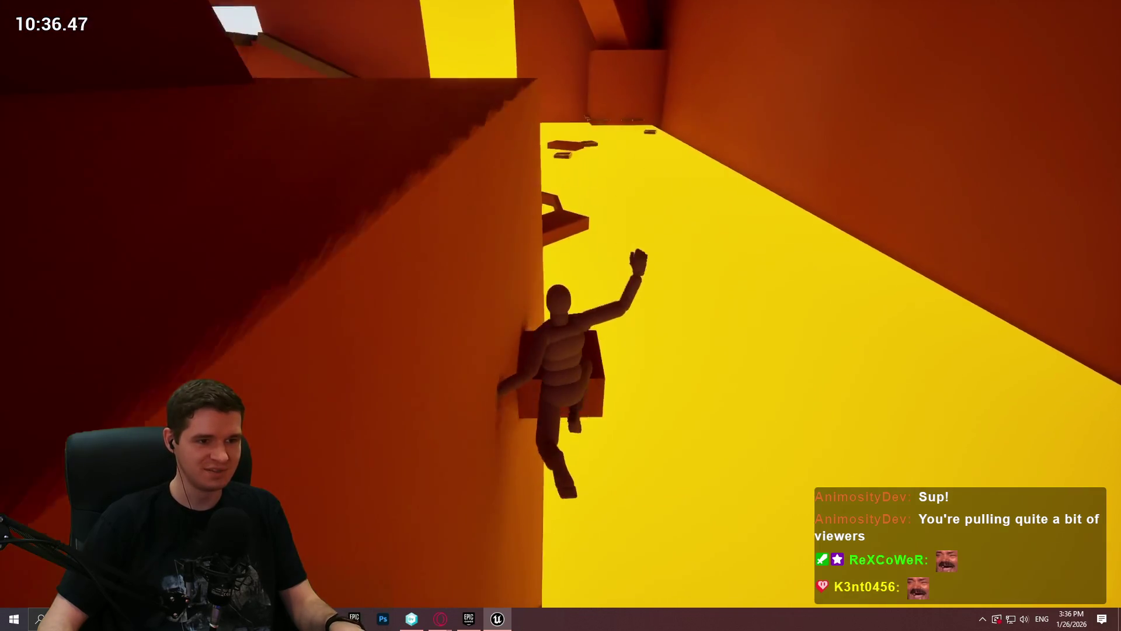
{"action": "key", "text": "w"}
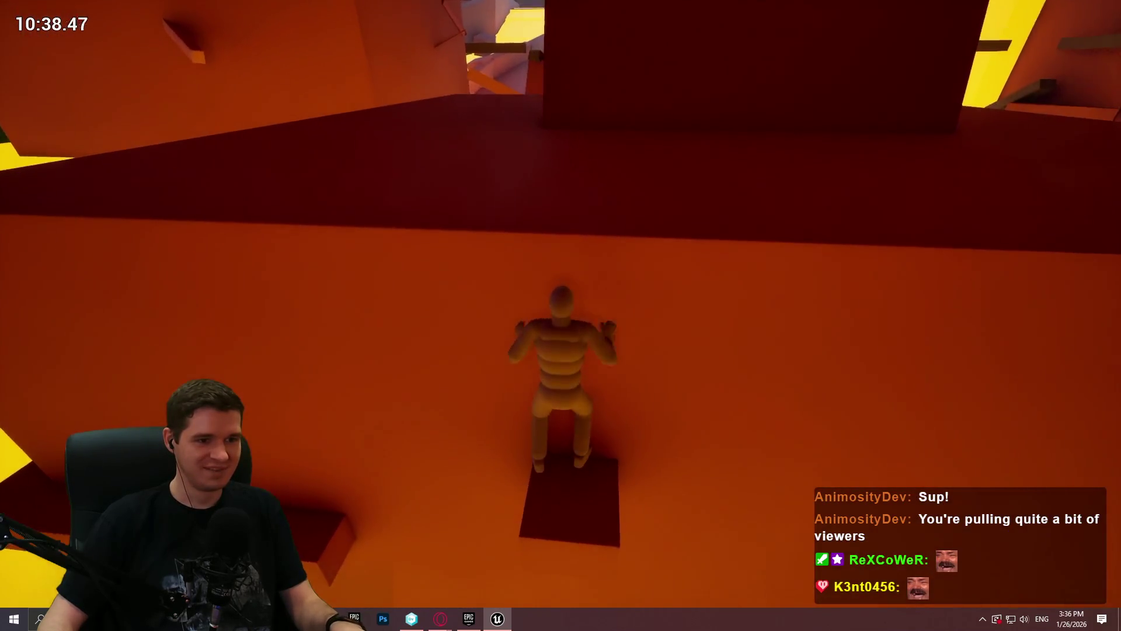
Step: Run up the red ledge, jump to the floating platforms and continue along the narrow red beam
{"action": "key", "text": "w"}
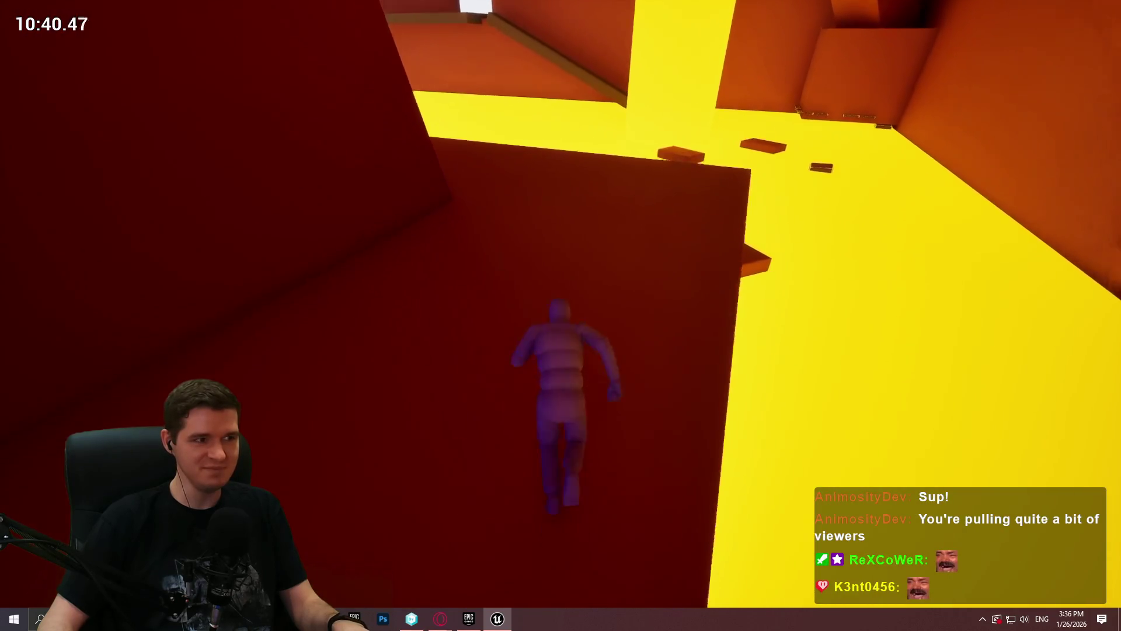
{"action": "key", "text": "w"}
{"action": "key", "text": "space"}
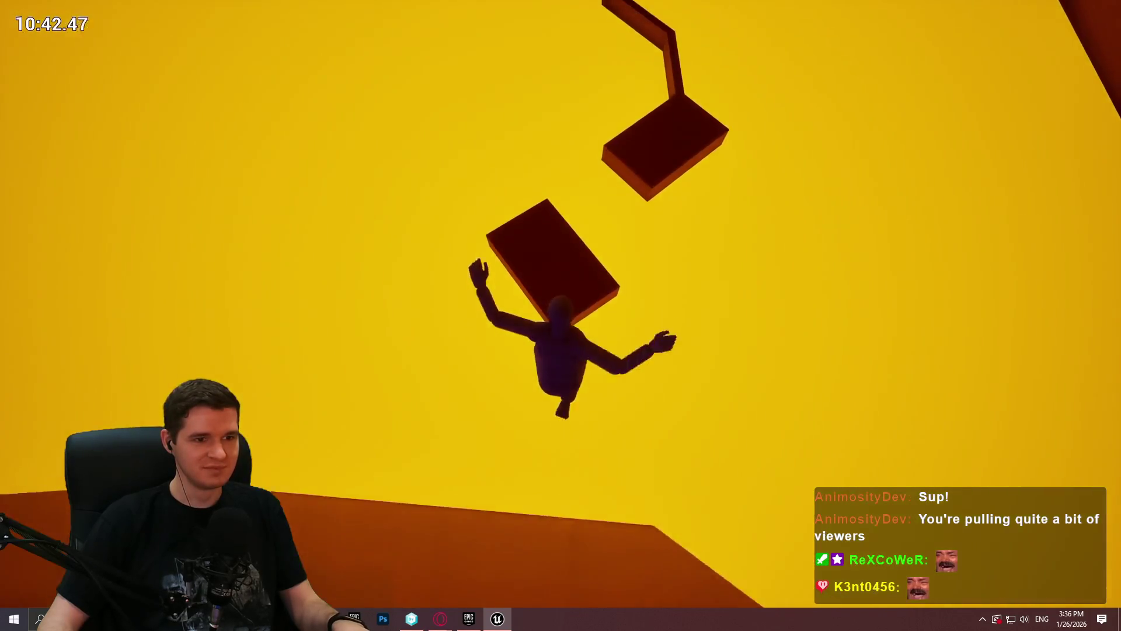
{"action": "key", "text": "w"}
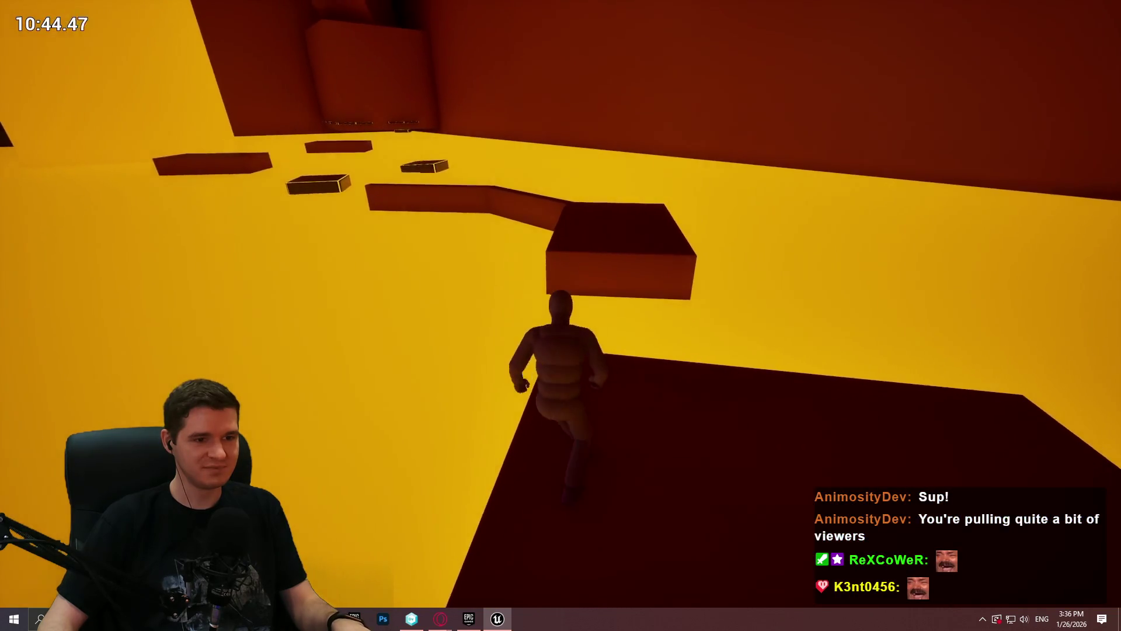
{"action": "key", "text": "space"}
{"action": "key", "text": "w"}
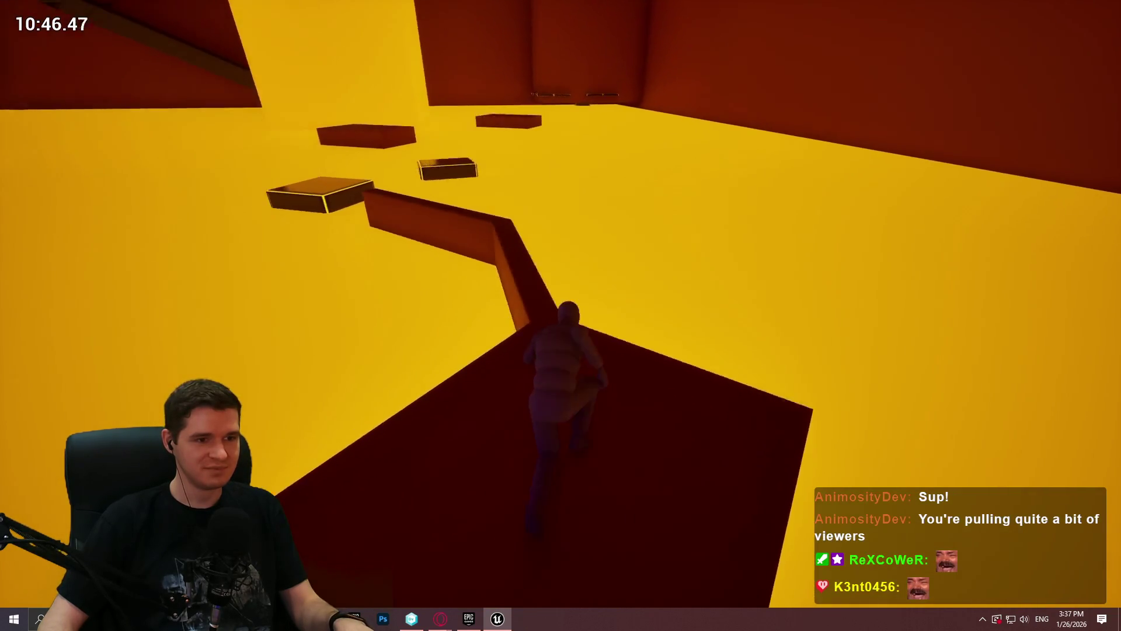
{"action": "key", "text": "w"}
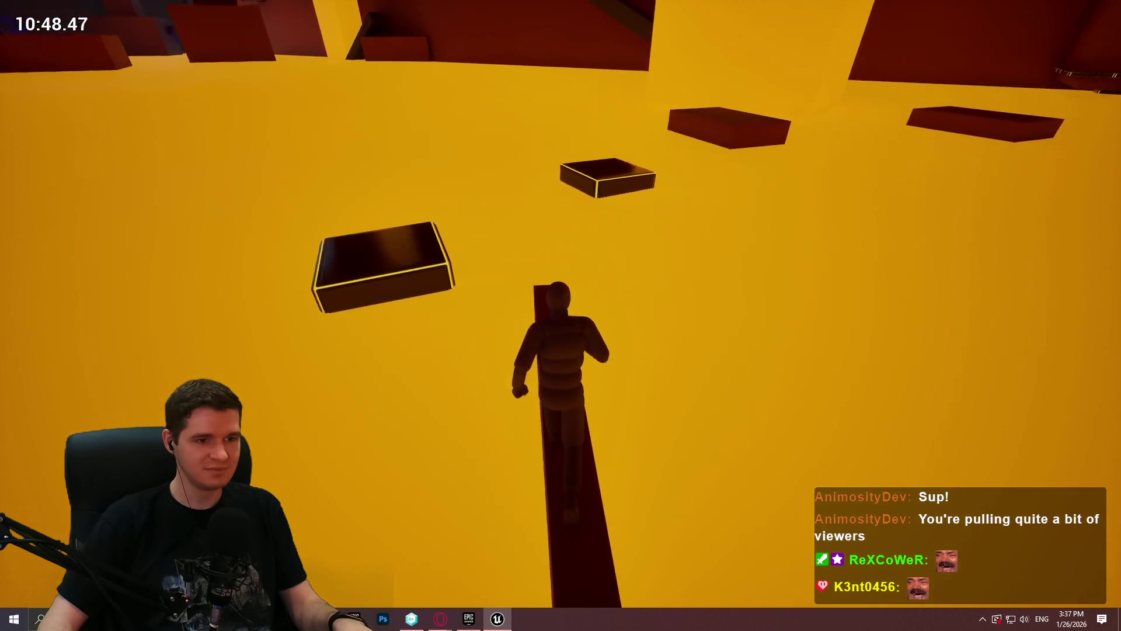
{"action": "key", "text": "w"}
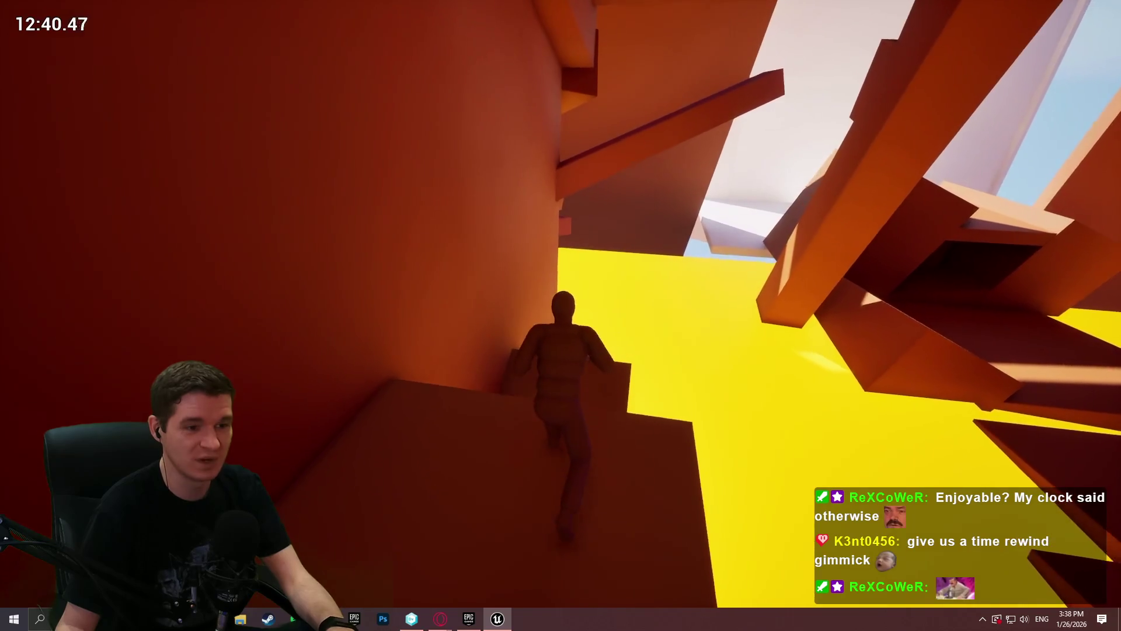
Step: Stop the playtest and bring up the YouTrack Game/Difficulty Options article in the browser
{"action": "key", "text": "Escape"}
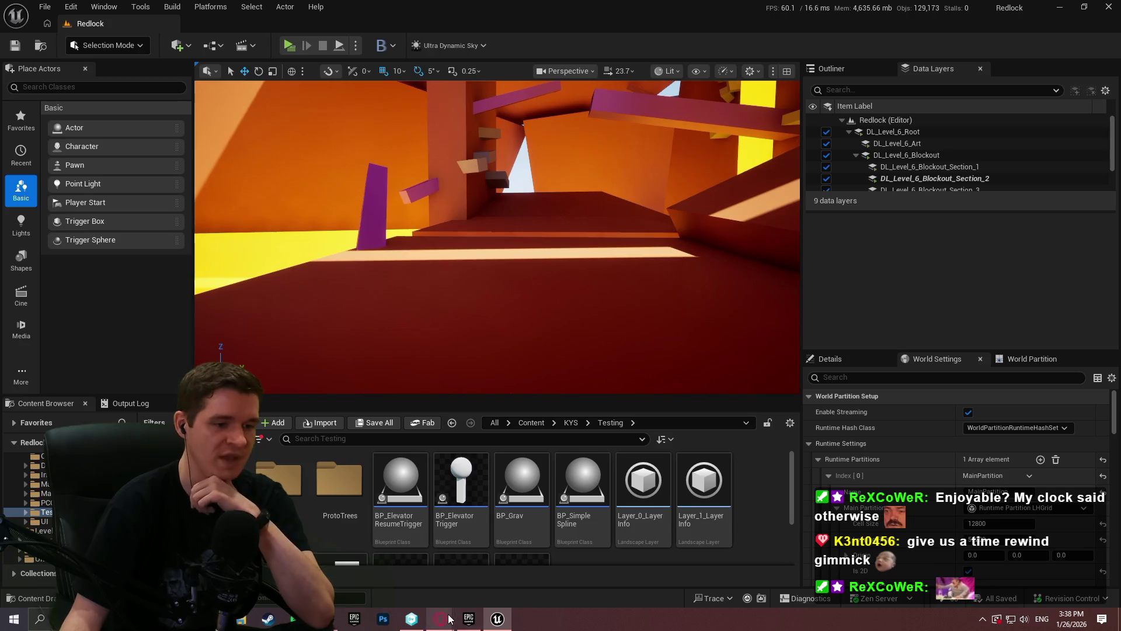
{"action": "left_click", "coordinate": [496, 577]}
{"action": "left_click", "coordinate": [100, 10]}
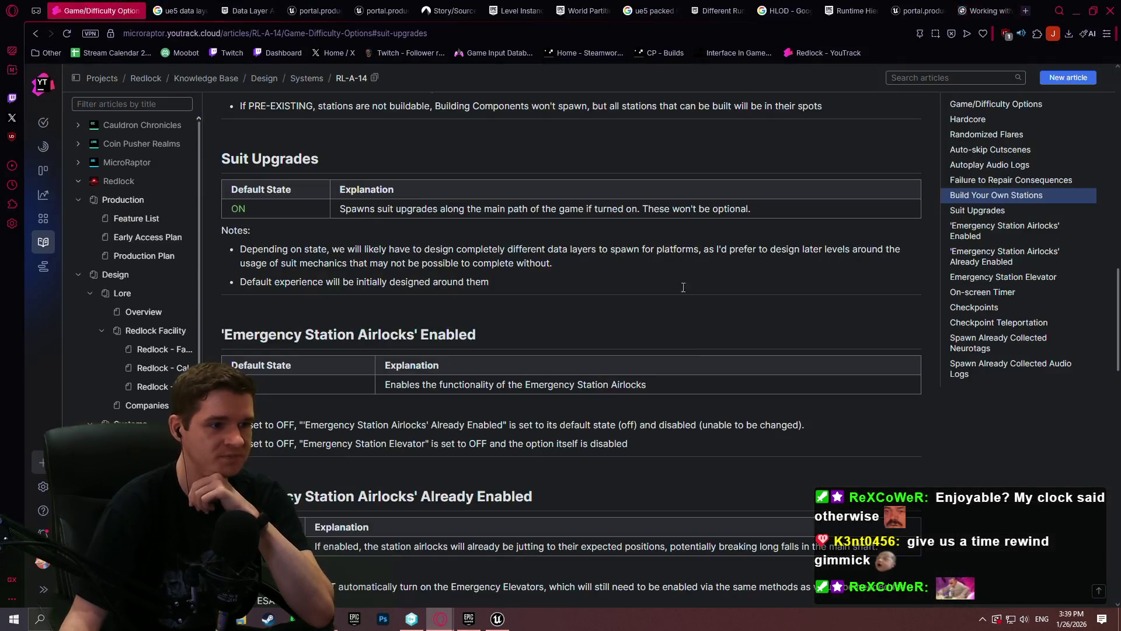
{"action": "scroll", "coordinate": [523, 314], "scroll_direction": "down", "scroll_amount": 5}
{"action": "scroll", "coordinate": [459, 285], "scroll_direction": "down", "scroll_amount": 4}
{"action": "scroll", "coordinate": [489, 232], "scroll_direction": "down", "scroll_amount": 2}
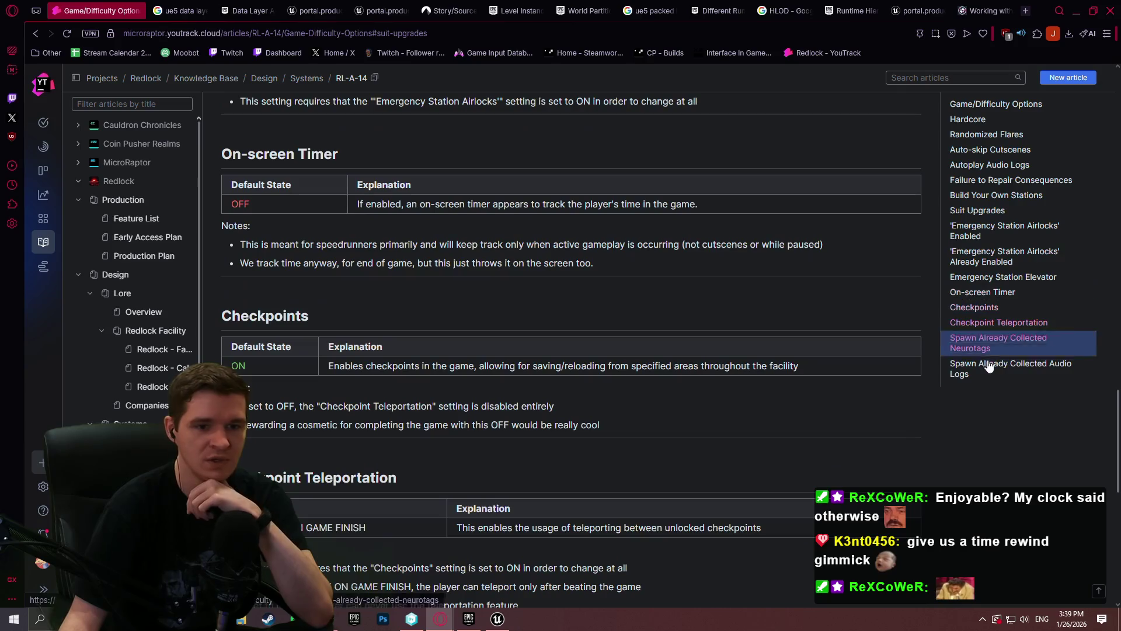
Step: Jump to the Checkpoint Teleportation section from the table of contents and clear the text selection
{"action": "left_click", "coordinate": [986, 325]}
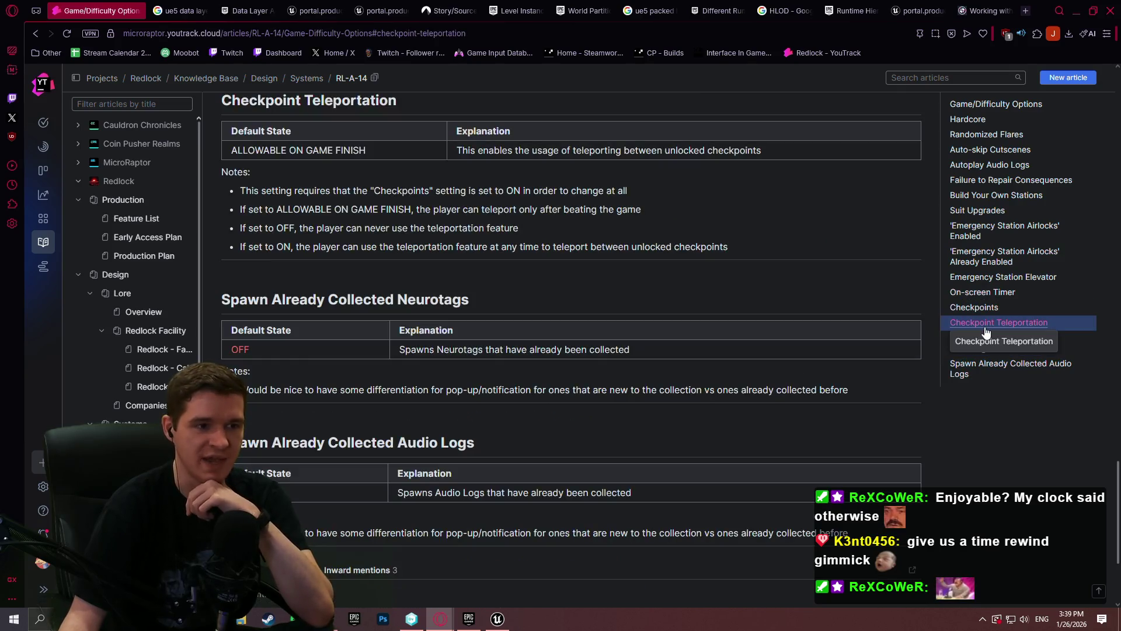
{"action": "scroll", "coordinate": [373, 257], "scroll_direction": "down", "scroll_amount": 1}
{"action": "scroll", "coordinate": [409, 227], "scroll_direction": "up", "scroll_amount": 3}
{"action": "scroll", "coordinate": [403, 335], "scroll_direction": "up", "scroll_amount": 2}
{"action": "scroll", "coordinate": [402, 336], "scroll_direction": "down", "scroll_amount": 1}
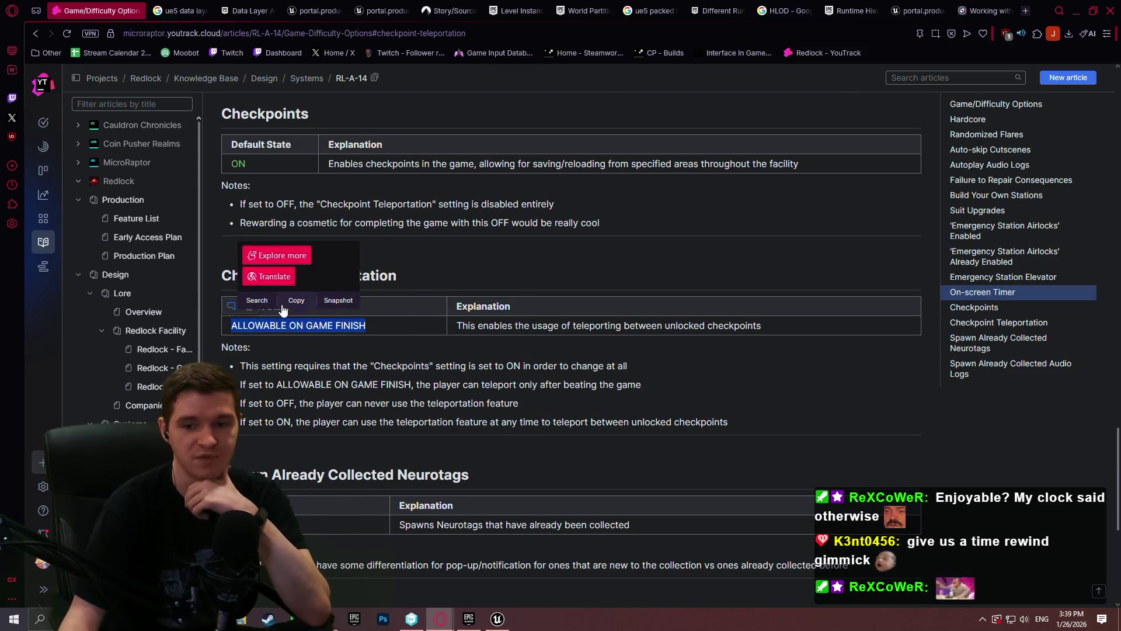
{"action": "scroll", "coordinate": [607, 252], "scroll_direction": "down", "scroll_amount": 2}
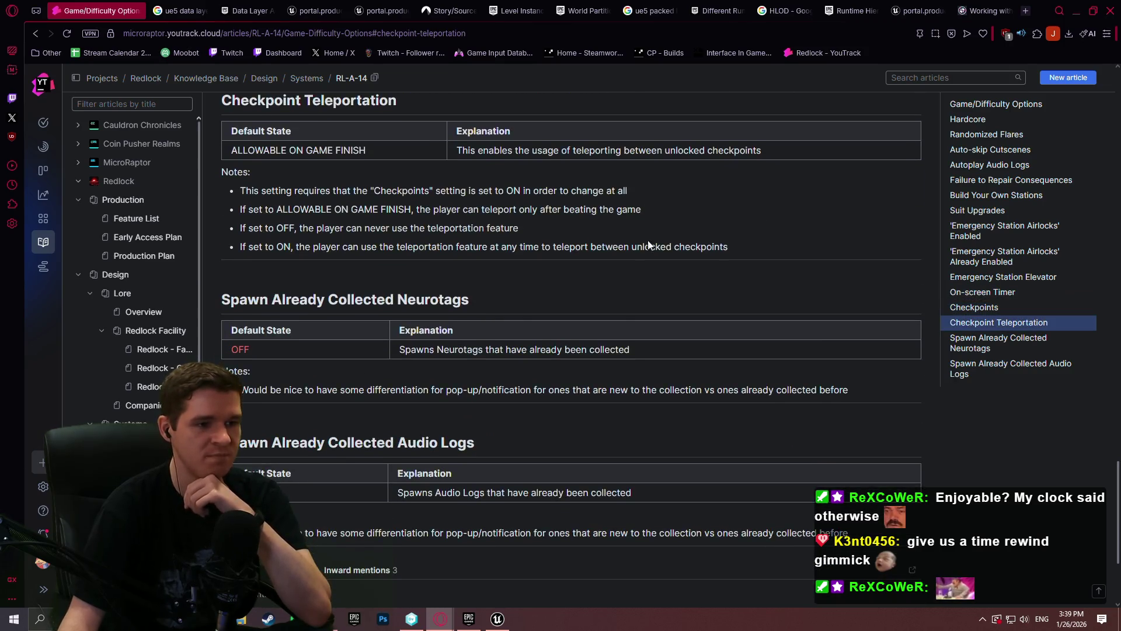
{"action": "scroll", "coordinate": [423, 263], "scroll_direction": "up", "scroll_amount": 1}
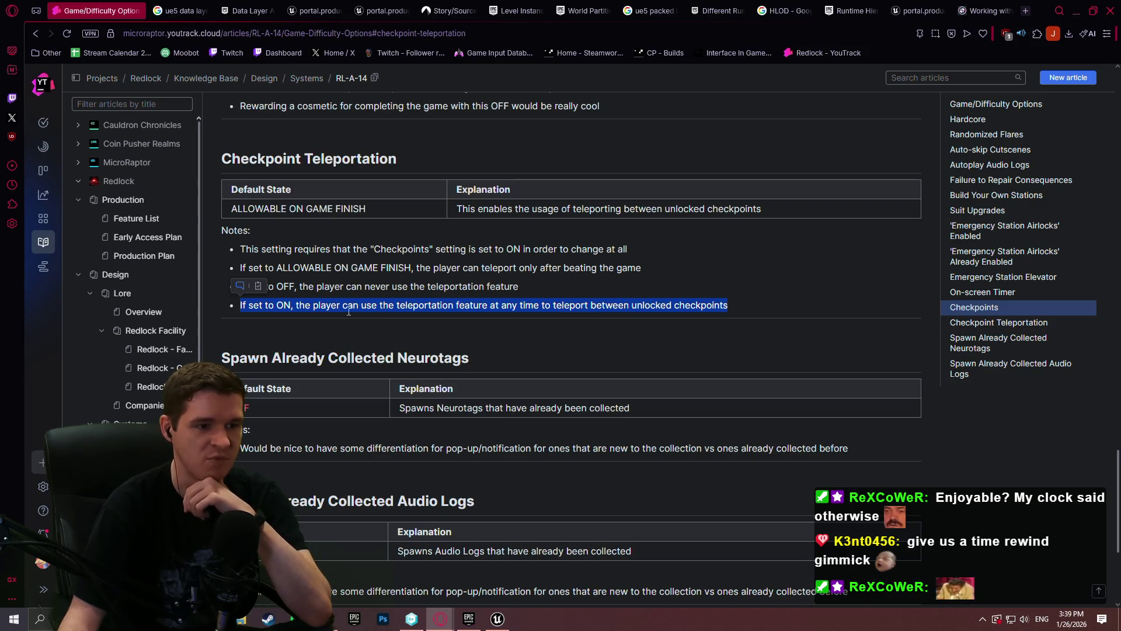
{"action": "scroll", "coordinate": [329, 303], "scroll_direction": "up", "scroll_amount": 1}
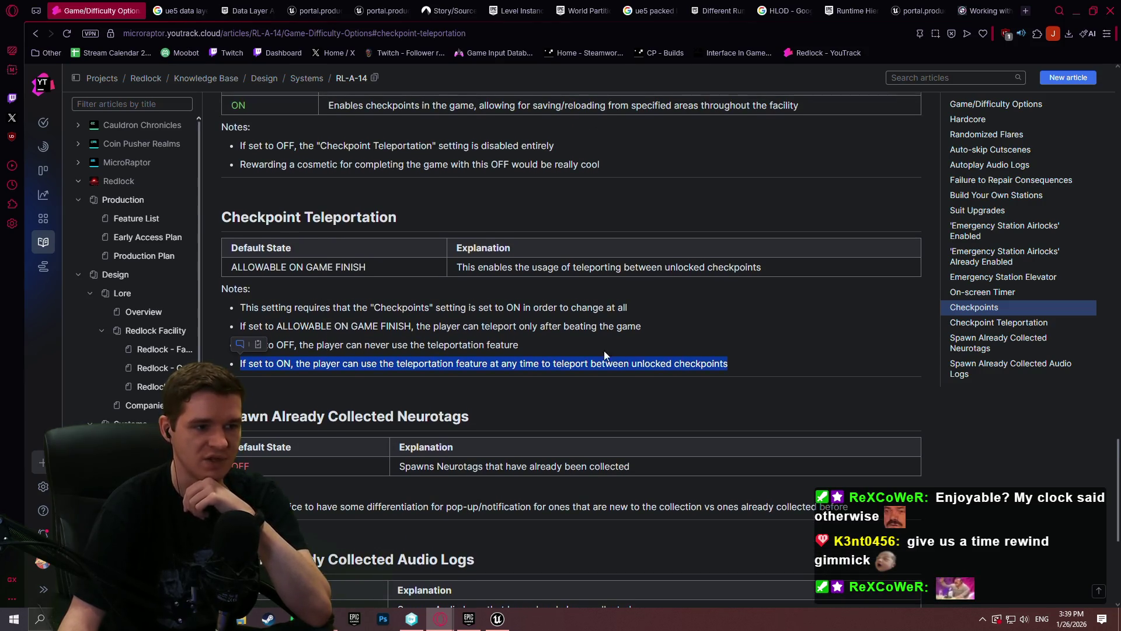
{"action": "scroll", "coordinate": [431, 341], "scroll_direction": "up", "scroll_amount": 1}
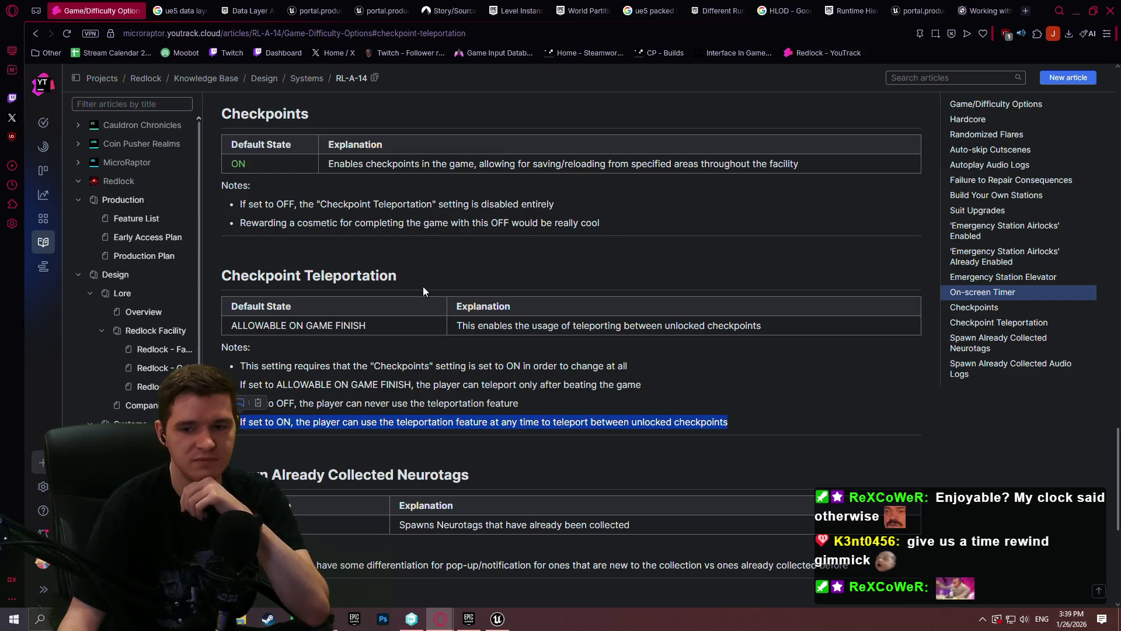
{"action": "scroll", "coordinate": [501, 390], "scroll_direction": "down", "scroll_amount": 1}
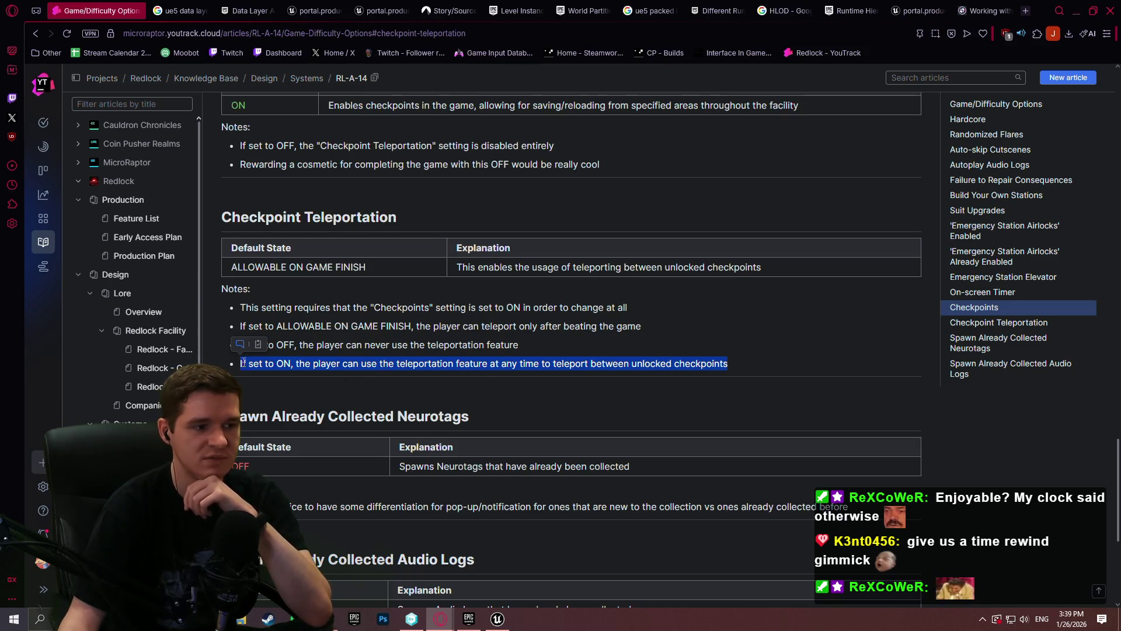
{"action": "left_click", "coordinate": [354, 361]}
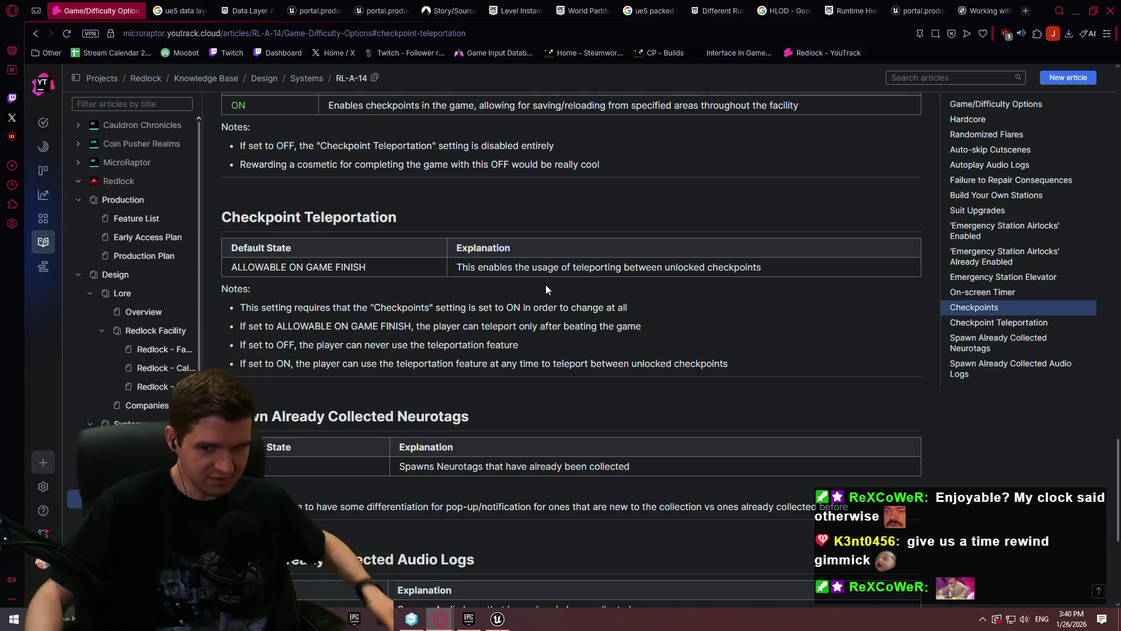
Step: Switch to the UE5 data layer actor filter search results, glance at the Unreal viewport, then bring up the version control window
{"action": "key", "text": "ctrl+Tab"}
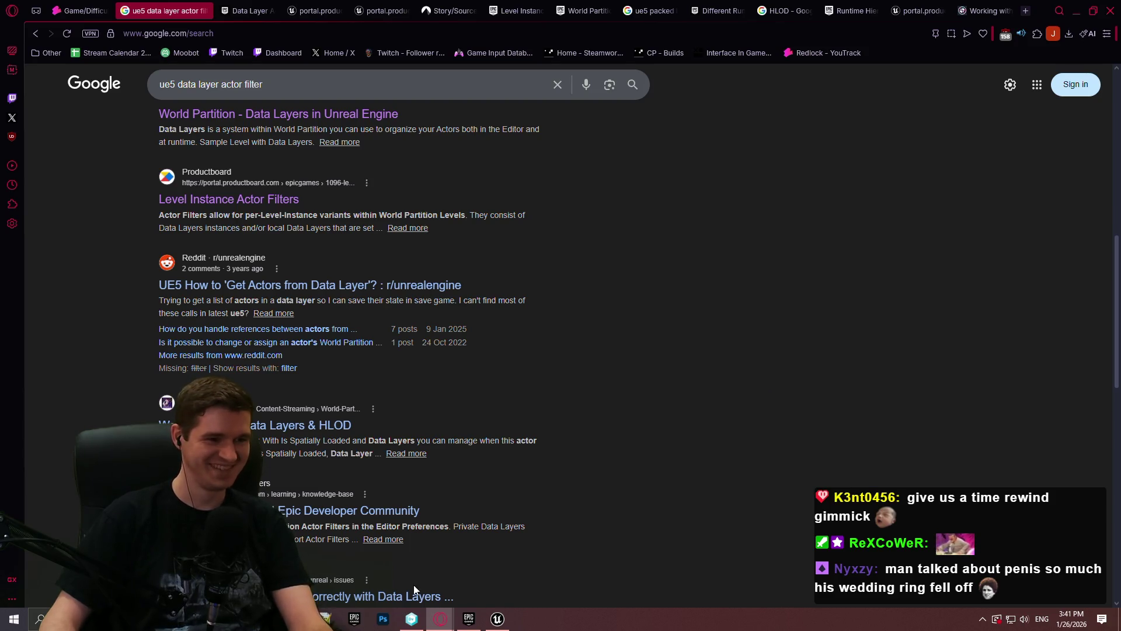
{"action": "left_click", "coordinate": [498, 618]}
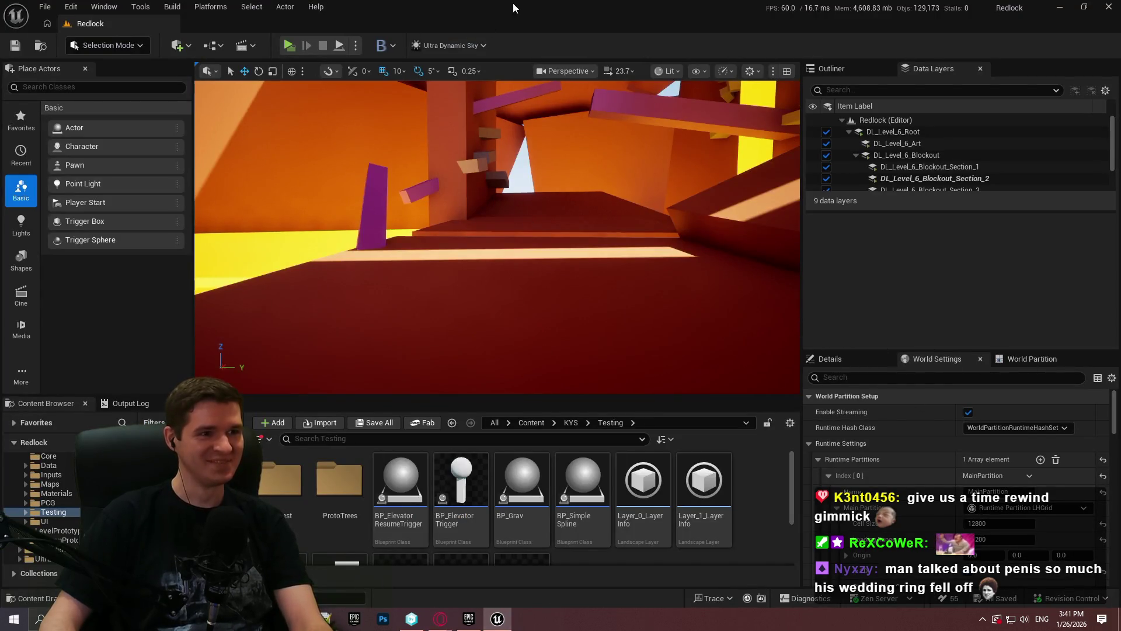
{"action": "left_click_drag", "start_coordinate": [782, 323], "coordinate": [613, 220]}
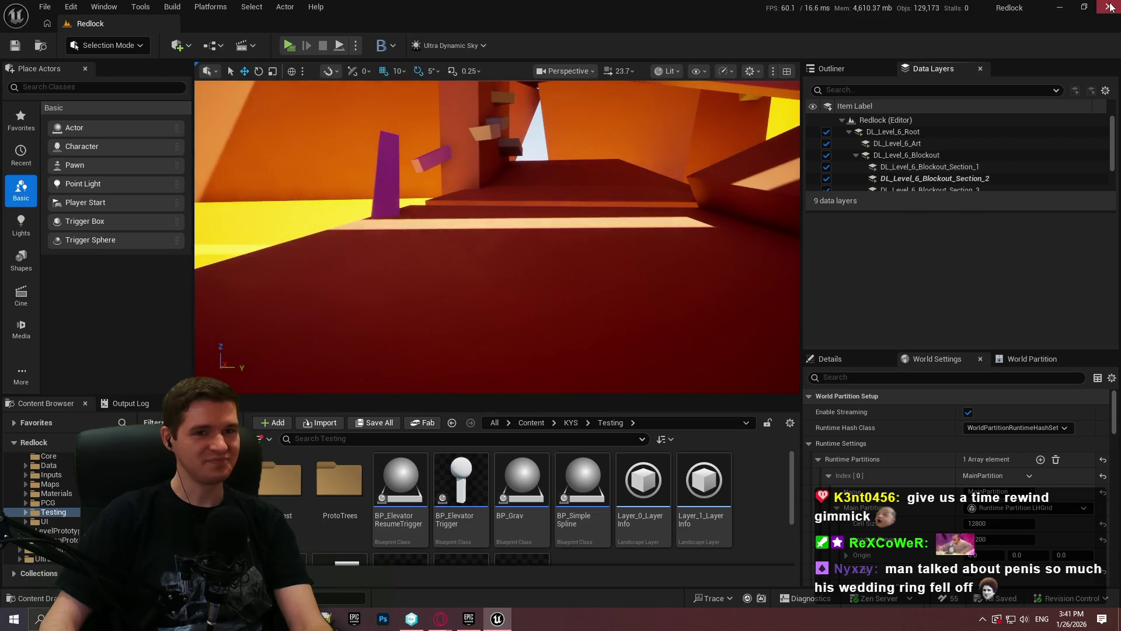
{"action": "key", "text": "alt+Tab"}
{"action": "left_click", "coordinate": [411, 618]}
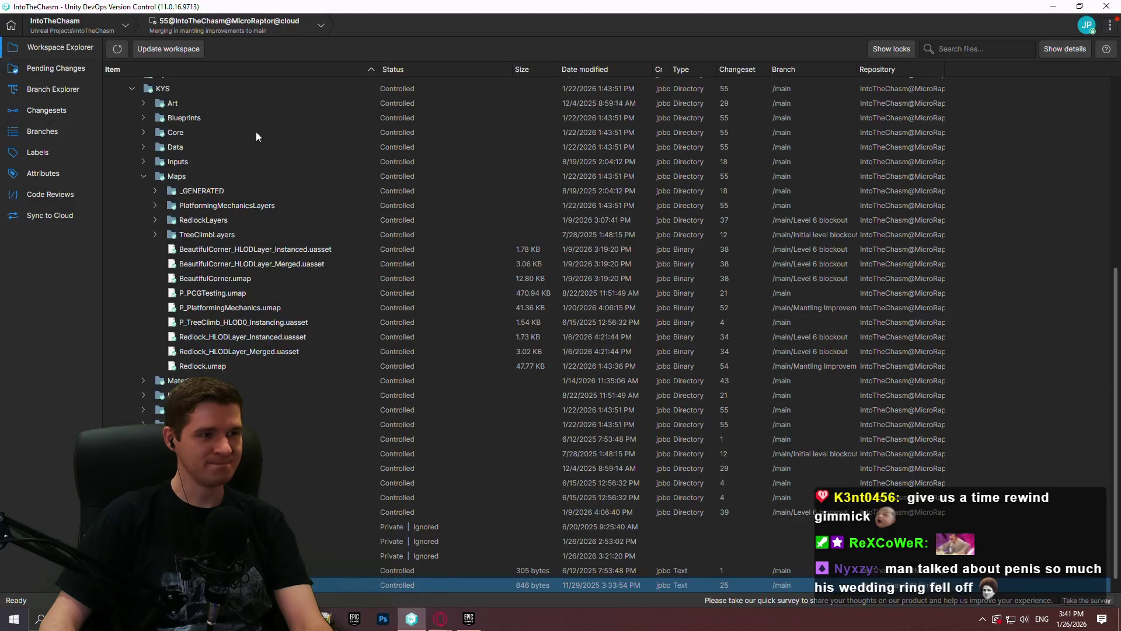
Step: Review the pending changes and the workspace's files and folders in Unity DevOps Version Control
{"action": "left_click", "coordinate": [55, 68]}
{"action": "left_click", "coordinate": [60, 47]}
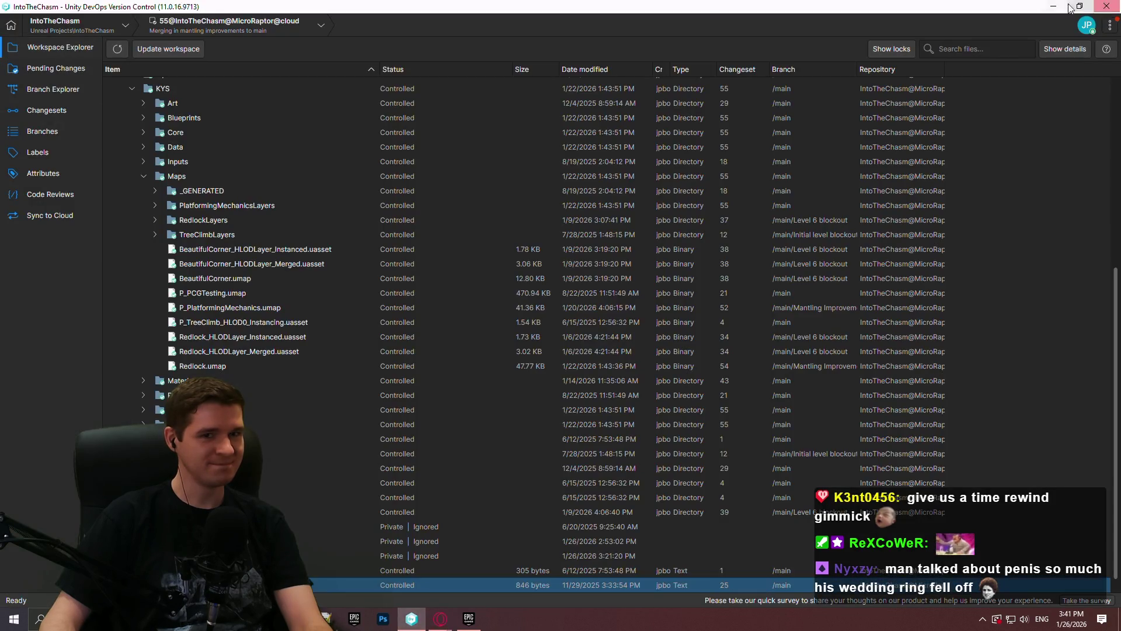
Step: Bring up and hide the Epic Games Launcher, then switch to the data layers notes in Notepad++
{"action": "left_click", "coordinate": [440, 618]}
{"action": "left_click", "coordinate": [469, 618]}
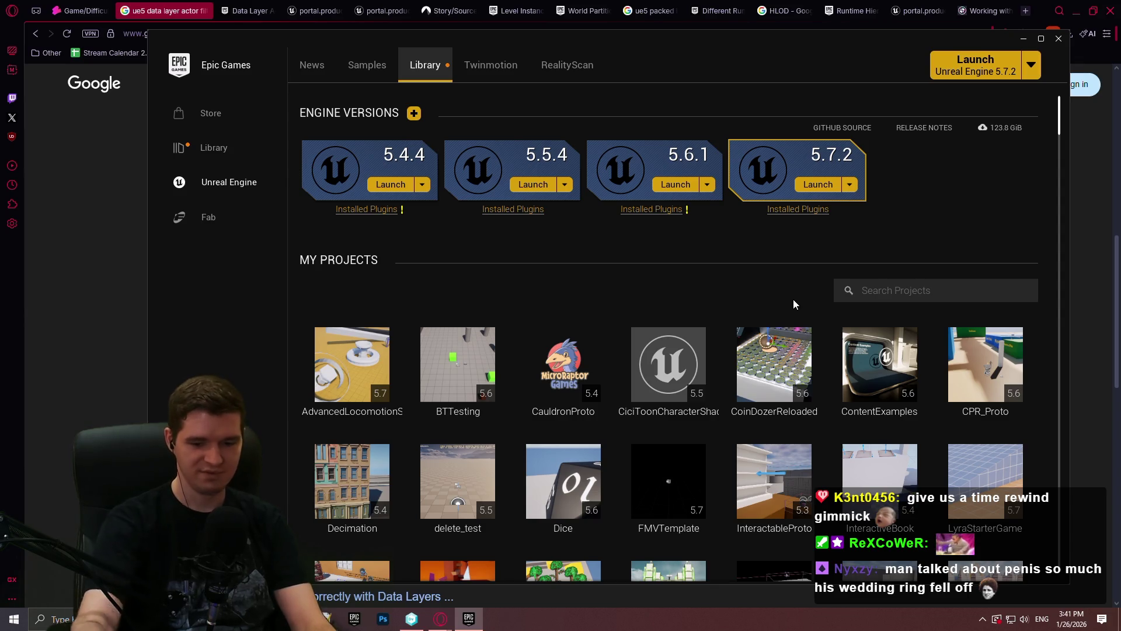
{"action": "left_click", "coordinate": [1023, 39]}
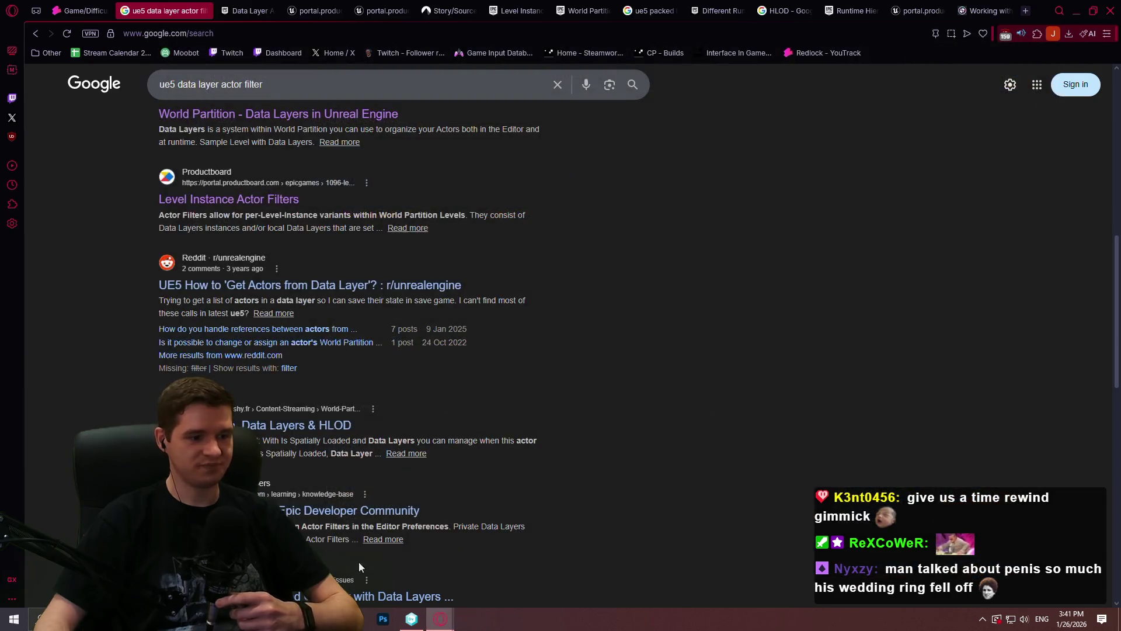
{"action": "key", "text": "alt+Tab"}
{"action": "scroll", "coordinate": [875, 283], "scroll_direction": "up", "scroll_amount": 6}
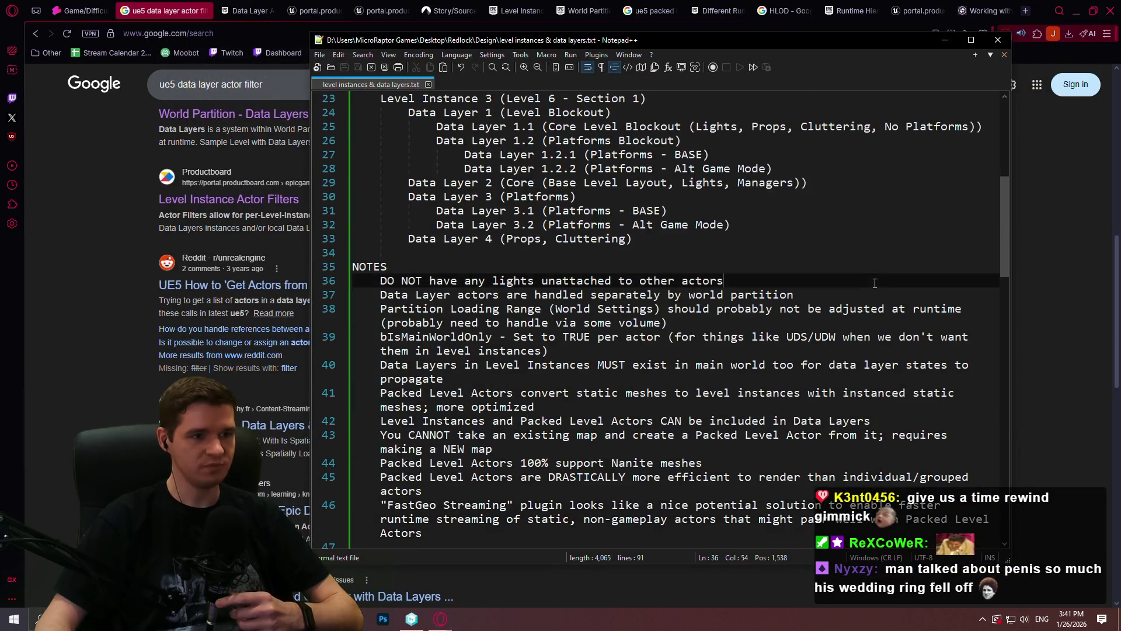
{"action": "left_click_drag", "start_coordinate": [1008, 197], "coordinate": [1002, 139]}
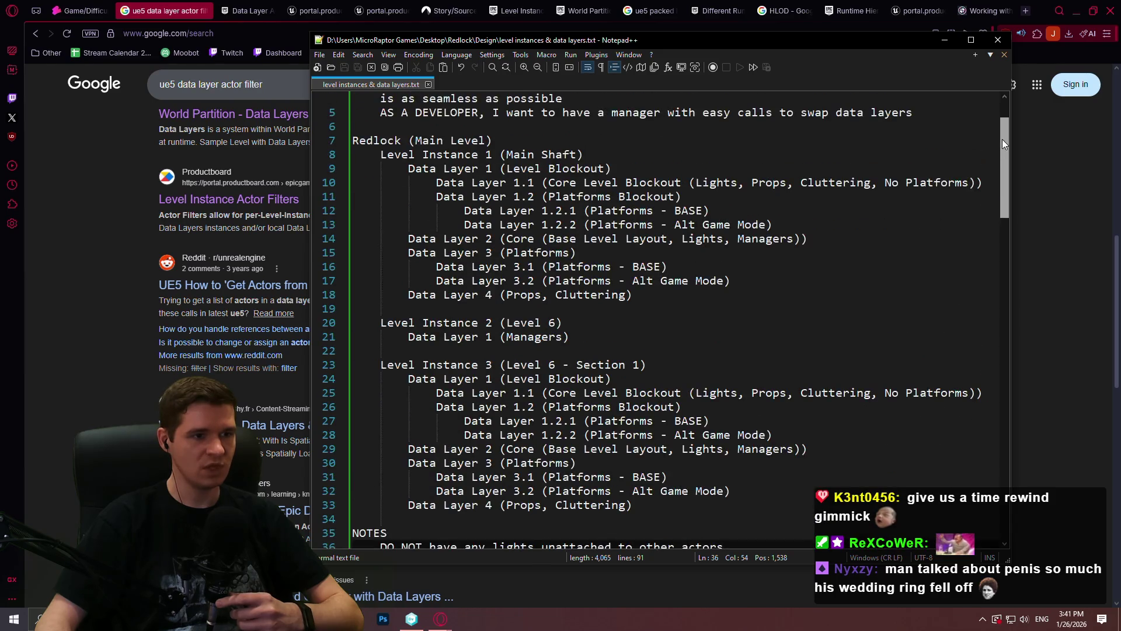
Step: Select and review the Redlock level hierarchy (lines 7 to 33) in the notes, then bring up the Epic Games Launcher
{"action": "left_click", "coordinate": [681, 406]}
{"action": "left_click_drag", "start_coordinate": [662, 508], "coordinate": [351, 141]}
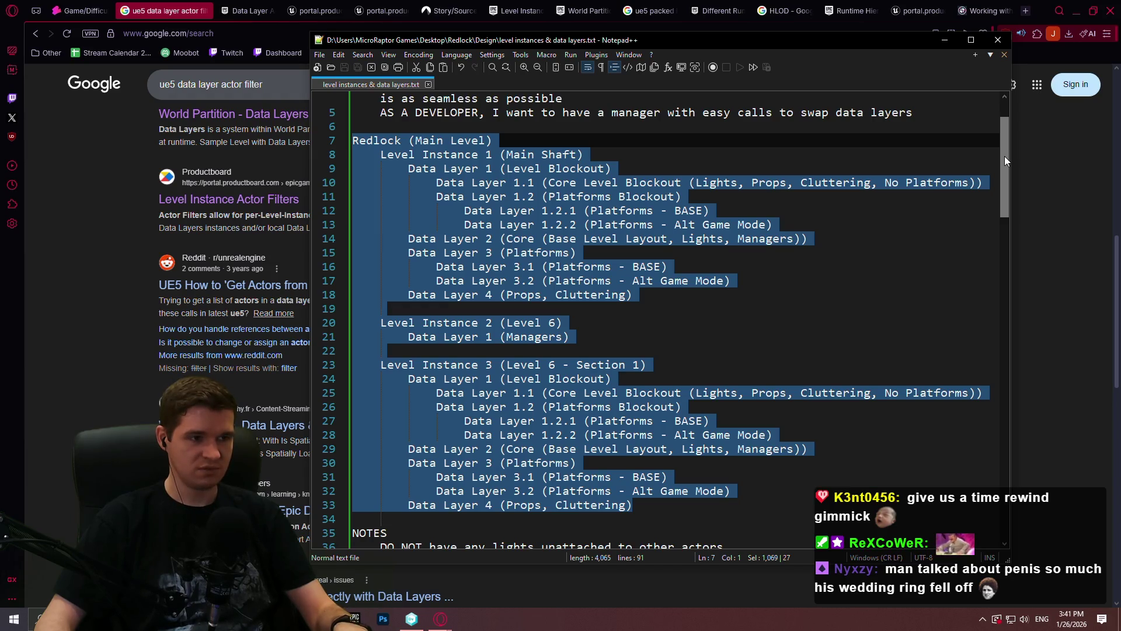
{"action": "left_click_drag", "start_coordinate": [1005, 156], "coordinate": [1016, 140]}
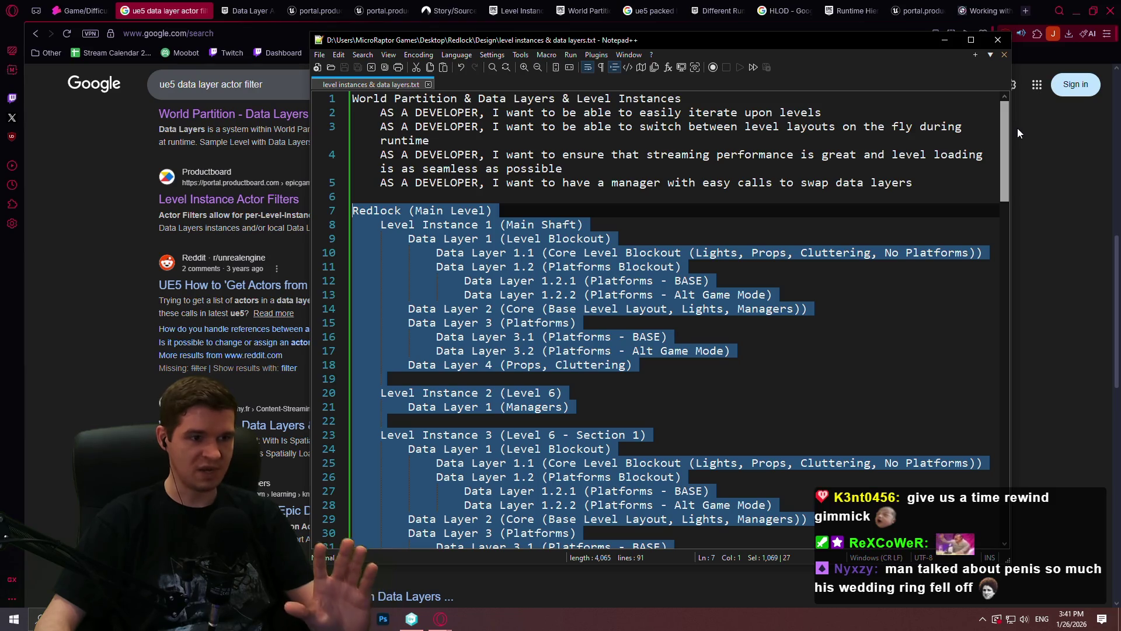
{"action": "left_click_drag", "start_coordinate": [1008, 129], "coordinate": [1008, 246]}
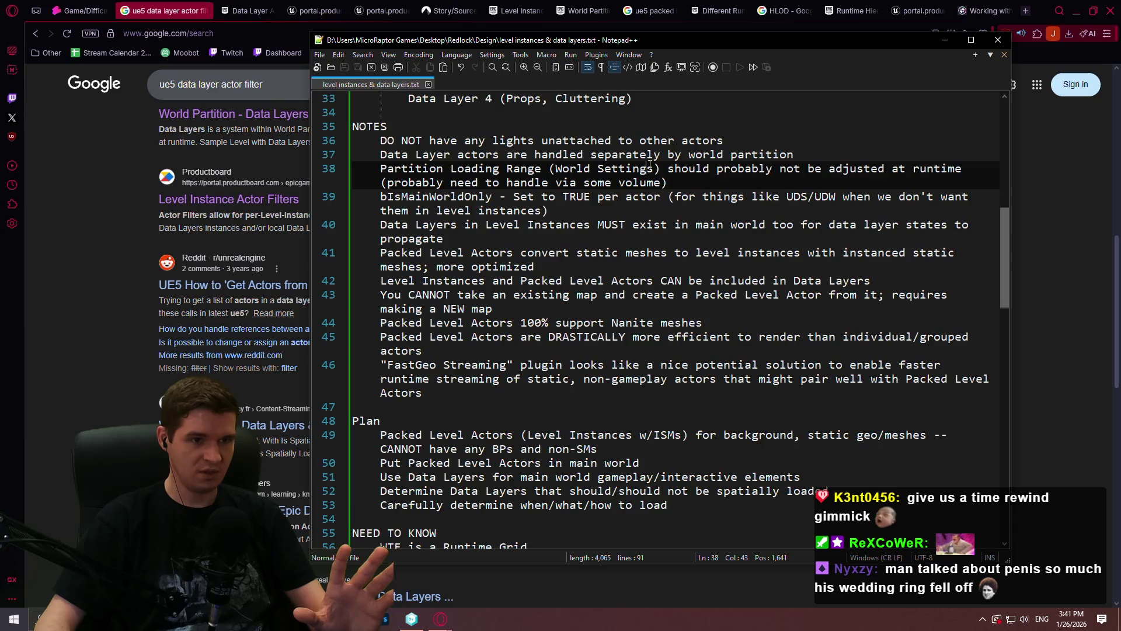
{"action": "left_click", "coordinate": [728, 140]}
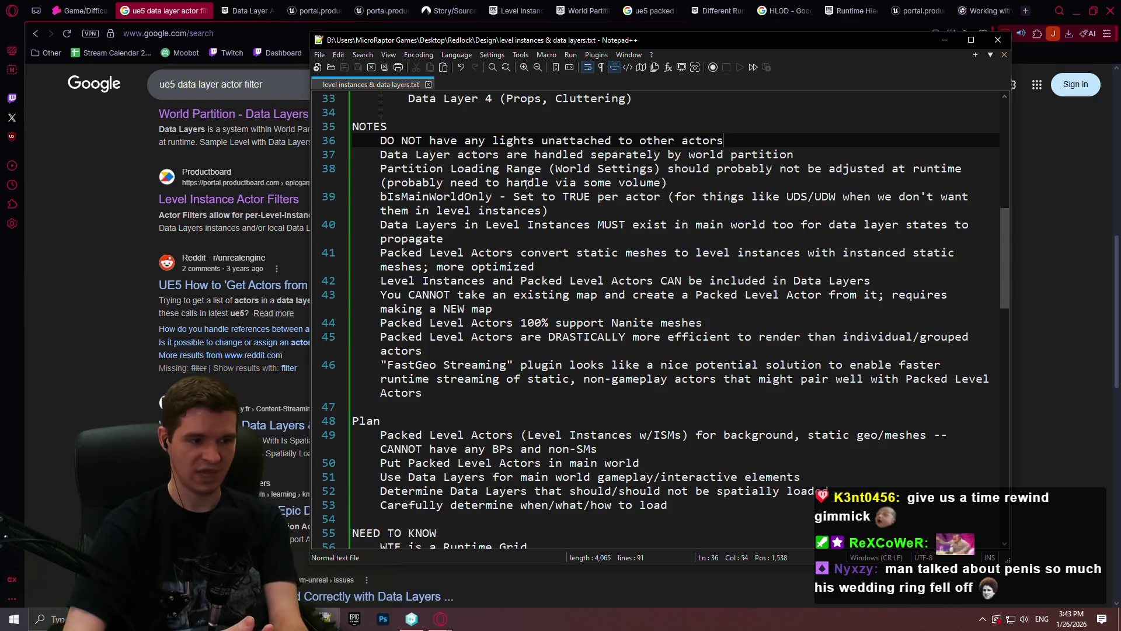
{"action": "key", "text": "alt+Tab"}
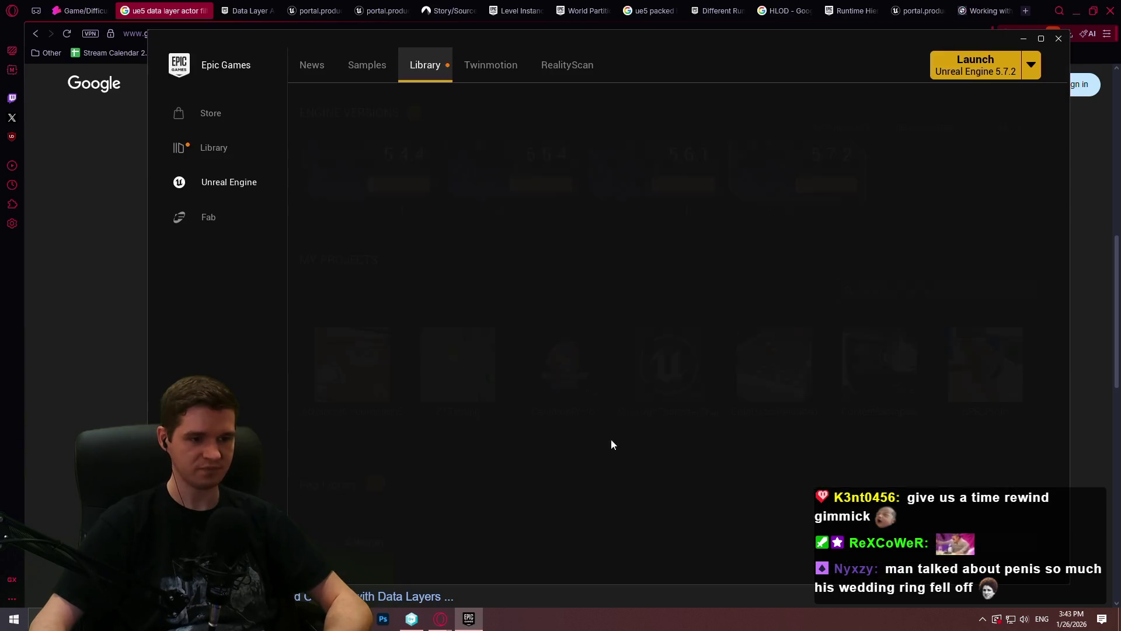
{"action": "scroll", "coordinate": [821, 358], "scroll_direction": "down", "scroll_amount": 3}
{"action": "mouse_move", "coordinate": [1059, 122]}
{"action": "left_mouse_down"}
{"action": "mouse_move", "coordinate": [1070, 155]}
{"action": "mouse_move", "coordinate": [1063, 126]}
{"action": "left_mouse_up"}
Step: Launch the test_packed_actors project from My Projects and switch windows while the editor loads
{"action": "double_click", "coordinate": [986, 171]}
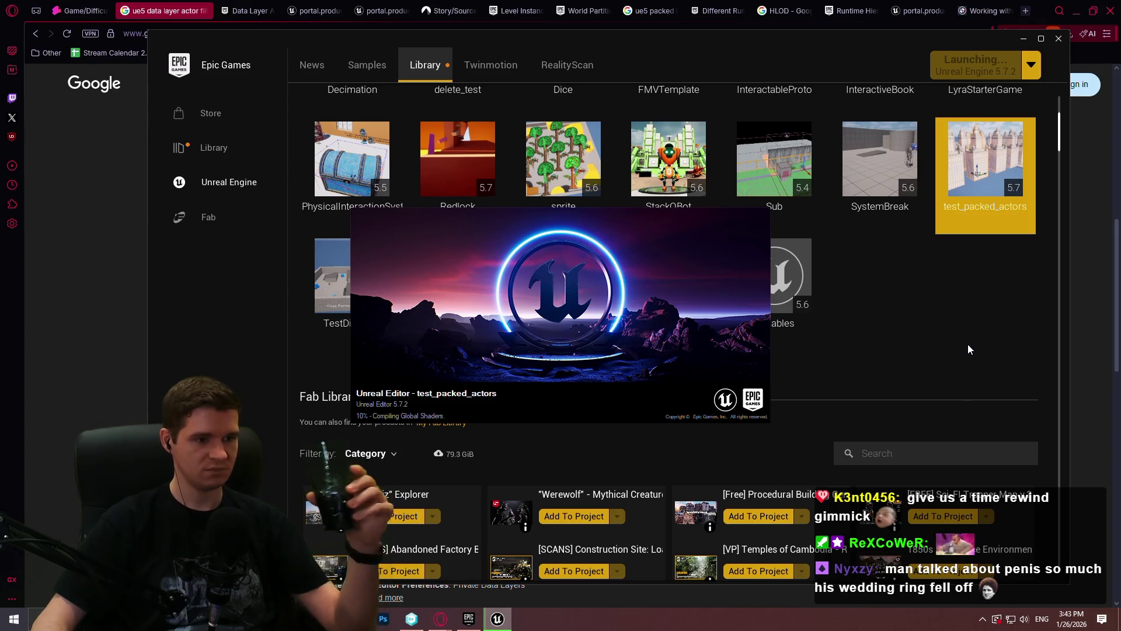
{"action": "key", "text": "alt+Tab"}
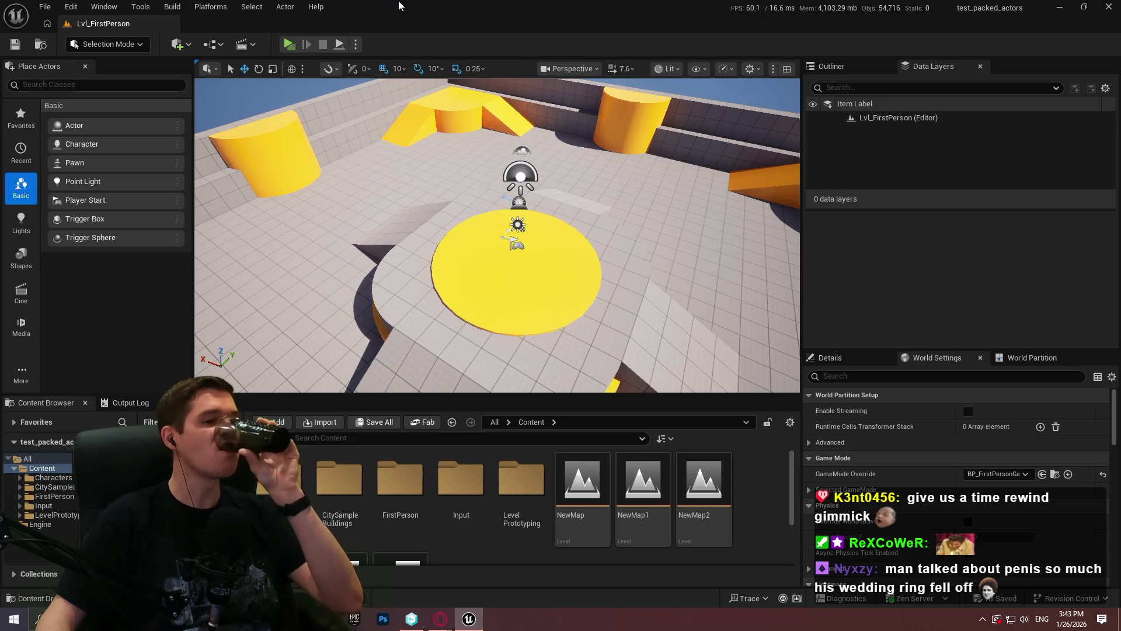
{"action": "scroll", "coordinate": [769, 542], "scroll_direction": "down", "scroll_amount": 1}
{"action": "scroll", "coordinate": [770, 542], "scroll_direction": "down", "scroll_amount": 2}
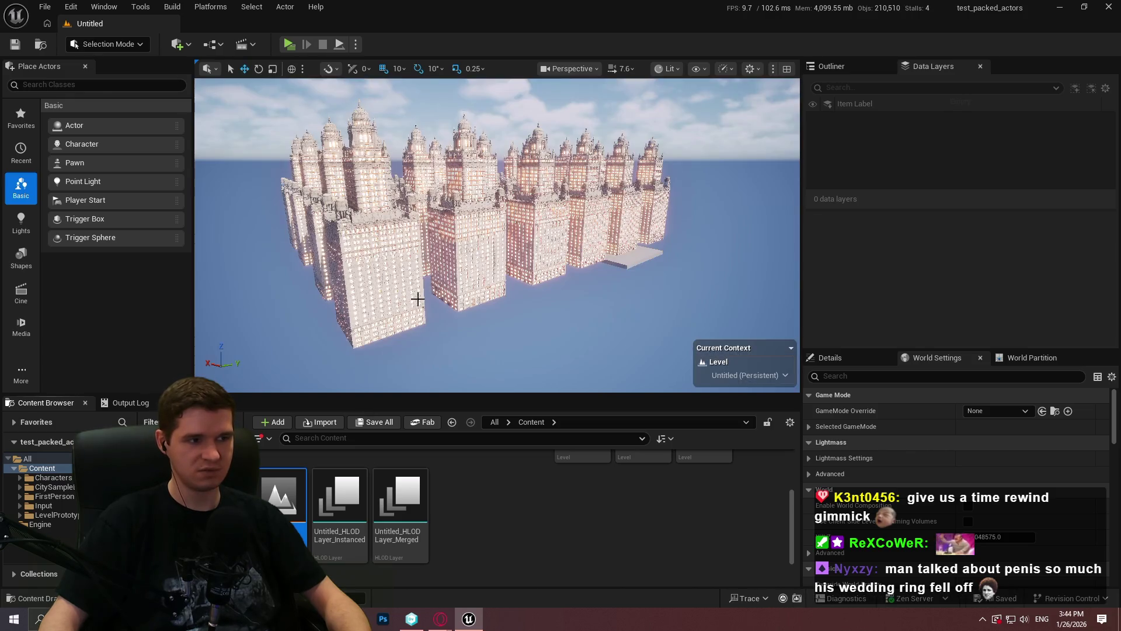
Step: Fly the camera closer to the packed towers and make the viewport fill the screen (F11)
{"action": "left_click_drag", "start_coordinate": [599, 236], "coordinate": [490, 237]}
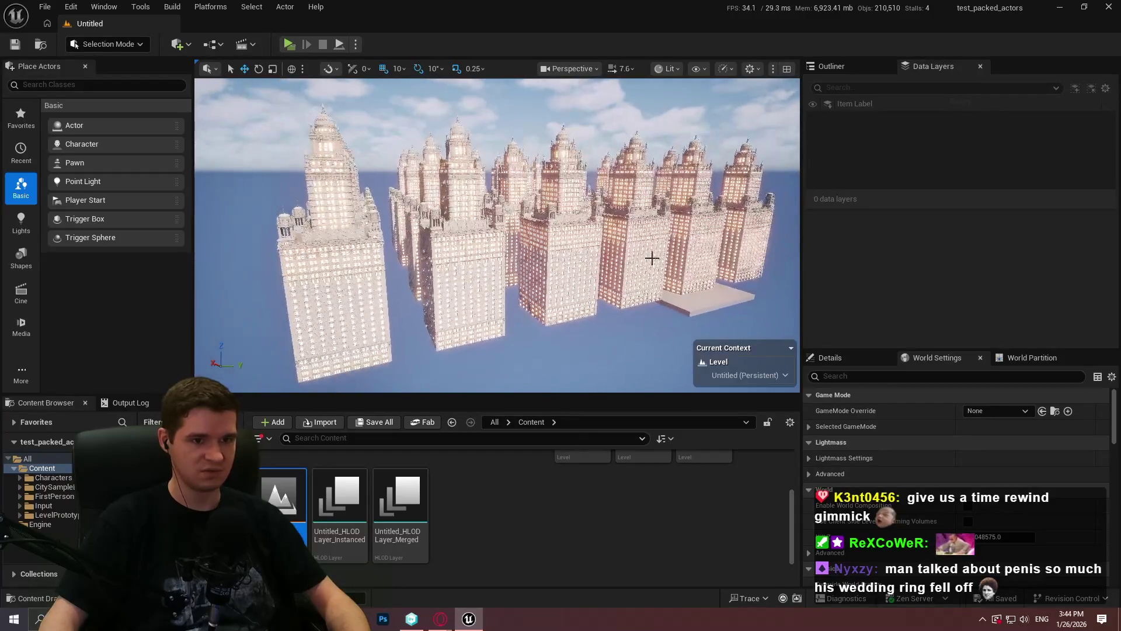
{"action": "key", "text": "F11"}
{"action": "left_click_drag", "start_coordinate": [618, 251], "coordinate": [743, 297]}
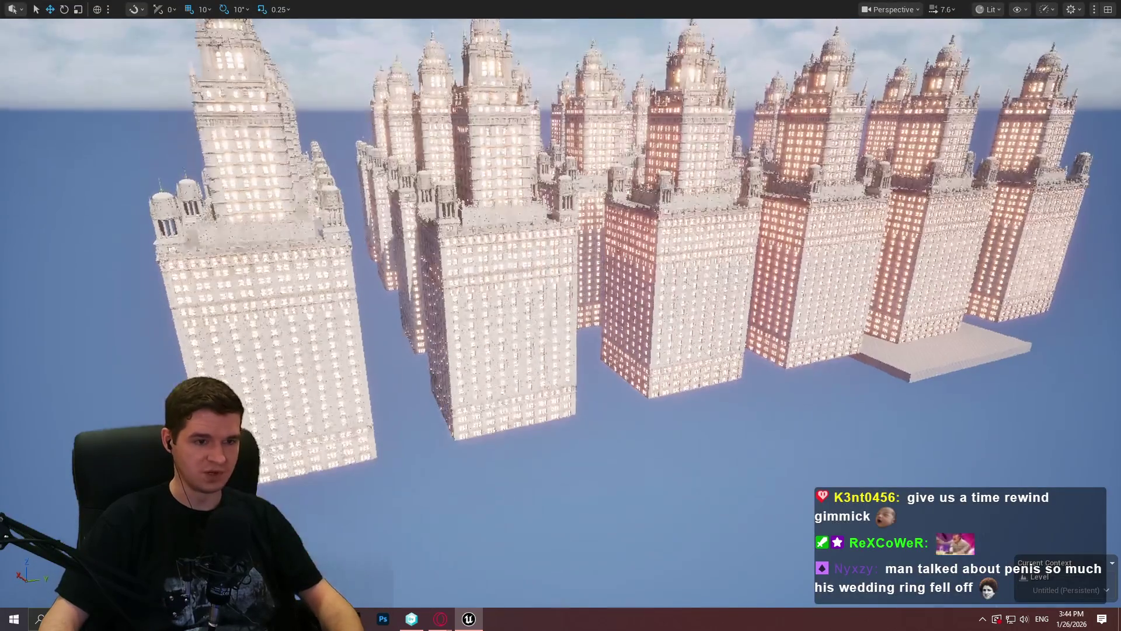
Step: Run the r.AntiAliasingMethod console command to change the anti-aliasing mode, then reopen the console
{"action": "key", "text": "grave"}
{"action": "type", "text": "r"}
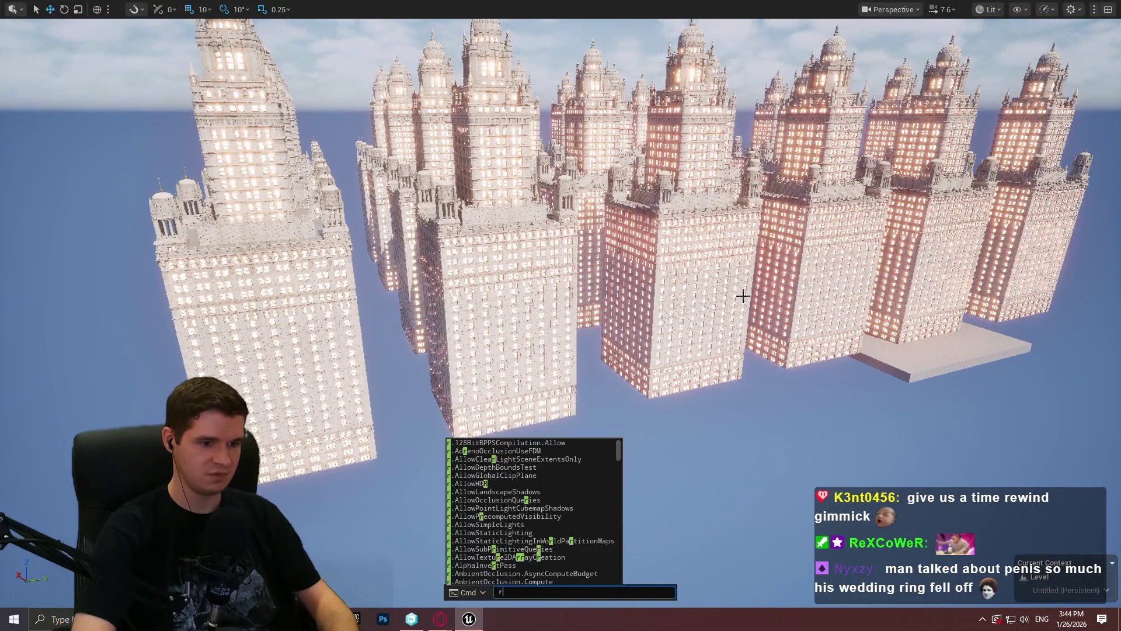
{"action": "type", "text": ".anti"}
{"action": "key", "text": "Tab"}
{"action": "type", "text": "0"}
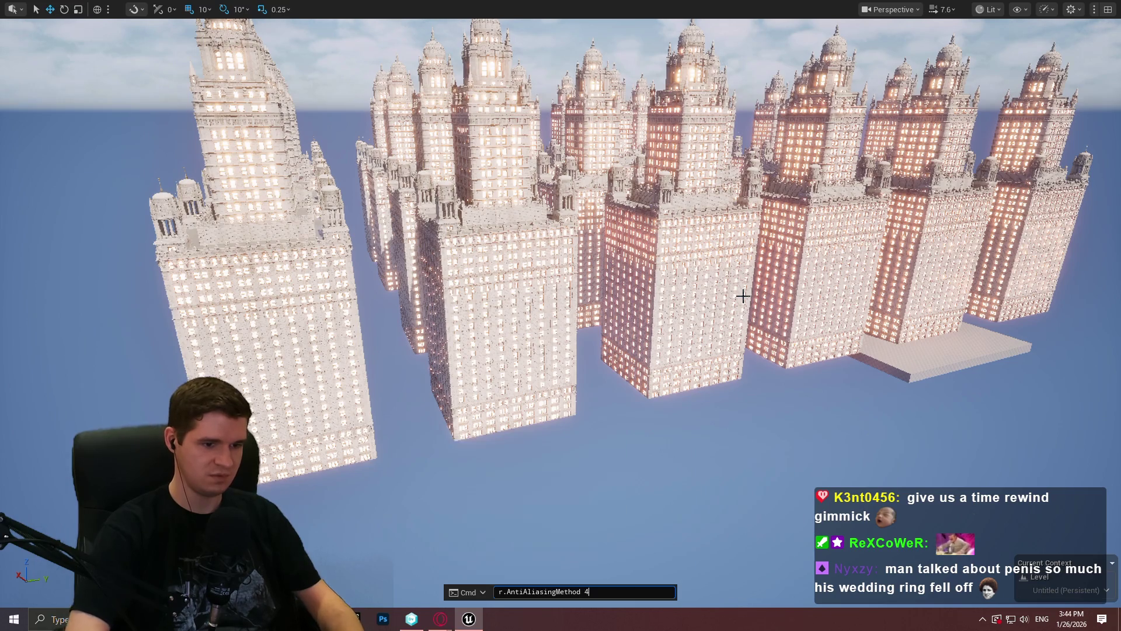
{"action": "key", "text": "Return"}
{"action": "left_click_drag", "start_coordinate": [743, 296], "coordinate": [613, 333]}
{"action": "key", "text": "grave"}
{"action": "type", "text": "stat"}
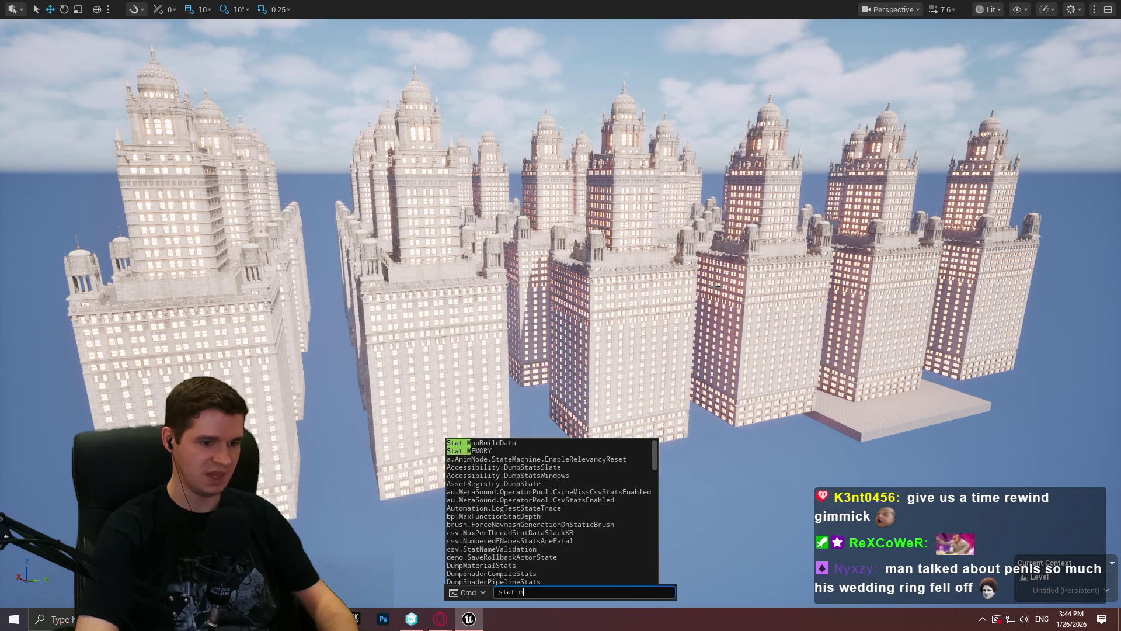
{"action": "type", "text": "MEMORY"}
Step: Show the Stat MEMORY overlay on the viewport, then switch over to the browser
{"action": "key", "text": "Return"}
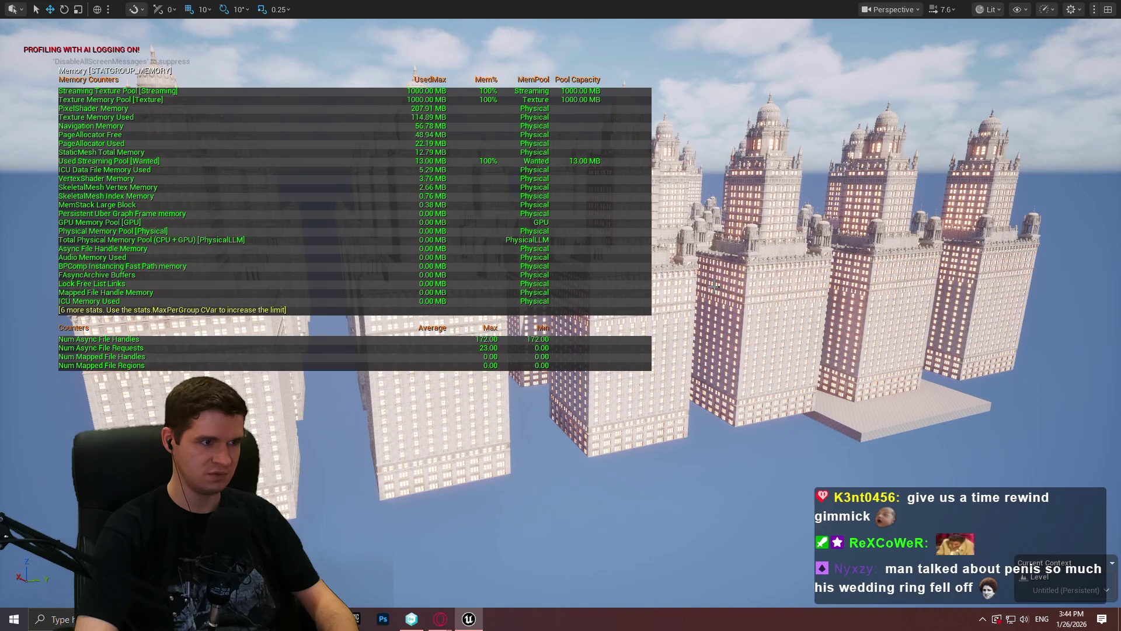
{"action": "key", "text": "alt+Tab"}
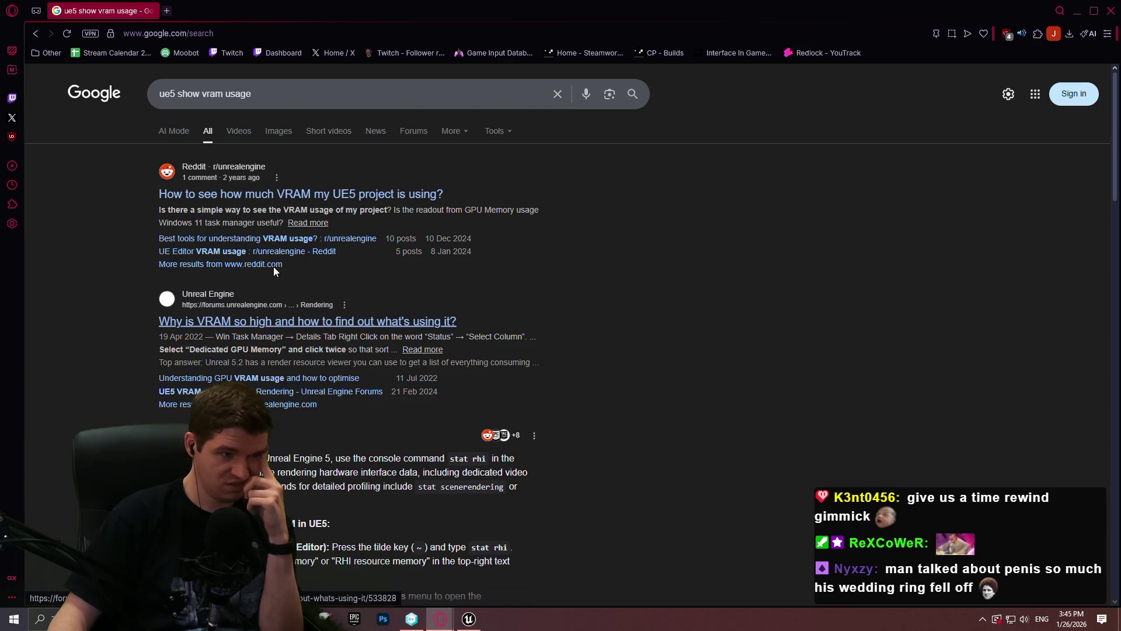
Step: Read the Reddit thread on VRAM usage tools, then return to the Unreal editor
{"action": "left_click", "coordinate": [274, 239]}
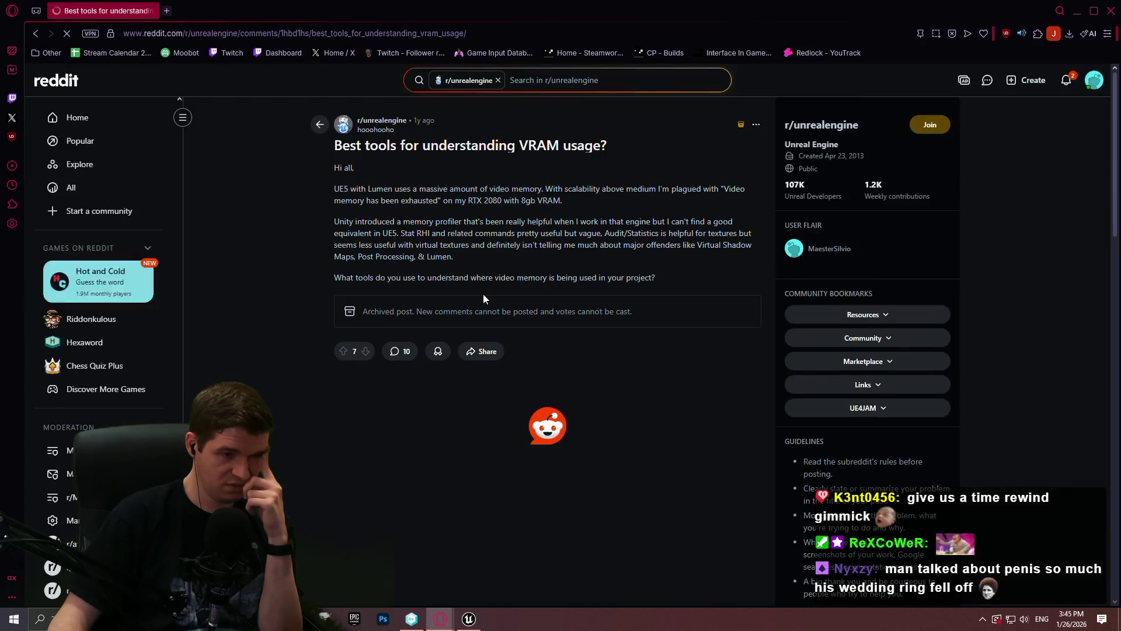
{"action": "scroll", "coordinate": [487, 288], "scroll_direction": "down", "scroll_amount": 3}
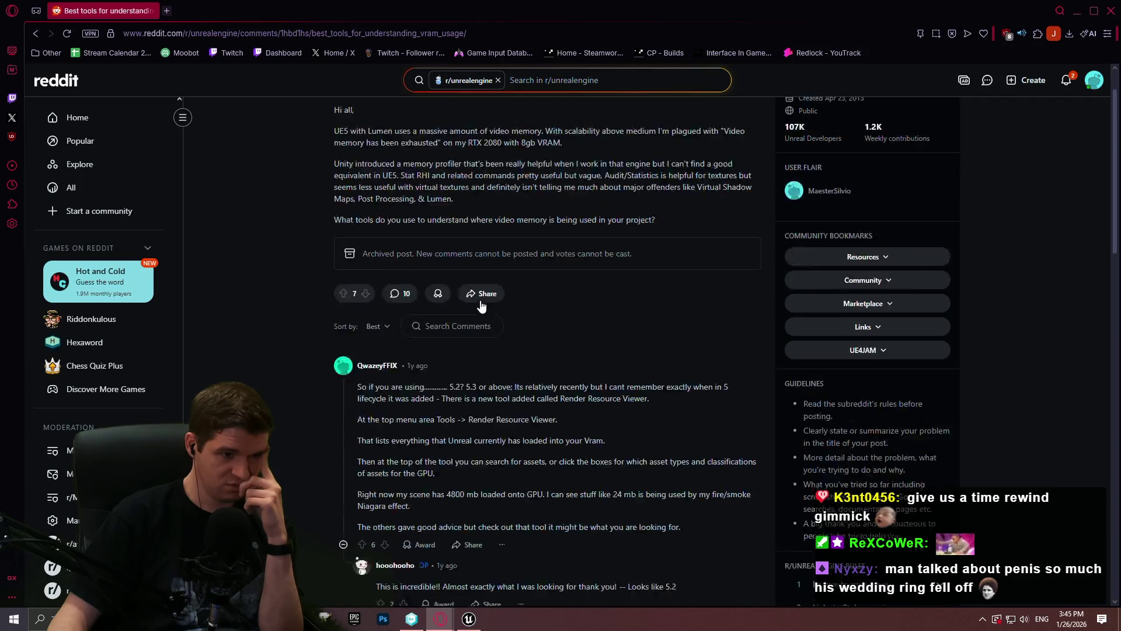
{"action": "scroll", "coordinate": [488, 289], "scroll_direction": "down", "scroll_amount": 2}
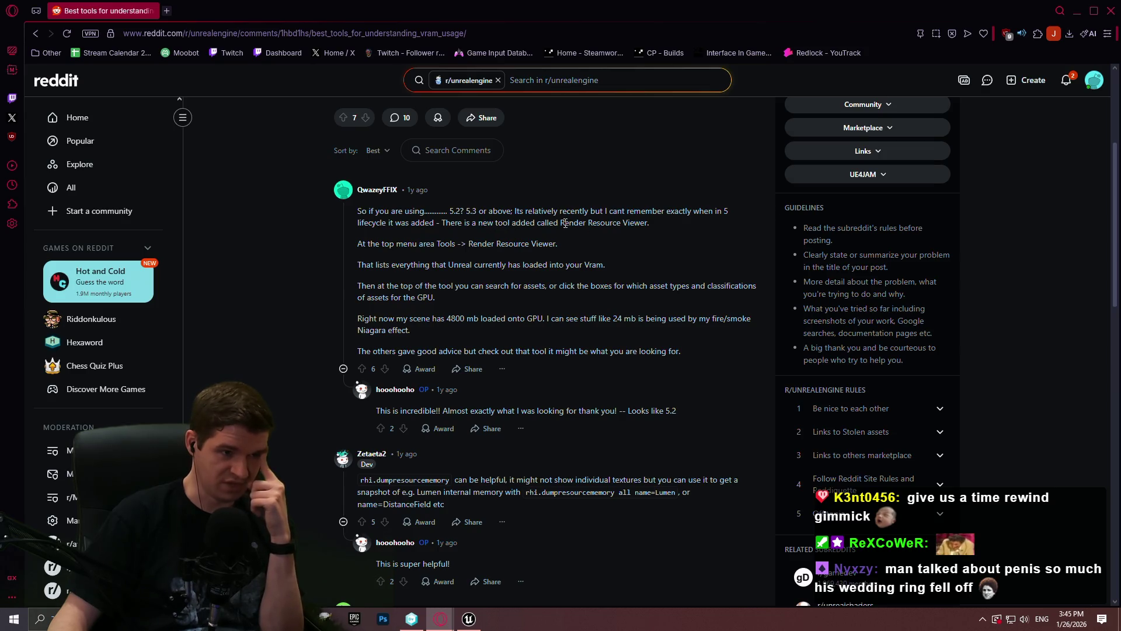
{"action": "left_click", "coordinate": [441, 619]}
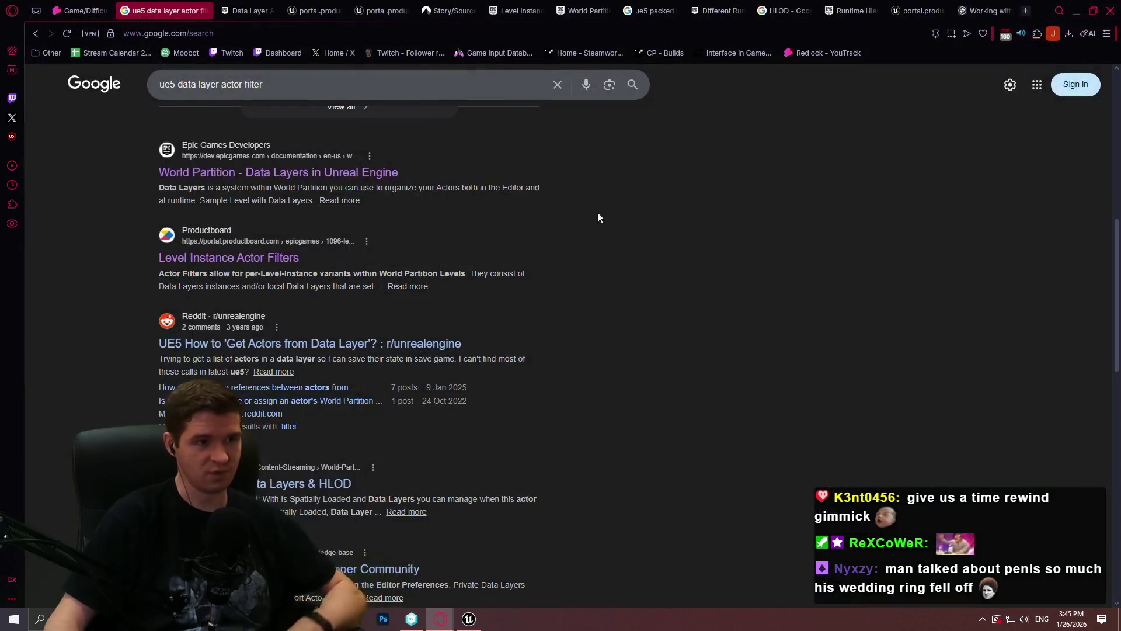
{"action": "left_click", "coordinate": [469, 618]}
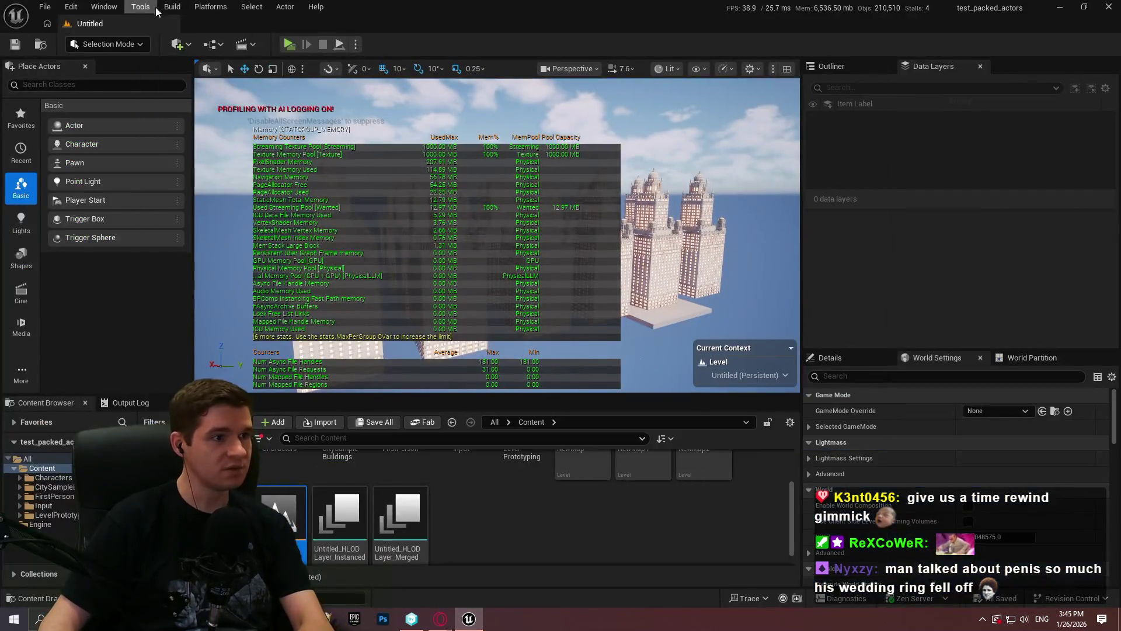
Step: Launch the Render Resource Viewer from the Tools menu and make it fill the screen
{"action": "left_click", "coordinate": [140, 7]}
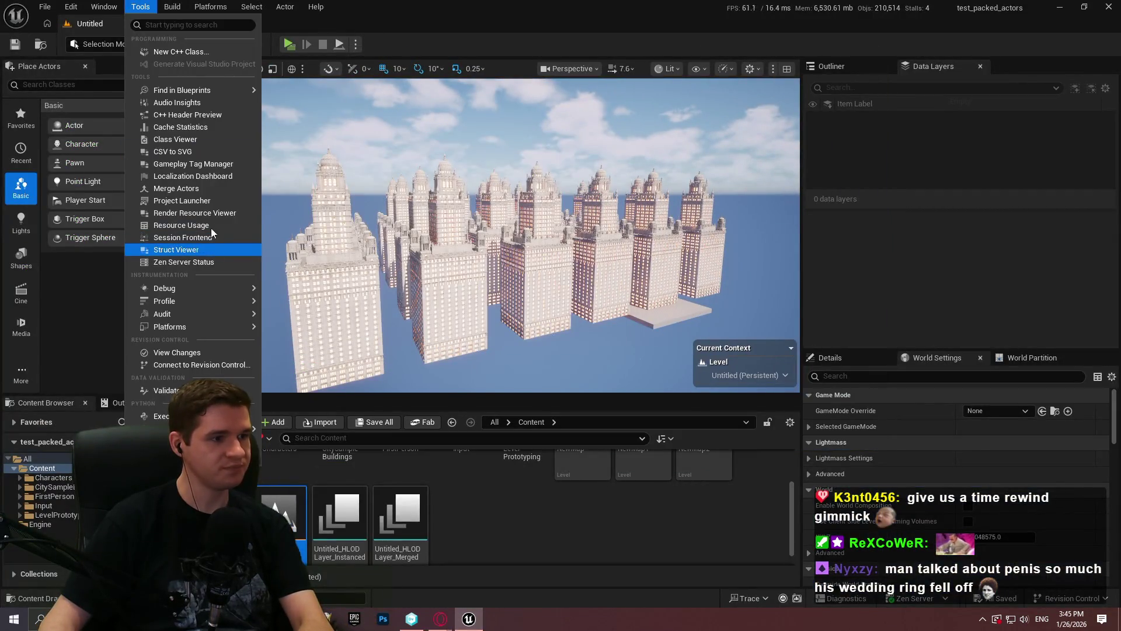
{"action": "left_click", "coordinate": [192, 253]}
{"action": "left_click_drag", "start_coordinate": [598, 141], "coordinate": [575, 1]}
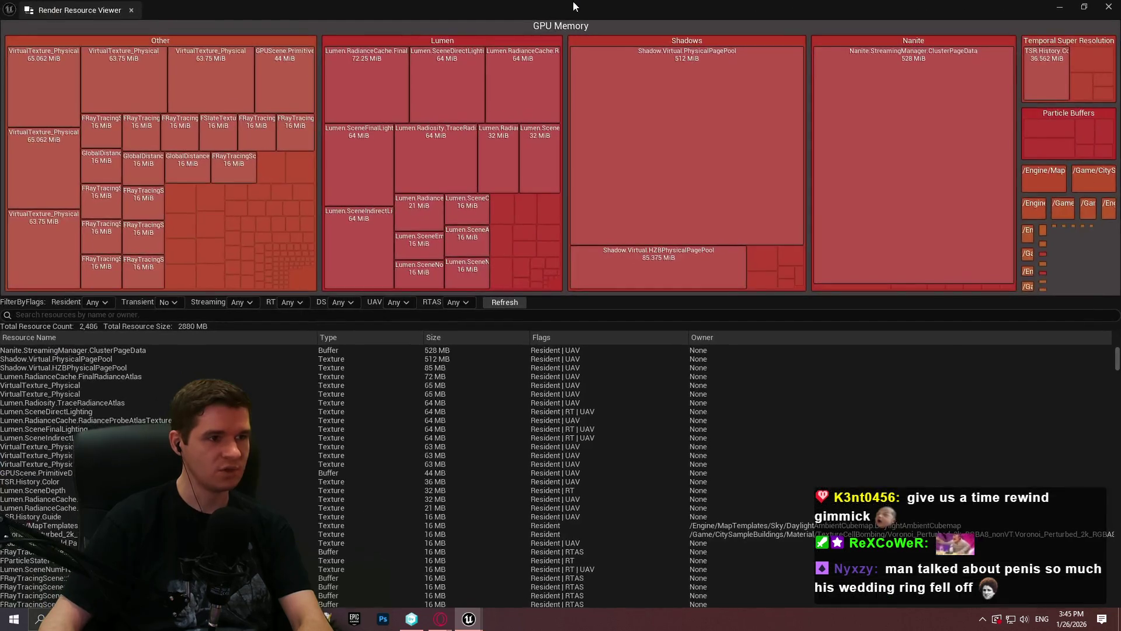
Step: Resize the Render Resource Viewer to review the 2880 MB GPU memory treemap, then return to the main editor
{"action": "double_click", "coordinate": [510, 1]}
{"action": "double_click", "coordinate": [523, 65]}
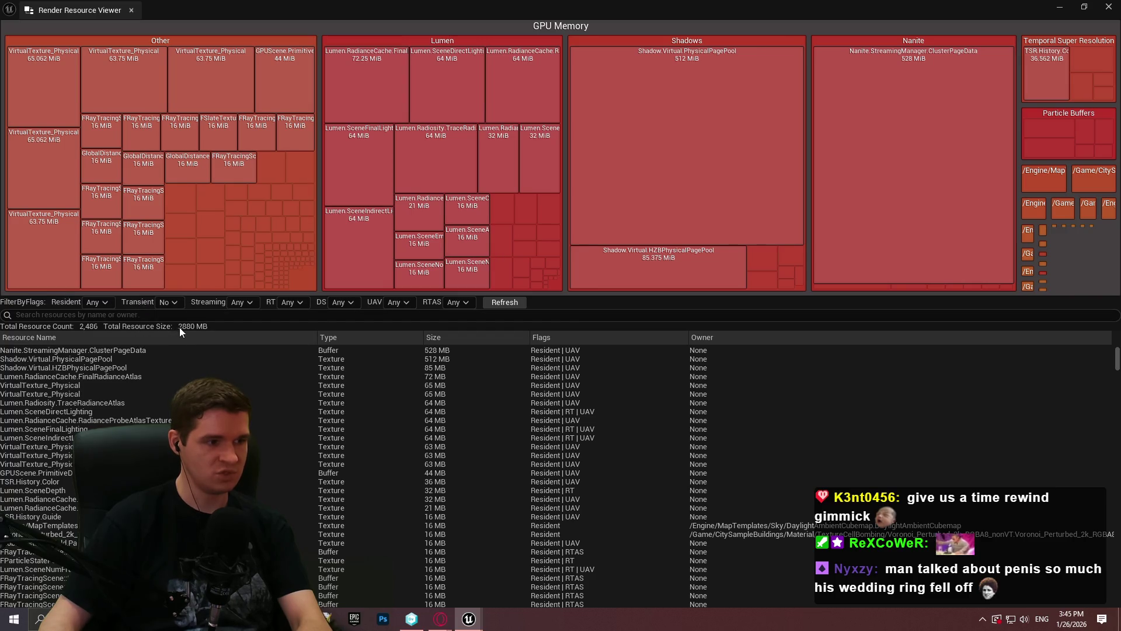
{"action": "double_click", "coordinate": [488, 9]}
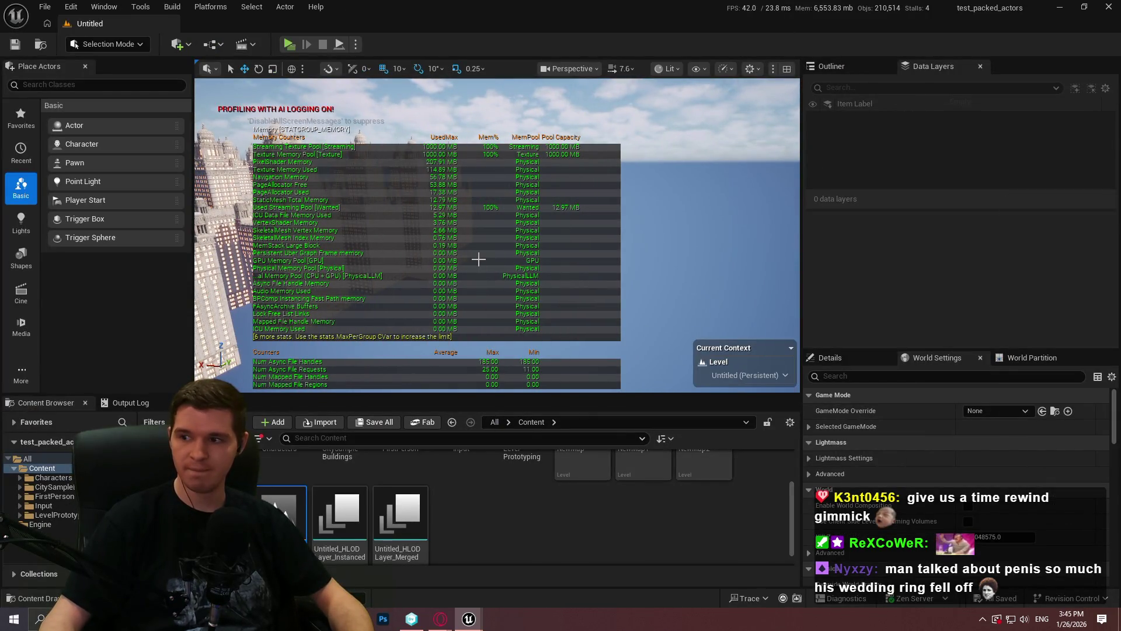
Step: Orbit the camera over the sky and back down to face the row of towers
{"action": "left_click_drag", "start_coordinate": [479, 259], "coordinate": [441, 267]}
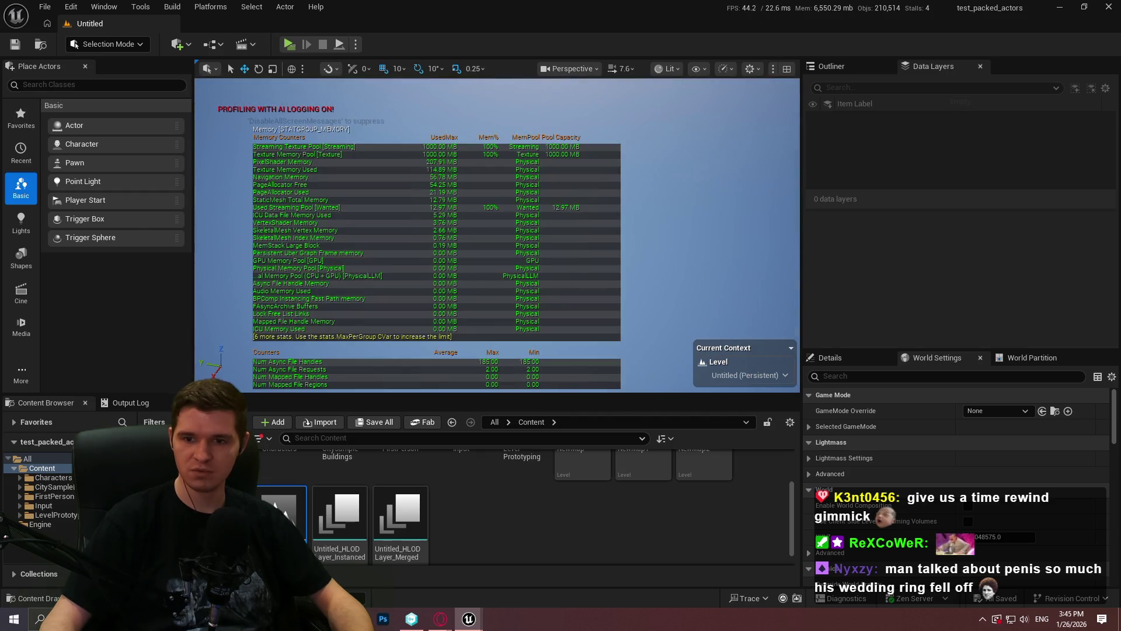
{"action": "left_click_drag", "start_coordinate": [483, 234], "coordinate": [917, 263]}
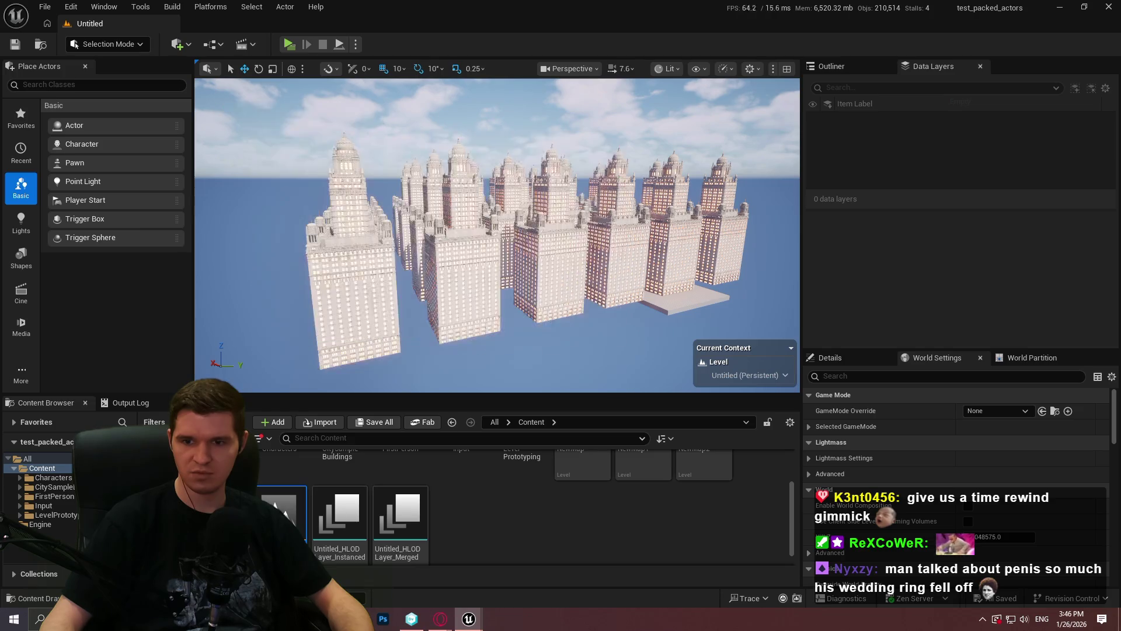
{"action": "left_click_drag", "start_coordinate": [491, 229], "coordinate": [614, 236]}
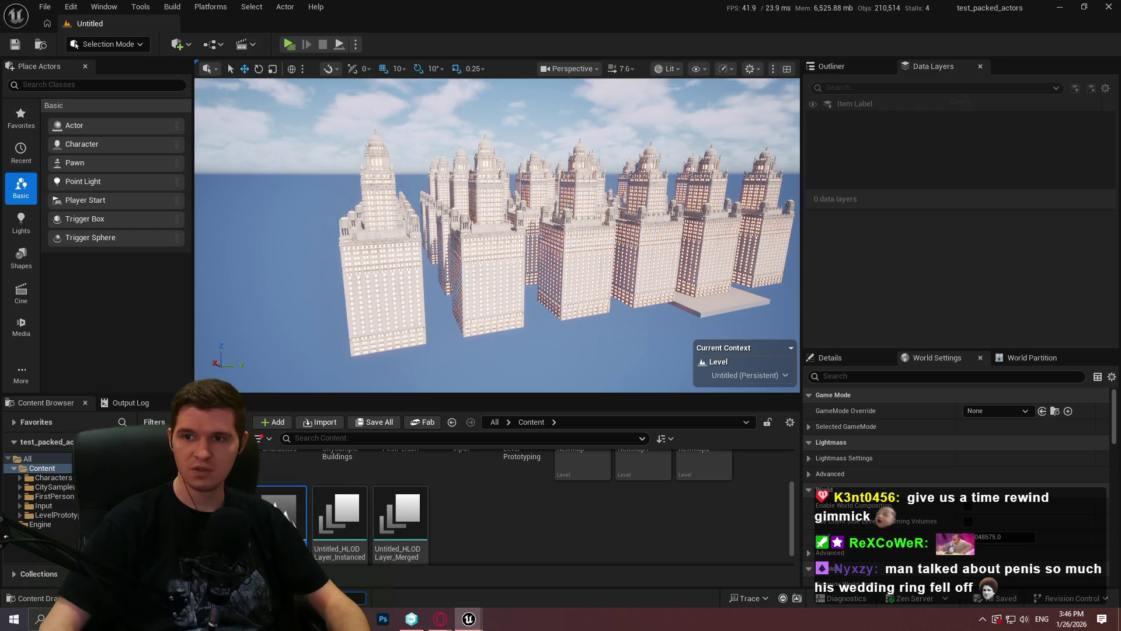
Step: Reopen the Render Resource Viewer (Ctrl+Shift+,) and refresh the GPU memory listing
{"action": "key", "text": "ctrl+shift+comma"}
{"action": "left_click", "coordinate": [504, 302]}
Step: Refresh the GPU memory listing to 2916 MB, then return to the main editor window
{"action": "left_click", "coordinate": [514, 299]}
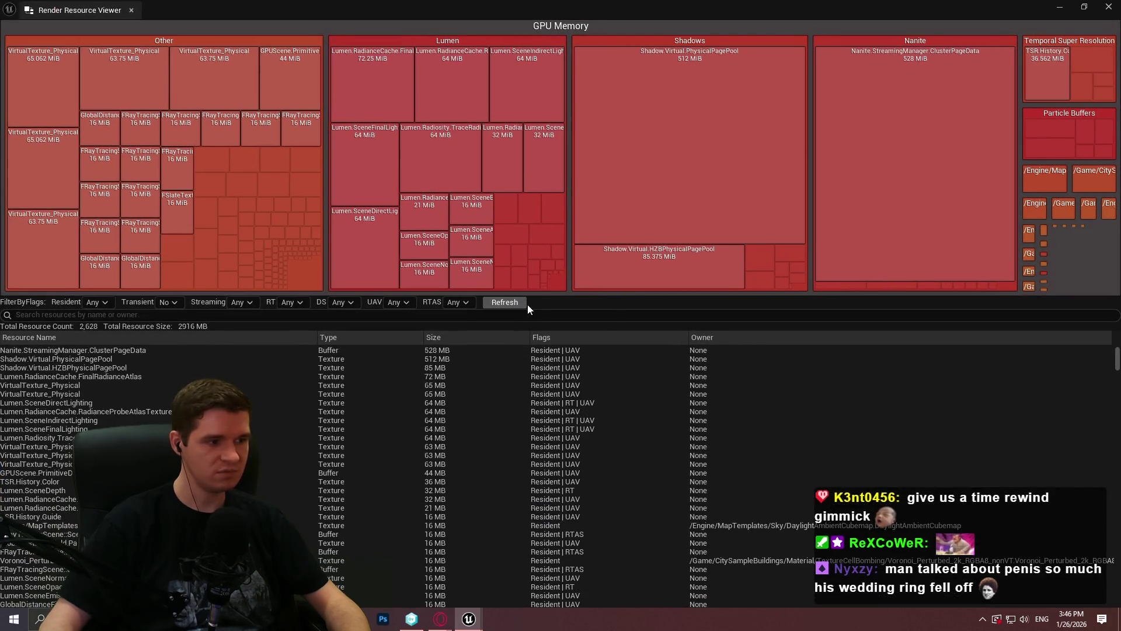
{"action": "mouse_move", "coordinate": [1117, 357]}
{"action": "left_mouse_down"}
{"action": "mouse_move", "coordinate": [1084, 605]}
{"action": "mouse_move", "coordinate": [1099, 318]}
{"action": "left_mouse_up"}
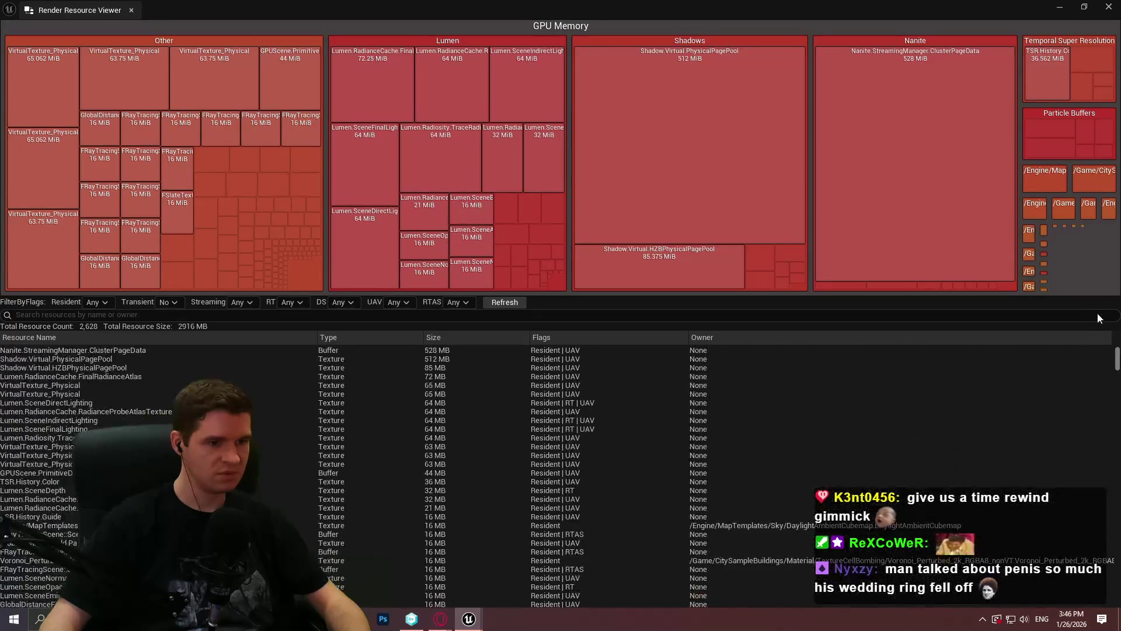
{"action": "mouse_move", "coordinate": [1103, 363]}
{"action": "left_mouse_down"}
{"action": "mouse_move", "coordinate": [1086, 617]}
{"action": "mouse_move", "coordinate": [1084, 313]}
{"action": "left_mouse_up"}
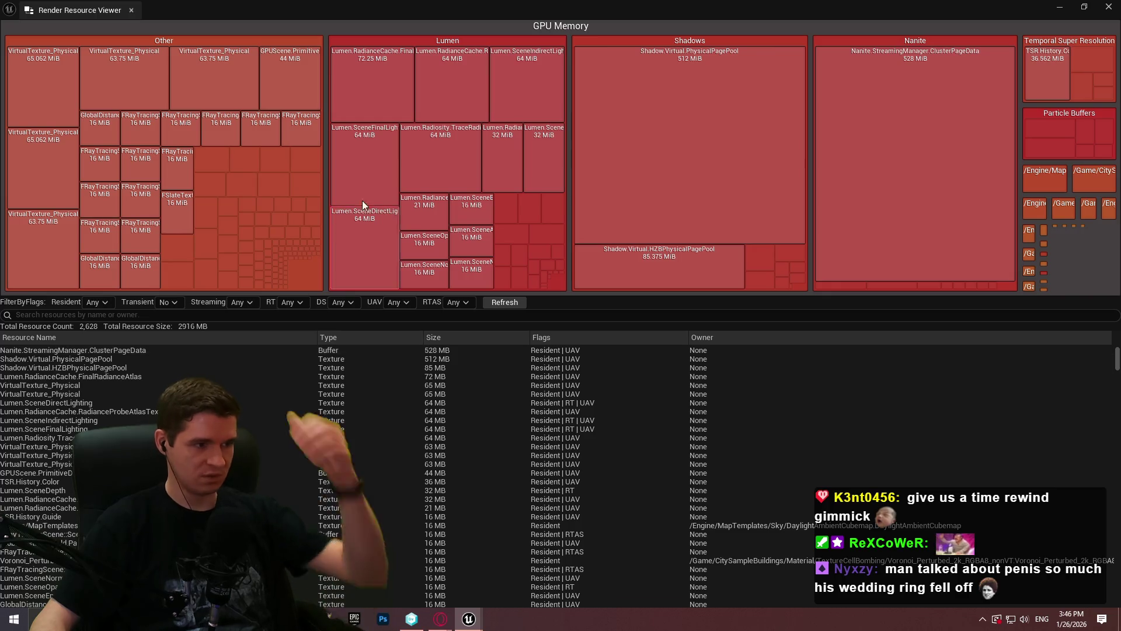
{"action": "key", "text": "alt+Tab"}
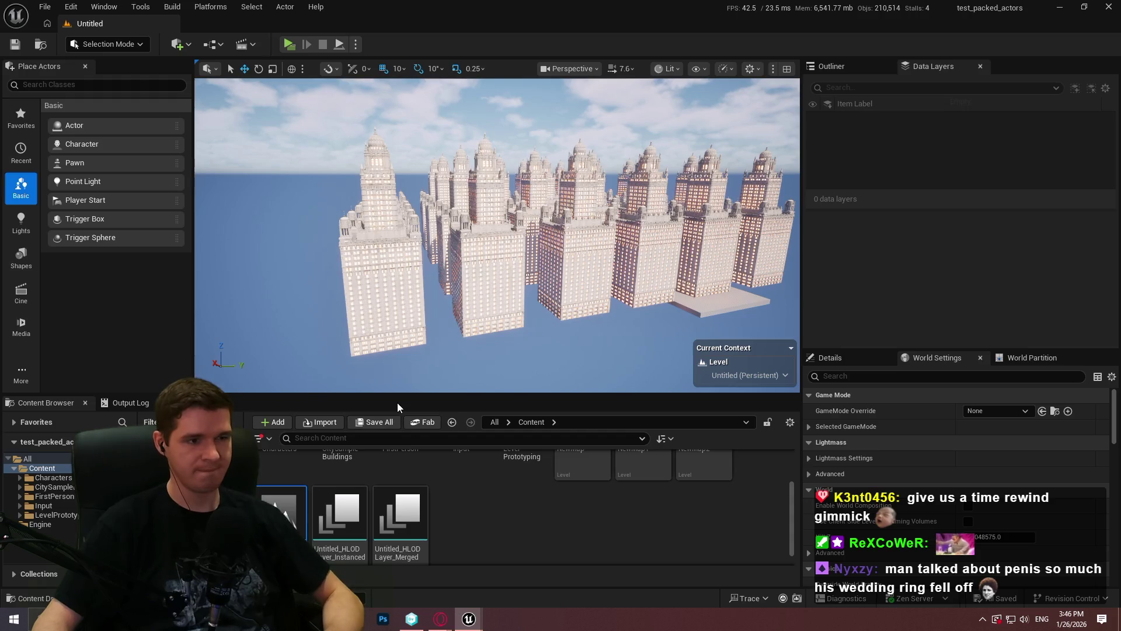
{"action": "left_click_drag", "start_coordinate": [491, 264], "coordinate": [561, 258]}
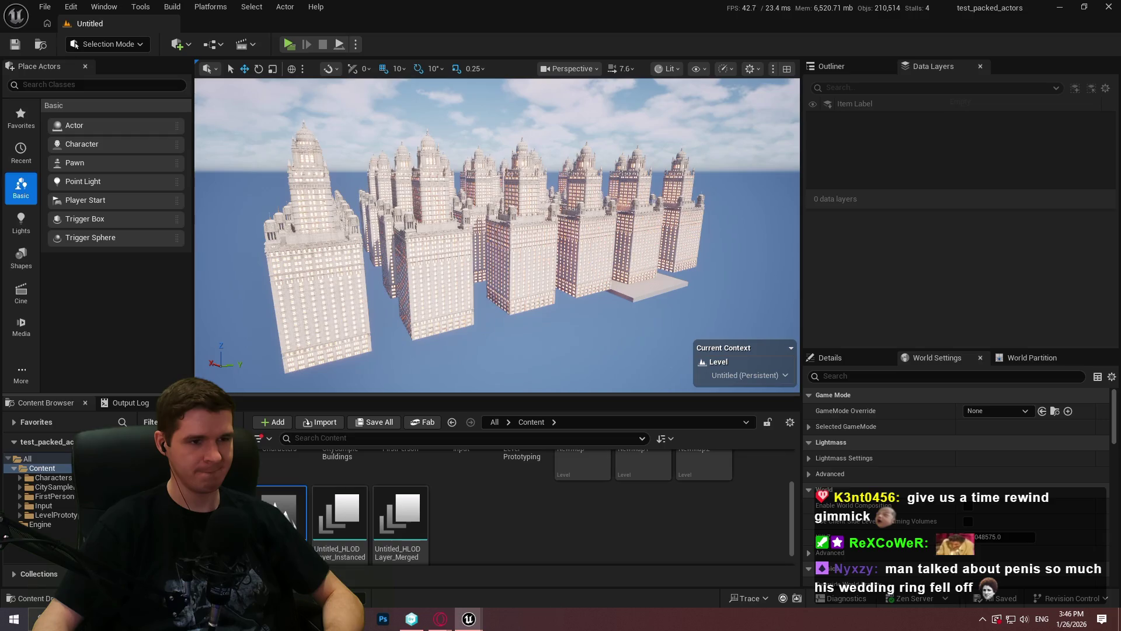
{"action": "key", "text": "F11"}
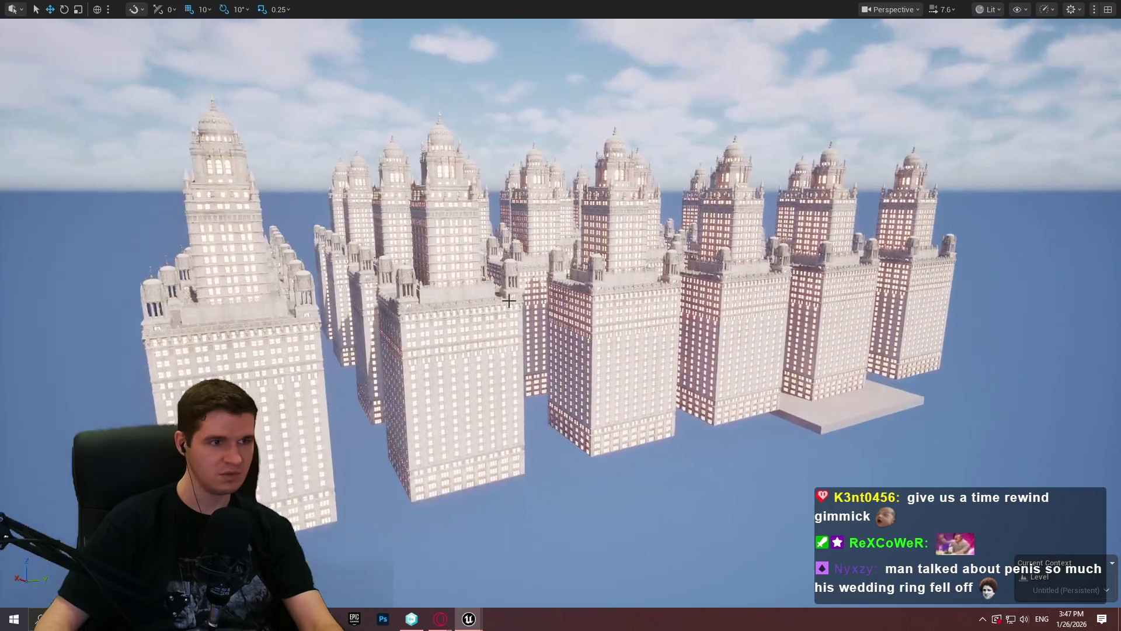
{"action": "key", "text": "F11"}
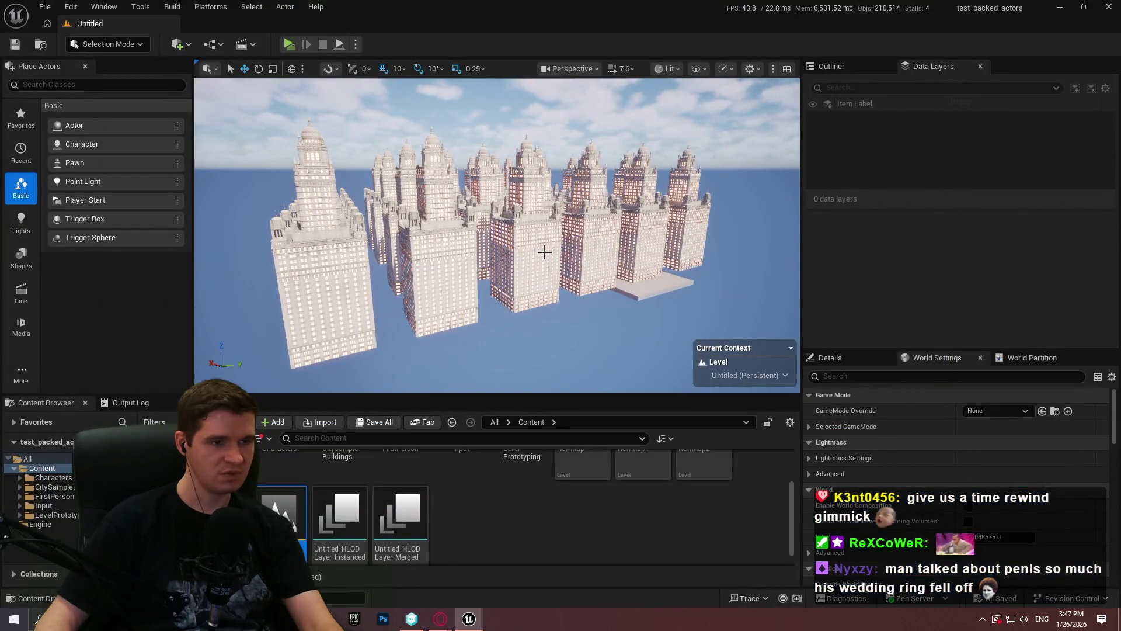
{"action": "left_click_drag", "start_coordinate": [442, 242], "coordinate": [442, 159]}
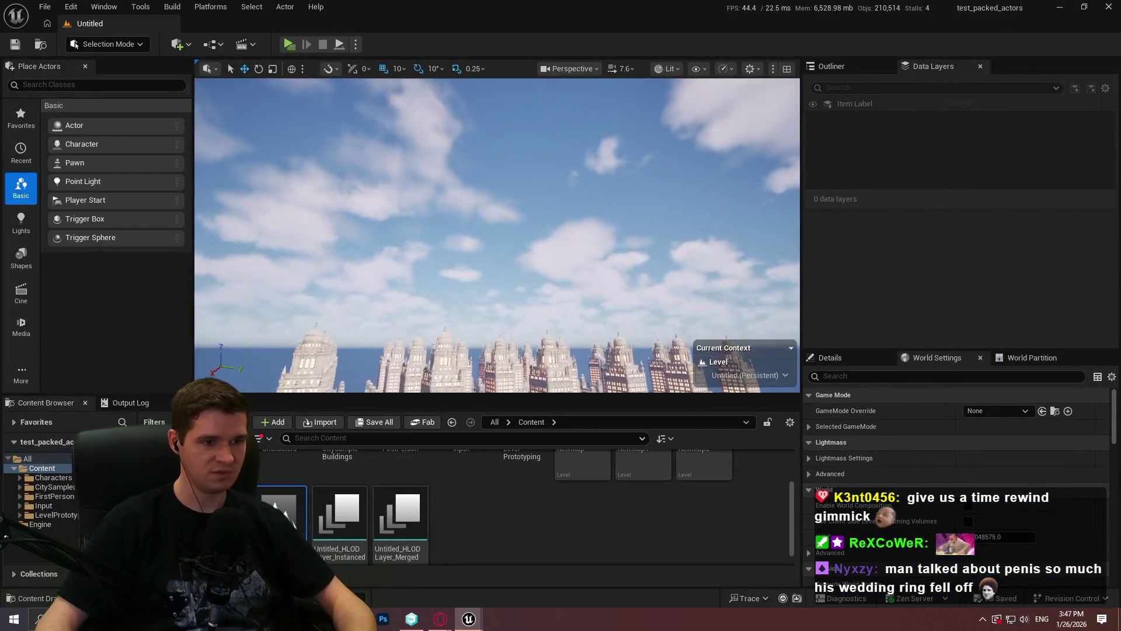
{"action": "left_click_drag", "start_coordinate": [491, 238], "coordinate": [593, 182]}
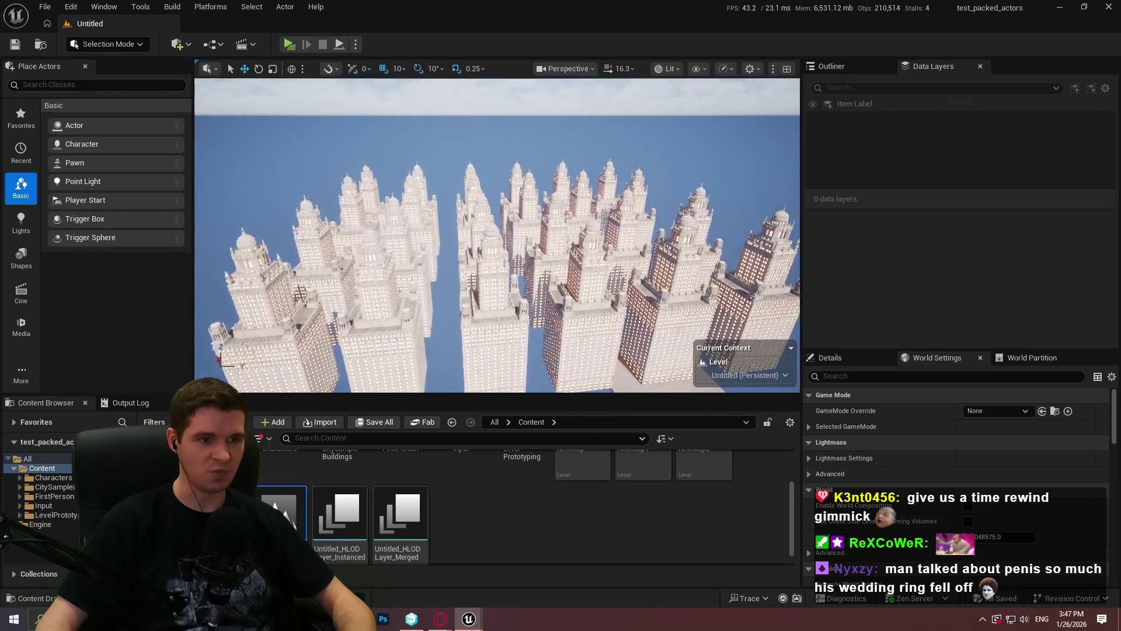
Step: Multi-select the right-side and front skyscrapers in the viewport
{"action": "left_click", "coordinate": [640, 272]}
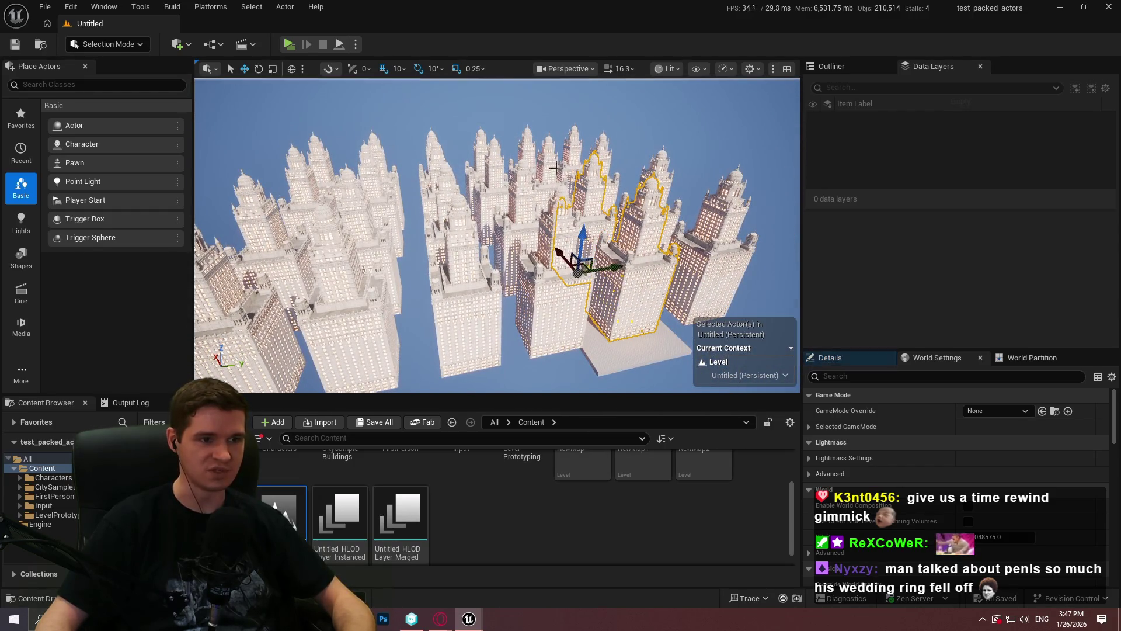
{"action": "left_click", "coordinate": [527, 140], "text": "ctrl"}
{"action": "left_click", "coordinate": [495, 158], "text": "ctrl"}
{"action": "left_click", "coordinate": [532, 198], "text": "ctrl"}
{"action": "left_click", "coordinate": [554, 241], "text": "ctrl"}
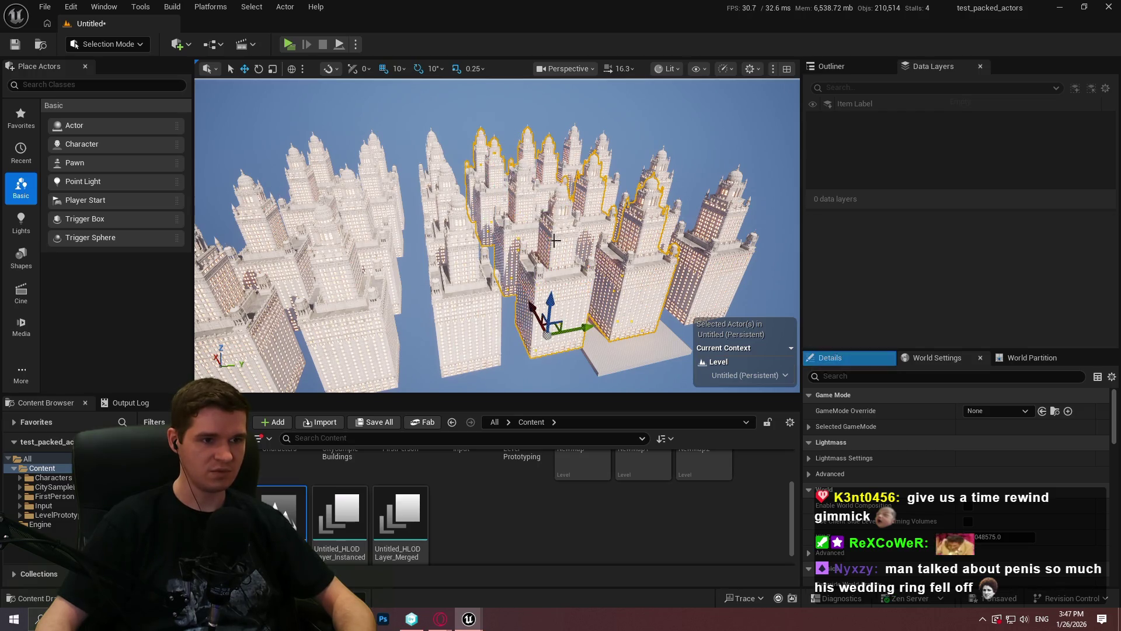
{"action": "left_click", "coordinate": [469, 255], "text": "ctrl"}
{"action": "left_click", "coordinate": [447, 189], "text": "ctrl"}
{"action": "left_click", "coordinate": [433, 145], "text": "ctrl"}
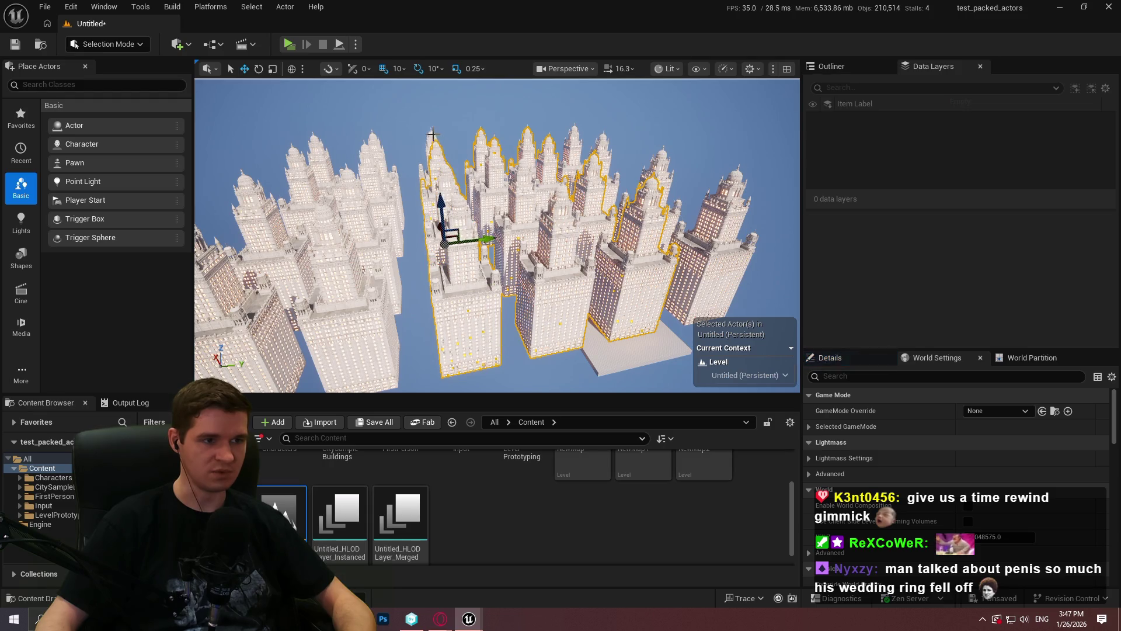
{"action": "left_click", "coordinate": [383, 158], "text": "ctrl"}
Step: Add the left-side and front buildings to the selection and delete them all
{"action": "left_click", "coordinate": [375, 145], "text": "ctrl"}
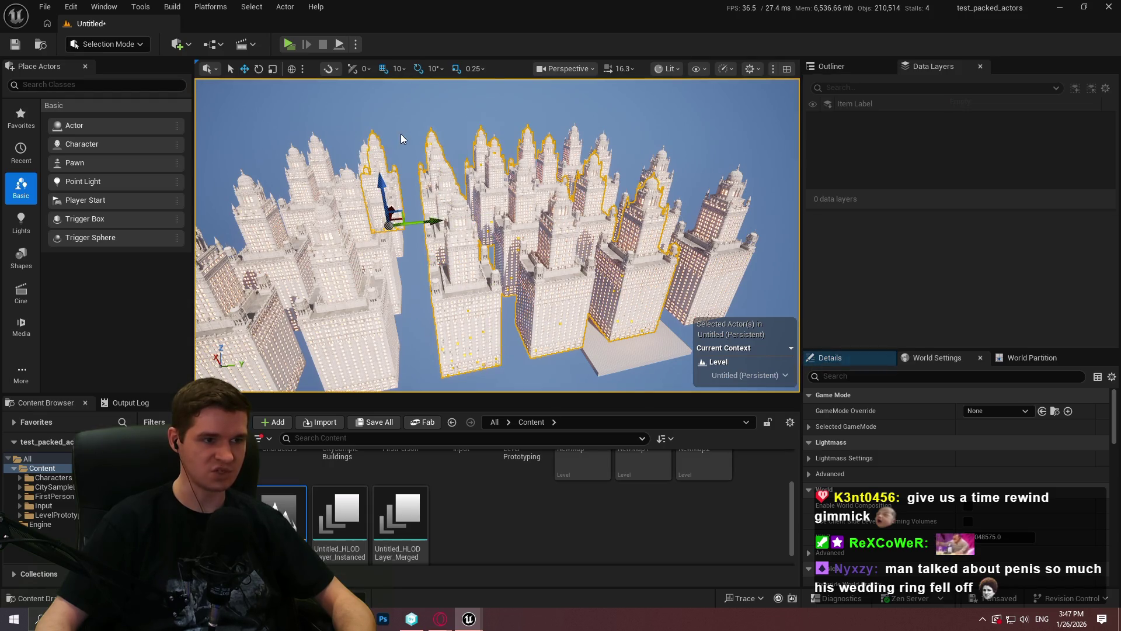
{"action": "left_click", "coordinate": [364, 156], "text": "ctrl"}
{"action": "left_click", "coordinate": [342, 188], "text": "ctrl"}
{"action": "left_click", "coordinate": [334, 220], "text": "ctrl"}
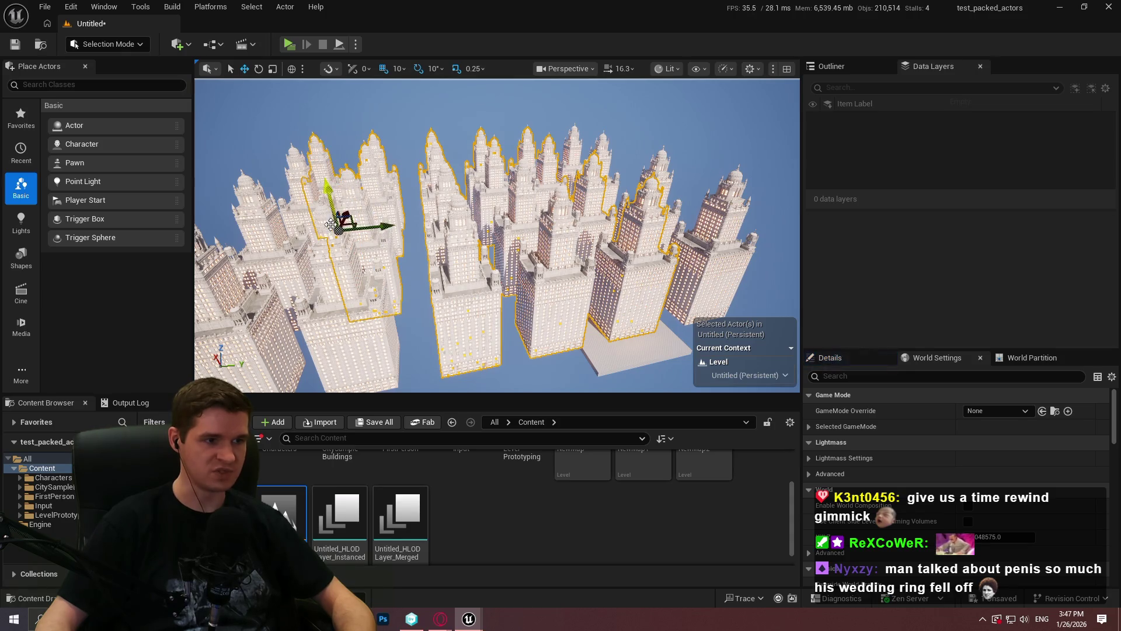
{"action": "left_click", "coordinate": [306, 186], "text": "ctrl"}
{"action": "left_click", "coordinate": [288, 254], "text": "ctrl"}
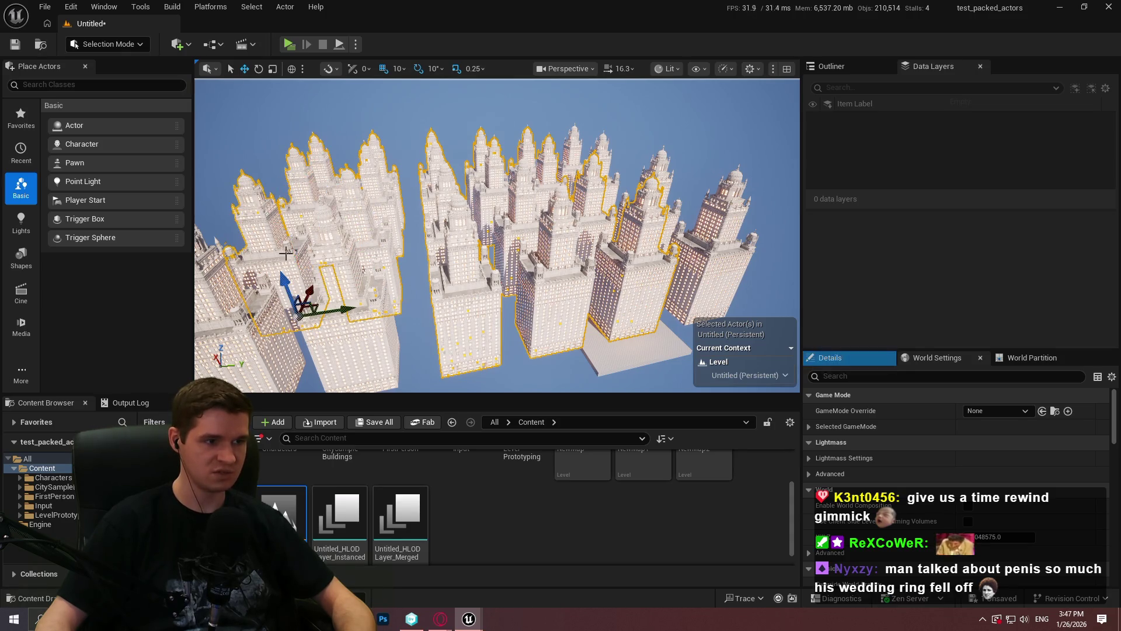
{"action": "left_click", "coordinate": [351, 294], "text": "ctrl"}
{"action": "left_click", "coordinate": [333, 262], "text": "ctrl"}
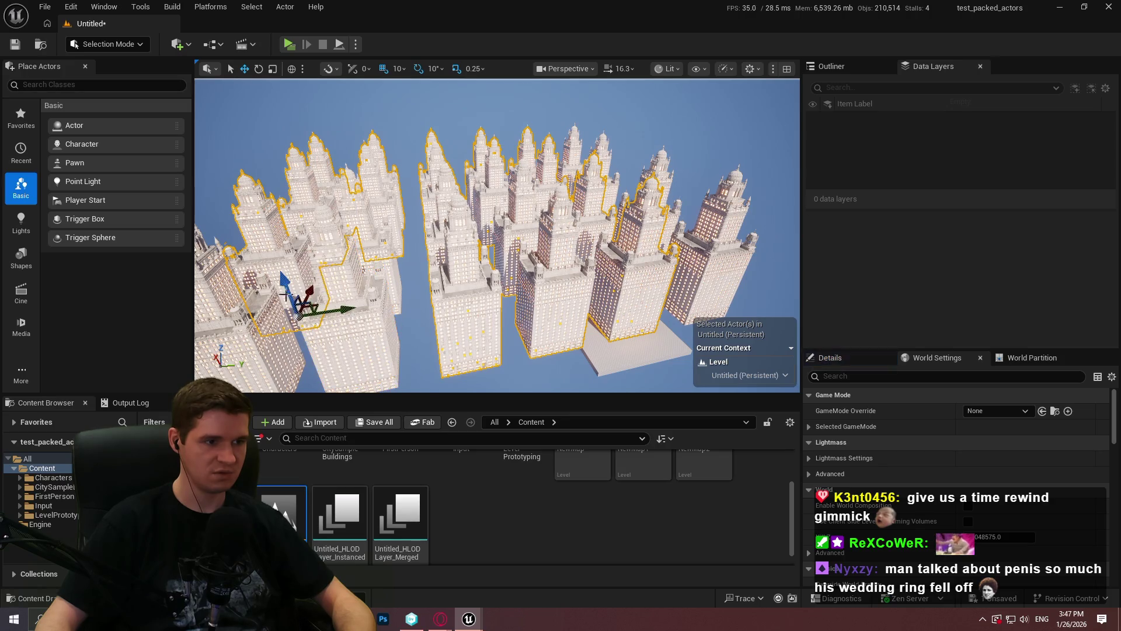
{"action": "left_click_drag", "start_coordinate": [389, 298], "coordinate": [504, 251]}
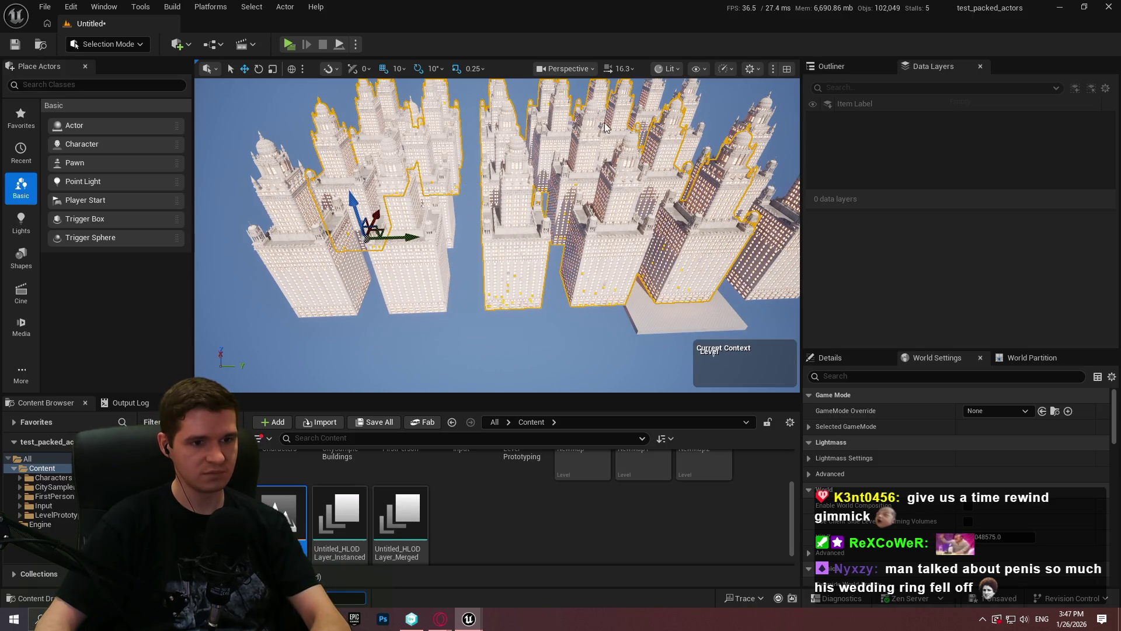
{"action": "key", "text": "Delete"}
Step: Delete the remaining buildings one at a time, leaving a single tower selected
{"action": "left_click", "coordinate": [381, 239]}
{"action": "key", "text": "Delete"}
{"action": "left_click", "coordinate": [418, 175]}
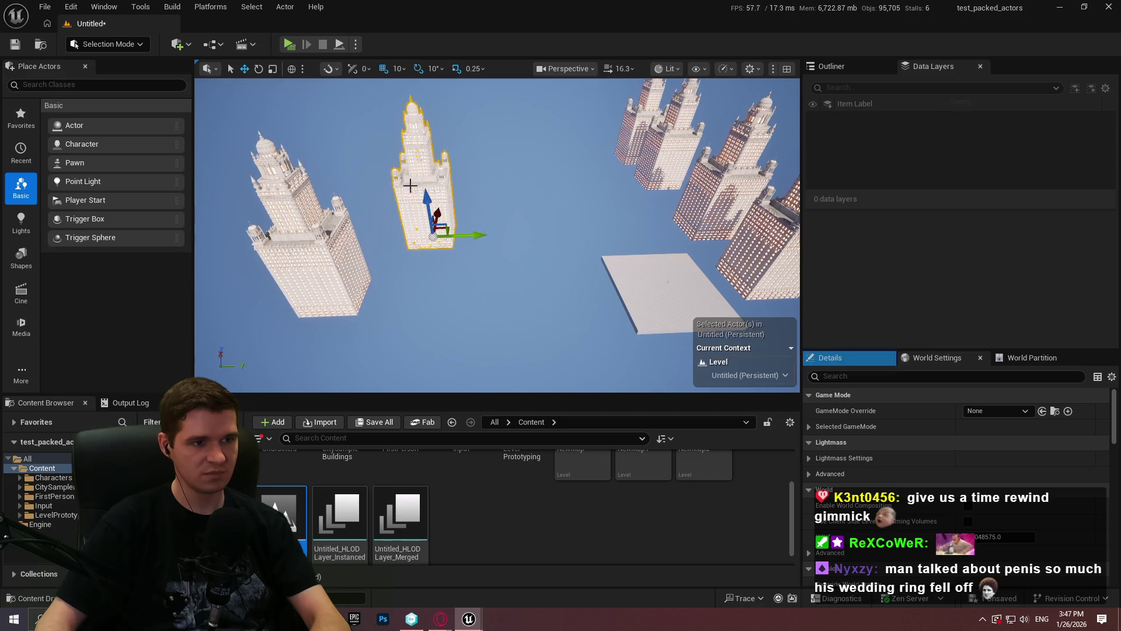
{"action": "key", "text": "Delete"}
{"action": "left_click", "coordinate": [333, 263]}
{"action": "key", "text": "Delete"}
{"action": "key", "text": "Delete"}
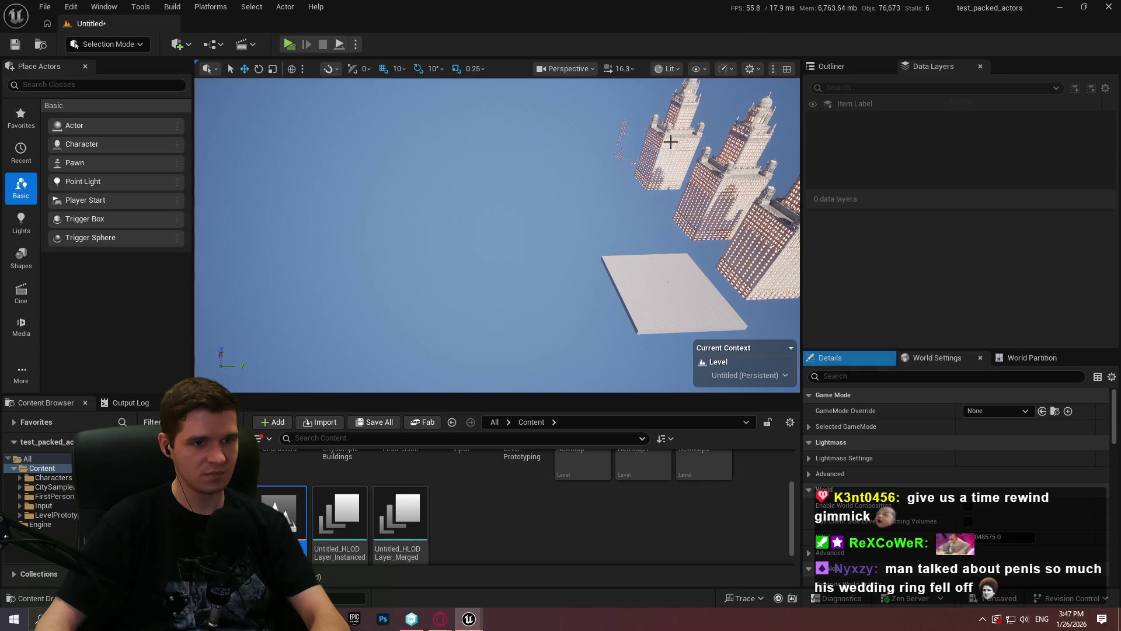
{"action": "key", "text": "Delete"}
{"action": "key", "text": "Delete"}
{"action": "left_click", "coordinate": [602, 269]}
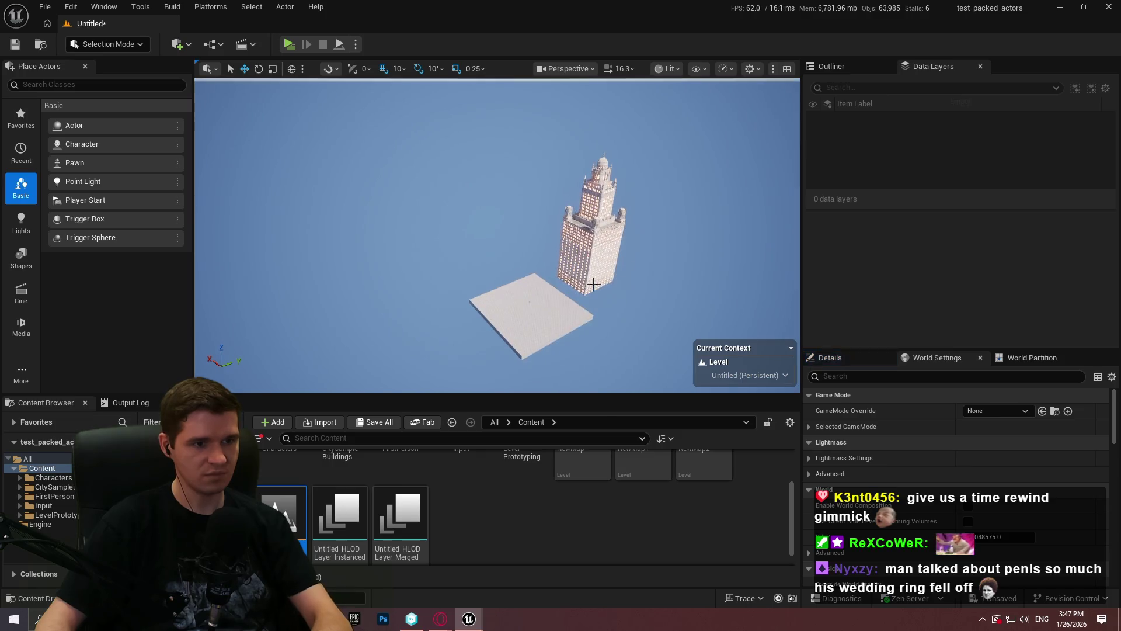
Step: Move the tower onto the grey floor slab and inspect it from ground level in immersive view
{"action": "left_click_drag", "start_coordinate": [614, 263], "coordinate": [523, 302]}
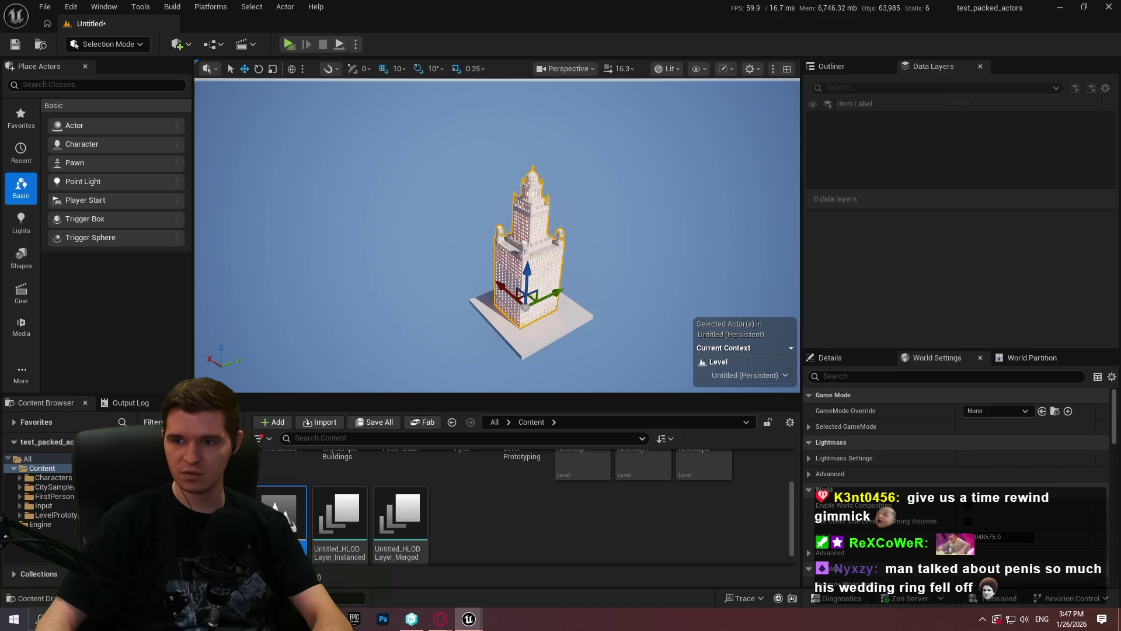
{"action": "scroll", "coordinate": [525, 263], "scroll_direction": "up", "scroll_amount": 5}
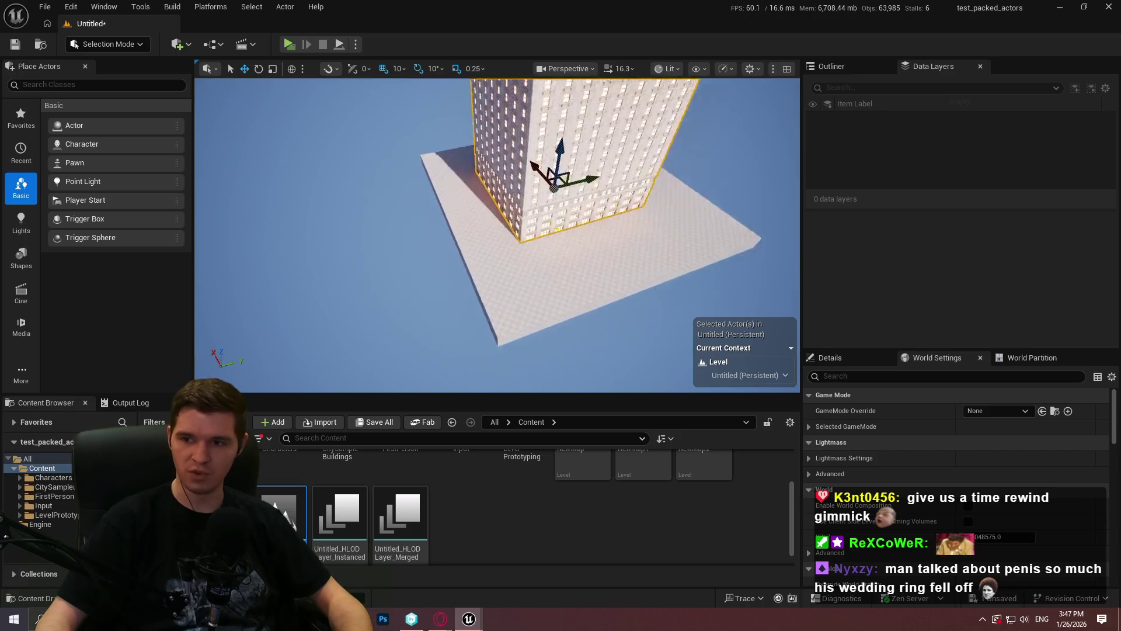
{"action": "left_click_drag", "start_coordinate": [525, 219], "coordinate": [525, 307]}
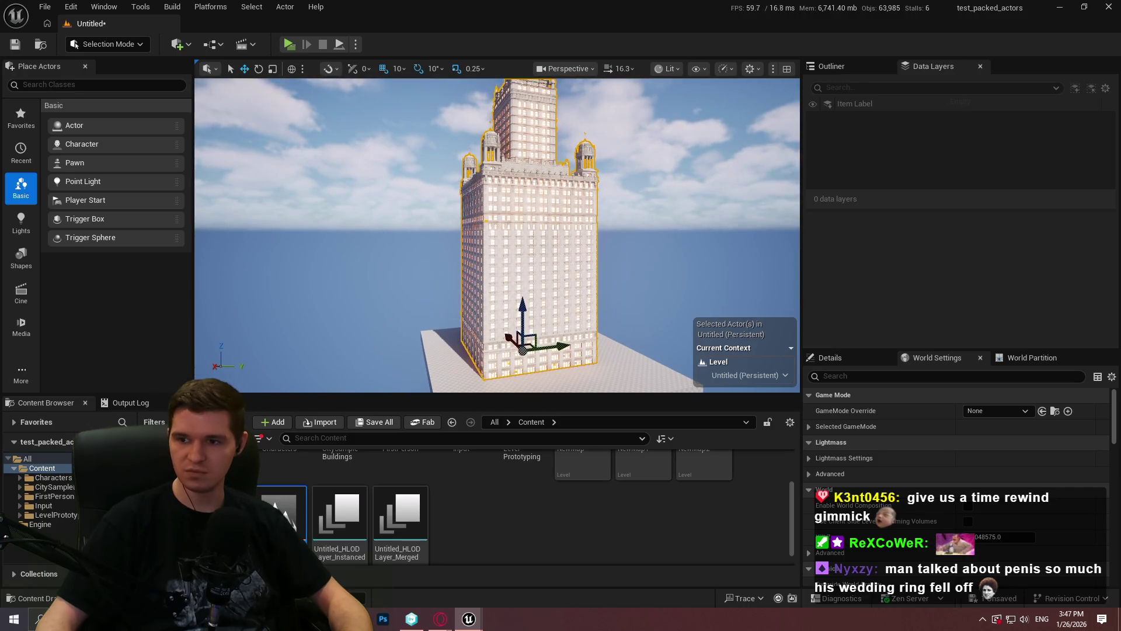
{"action": "left_click_drag", "start_coordinate": [525, 220], "coordinate": [561, 236]}
{"action": "key", "text": "F11"}
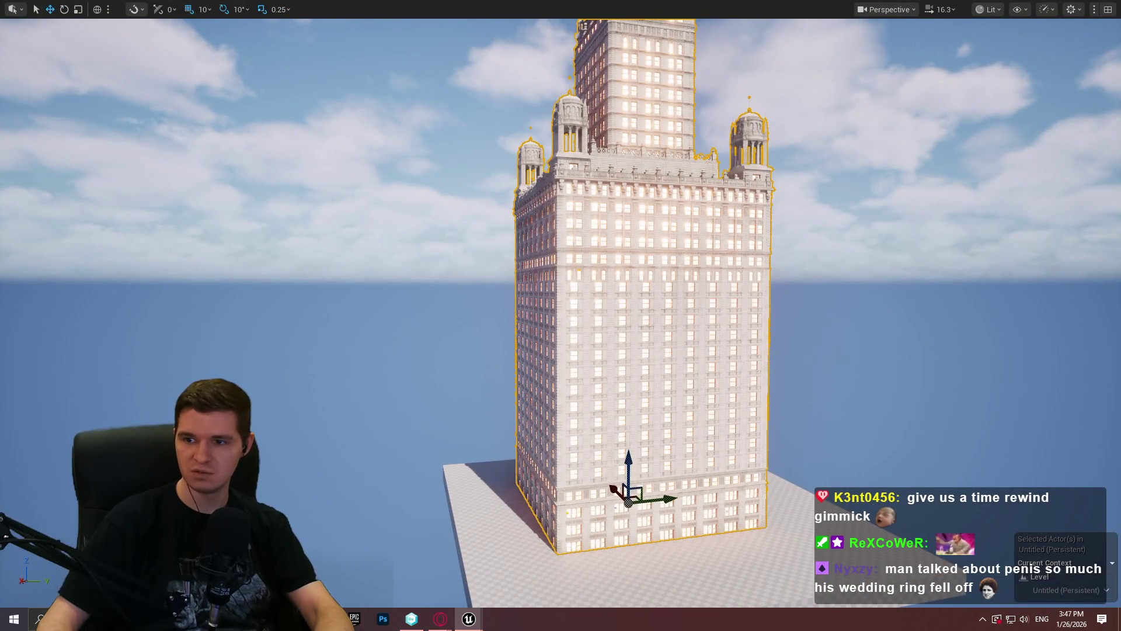
{"action": "left_click_drag", "start_coordinate": [561, 264], "coordinate": [561, 351]}
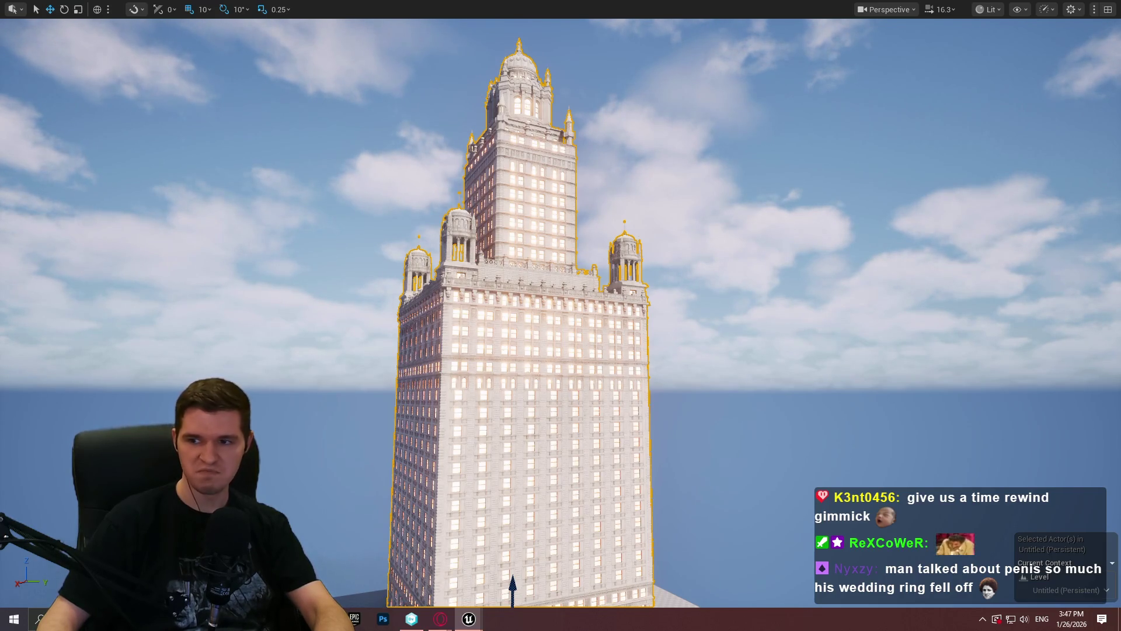
{"action": "scroll", "coordinate": [676, 253], "scroll_direction": "down", "scroll_amount": 3}
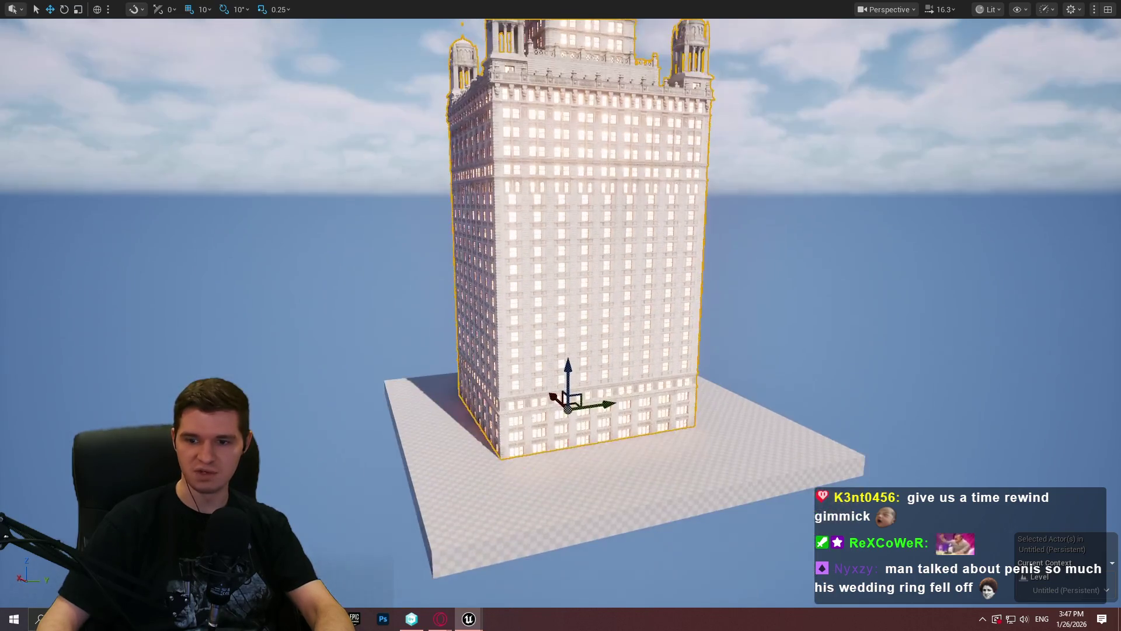
{"action": "scroll", "coordinate": [677, 254], "scroll_direction": "up", "scroll_amount": 1}
{"action": "scroll", "coordinate": [667, 264], "scroll_direction": "down", "scroll_amount": 2}
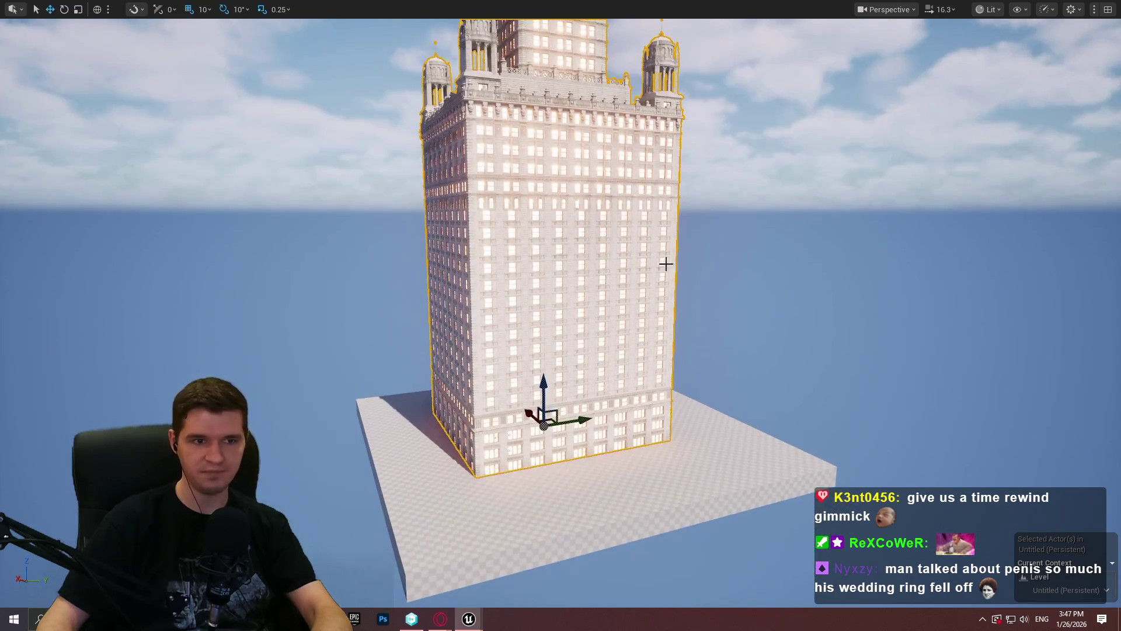
{"action": "key", "text": "F11"}
{"action": "scroll", "coordinate": [526, 220], "scroll_direction": "down", "scroll_amount": 3}
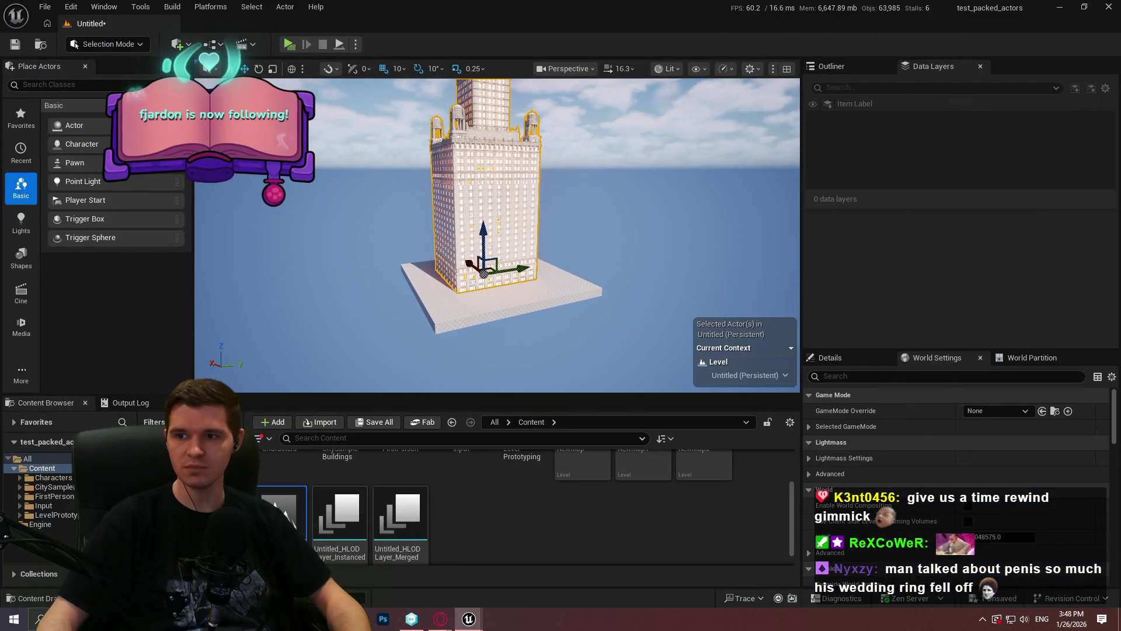
Step: Show the Render Resource Viewer GPU memory breakdown maximized to fill the screen
{"action": "key", "text": "ctrl+shift+comma"}
{"action": "left_click_drag", "start_coordinate": [1095, 179], "coordinate": [613, 3]}
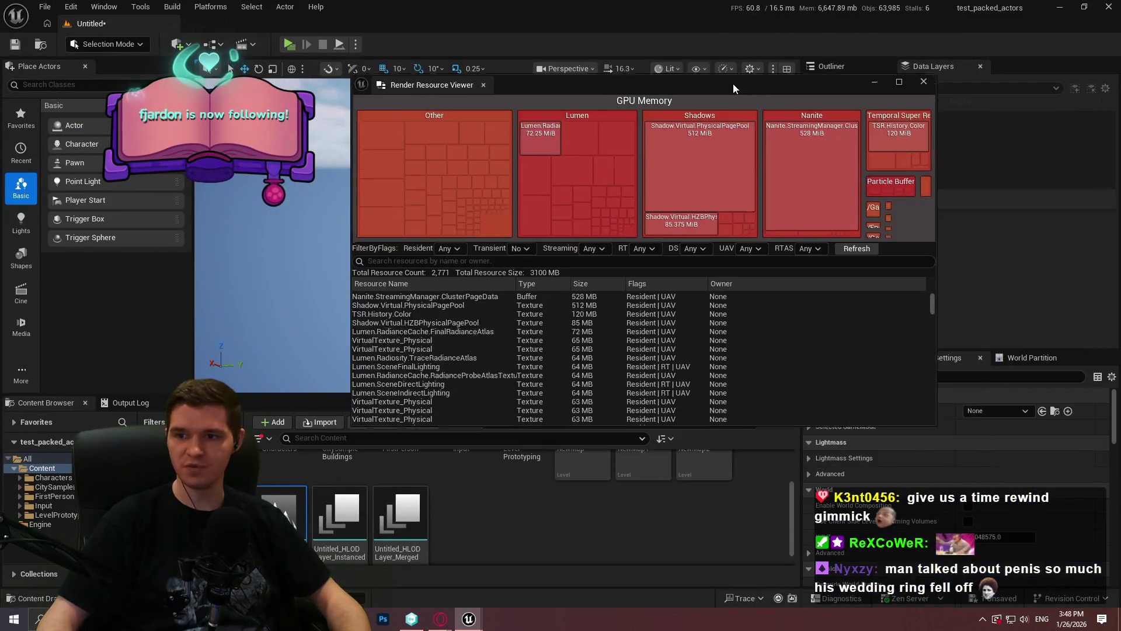
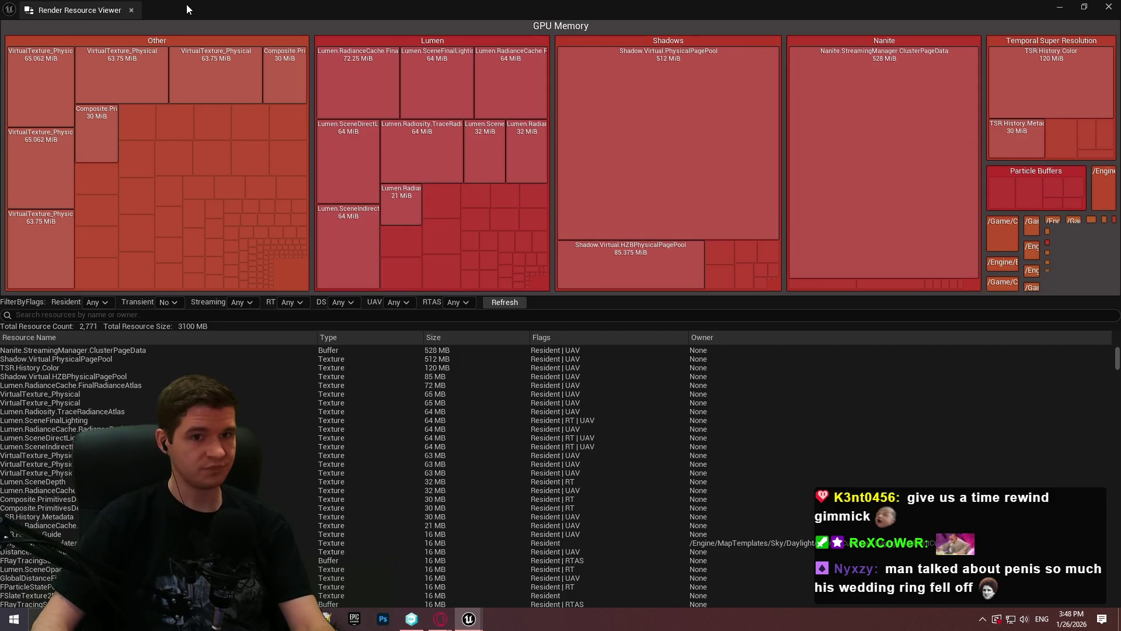
Step: Delete the building from the level and save the current level without it
{"action": "left_click_drag", "start_coordinate": [117, 11], "coordinate": [994, 251]}
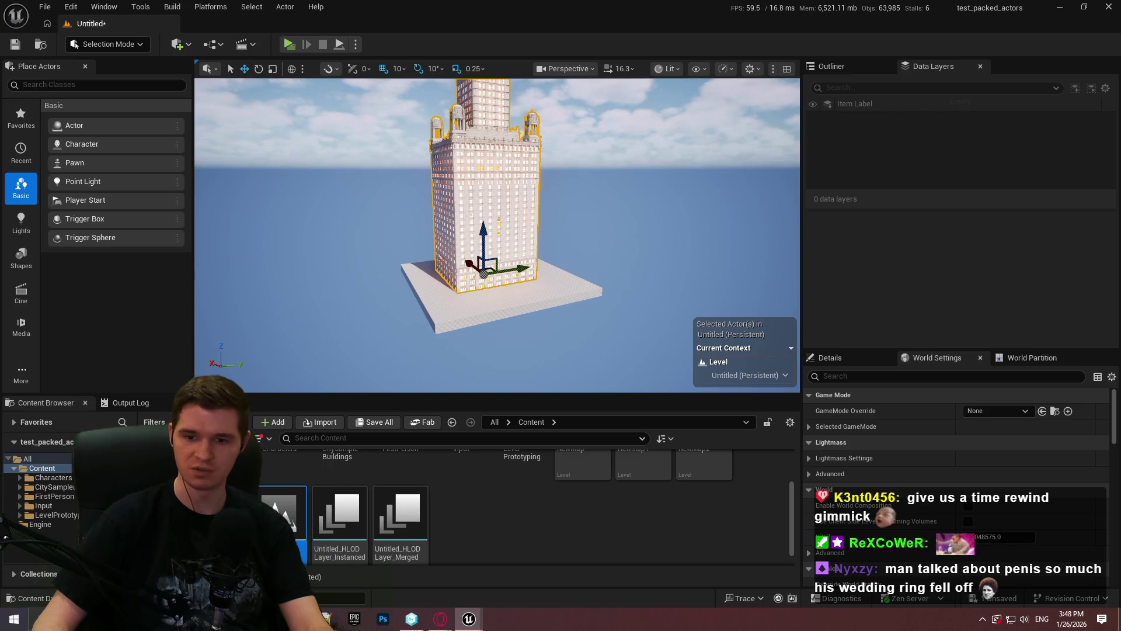
{"action": "left_click", "coordinate": [483, 483]}
{"action": "scroll", "coordinate": [559, 503], "scroll_direction": "up", "scroll_amount": 3}
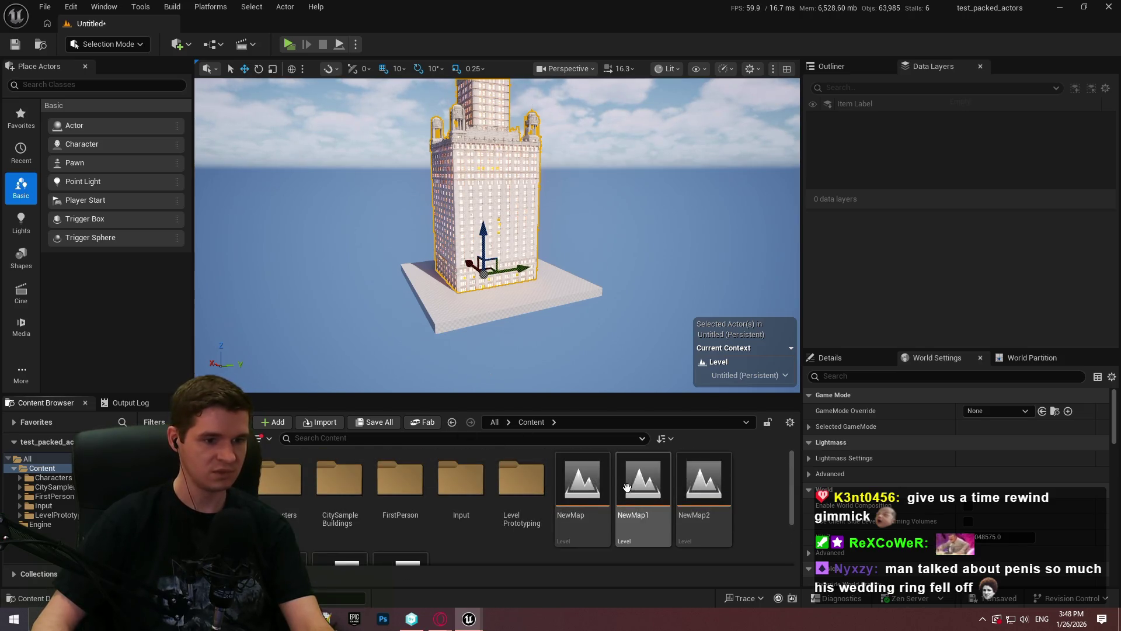
{"action": "left_click_drag", "start_coordinate": [634, 215], "coordinate": [612, 185]}
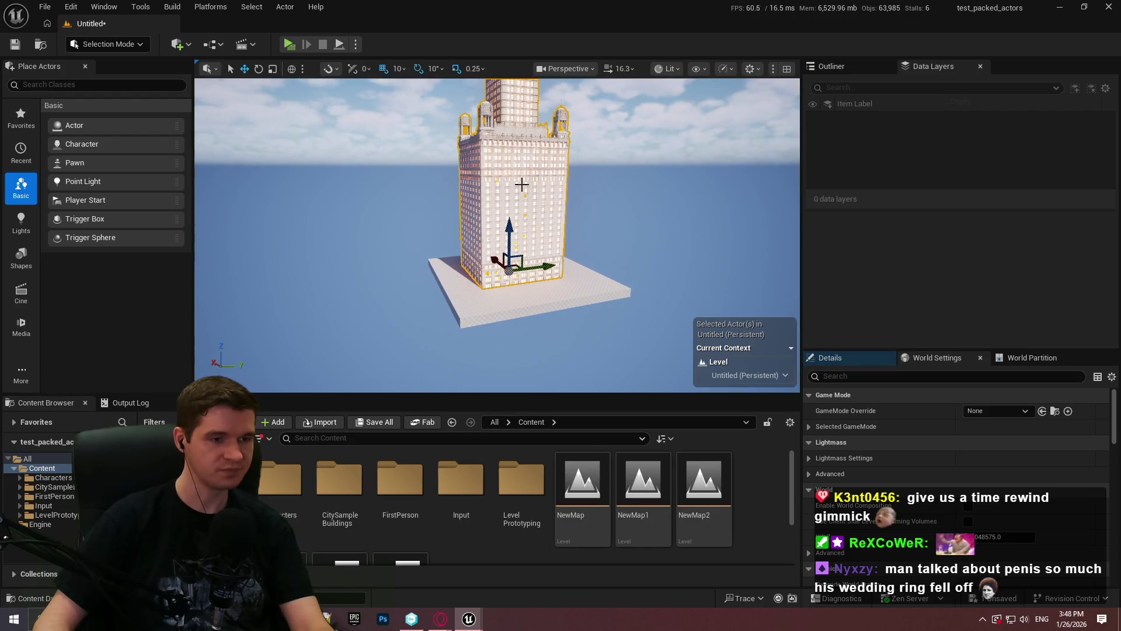
{"action": "key", "text": "Delete"}
{"action": "left_click", "coordinate": [44, 8]}
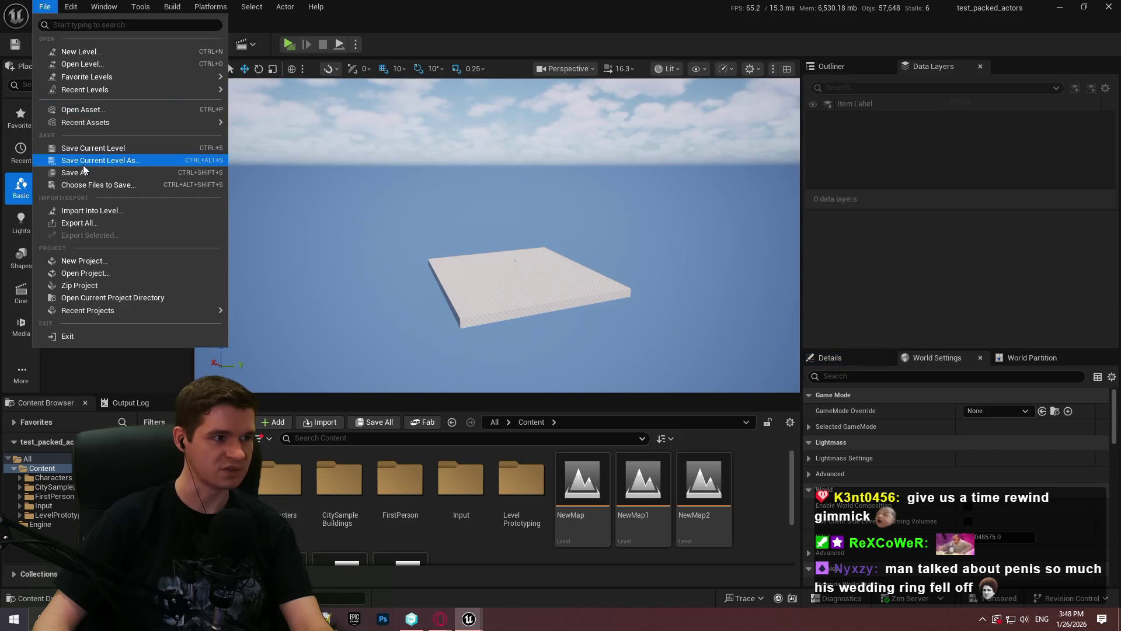
{"action": "left_click", "coordinate": [90, 149]}
Step: Load NewMap2, select its lit building in the Outliner, then start a new empty level
{"action": "double_click", "coordinate": [704, 483]}
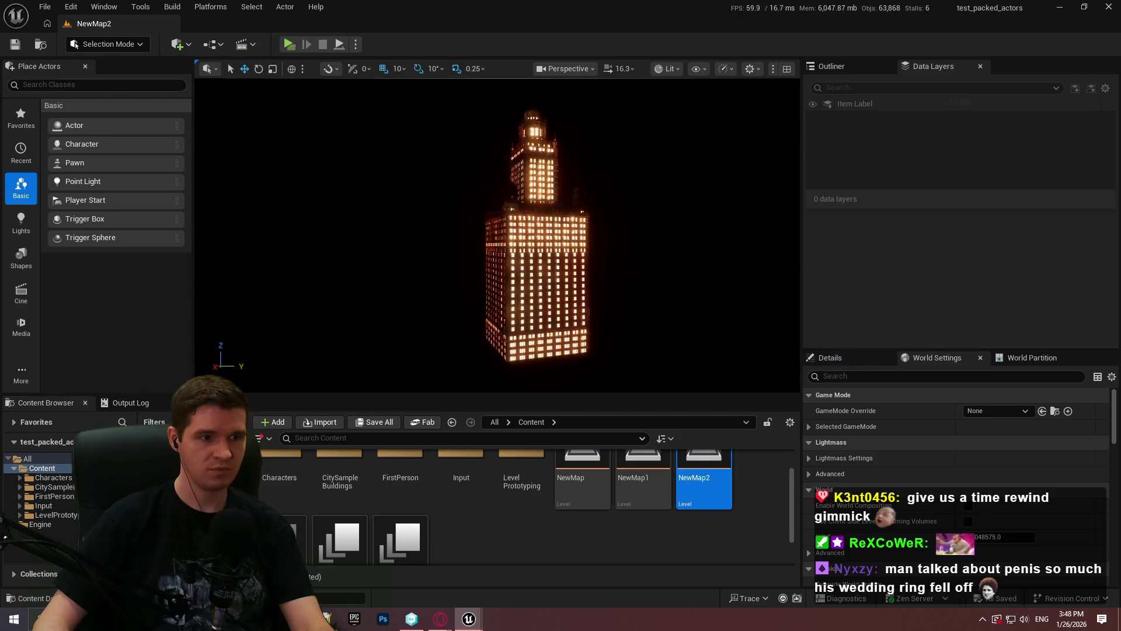
{"action": "left_click", "coordinate": [535, 245]}
{"action": "left_click", "coordinate": [831, 66]}
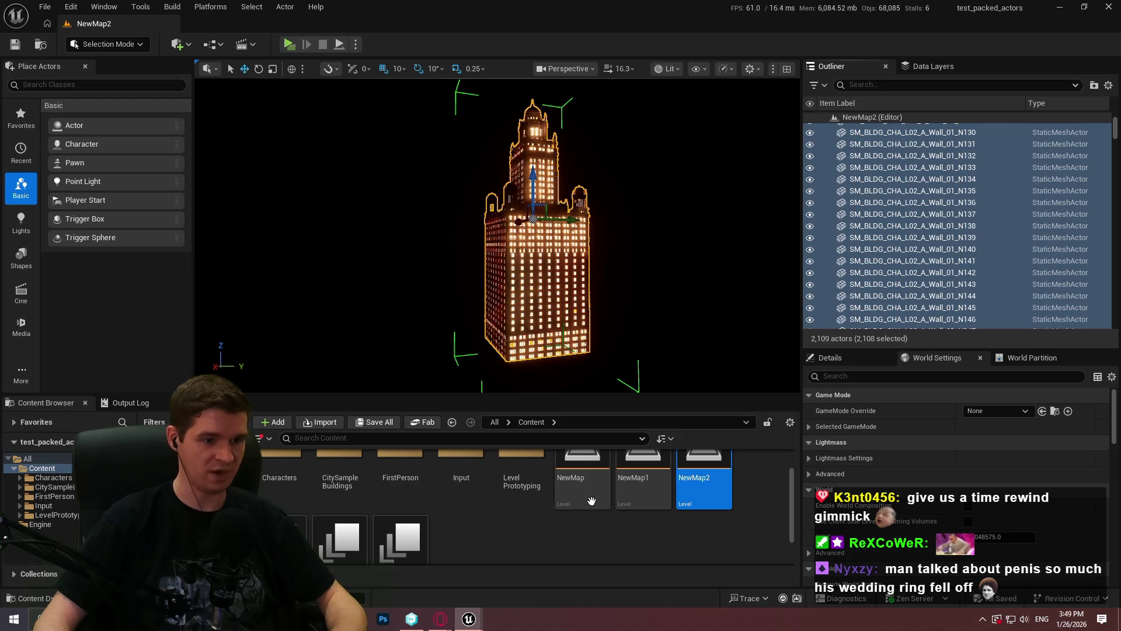
{"action": "key", "text": "ctrl+n"}
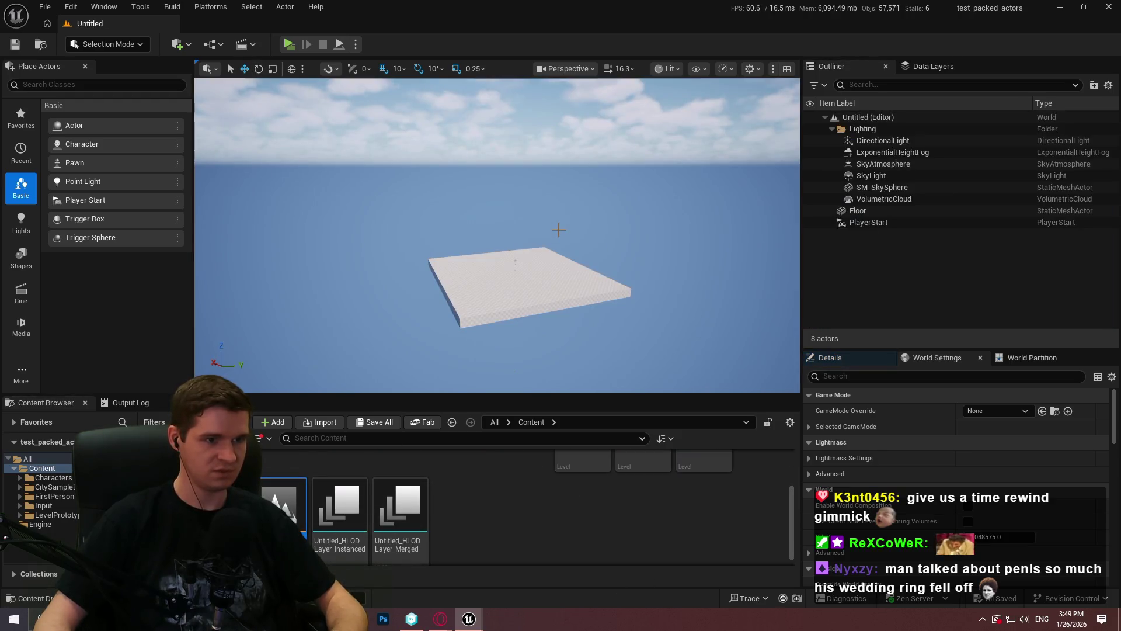
Step: Paste the copied building into the new level and refresh the GPU memory breakdown
{"action": "key", "text": "ctrl+v"}
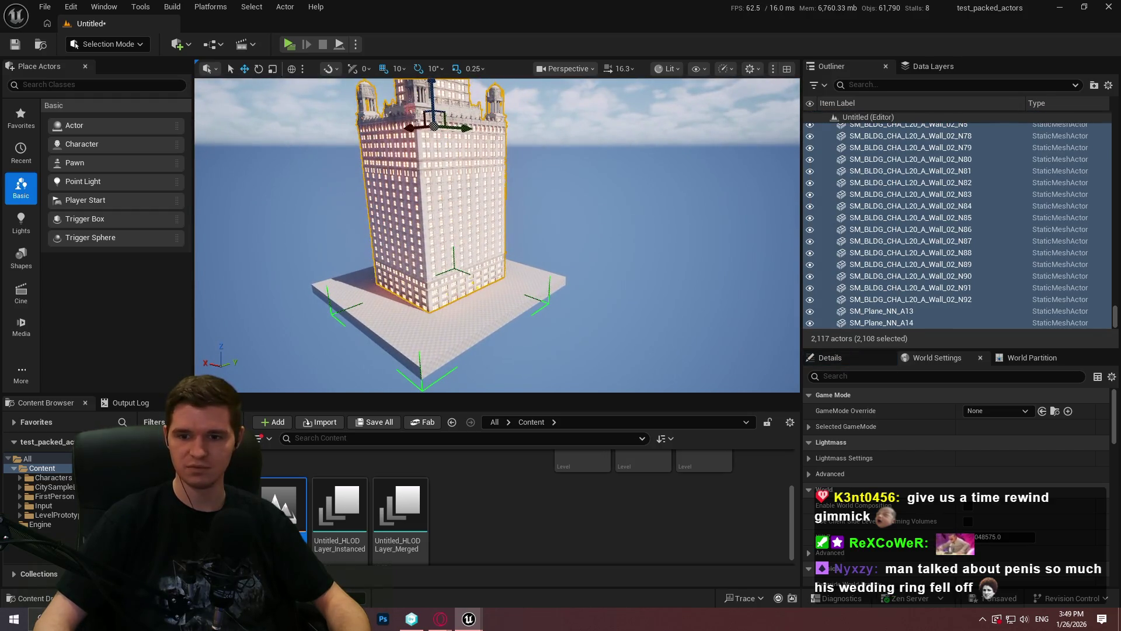
{"action": "left_click", "coordinate": [916, 252]}
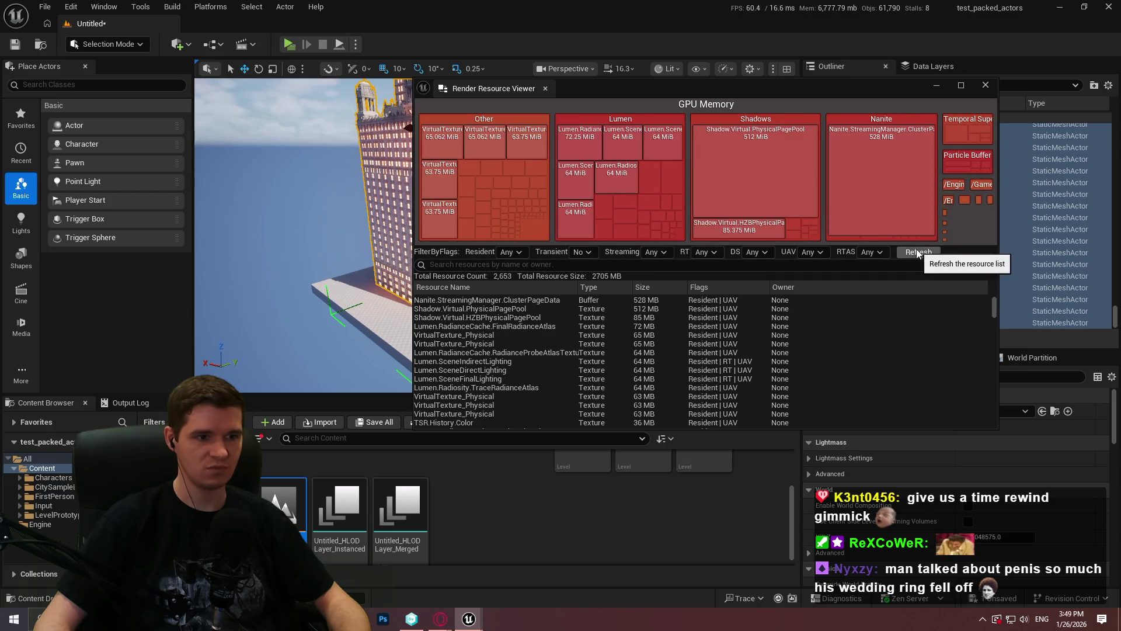
{"action": "left_click", "coordinate": [986, 85]}
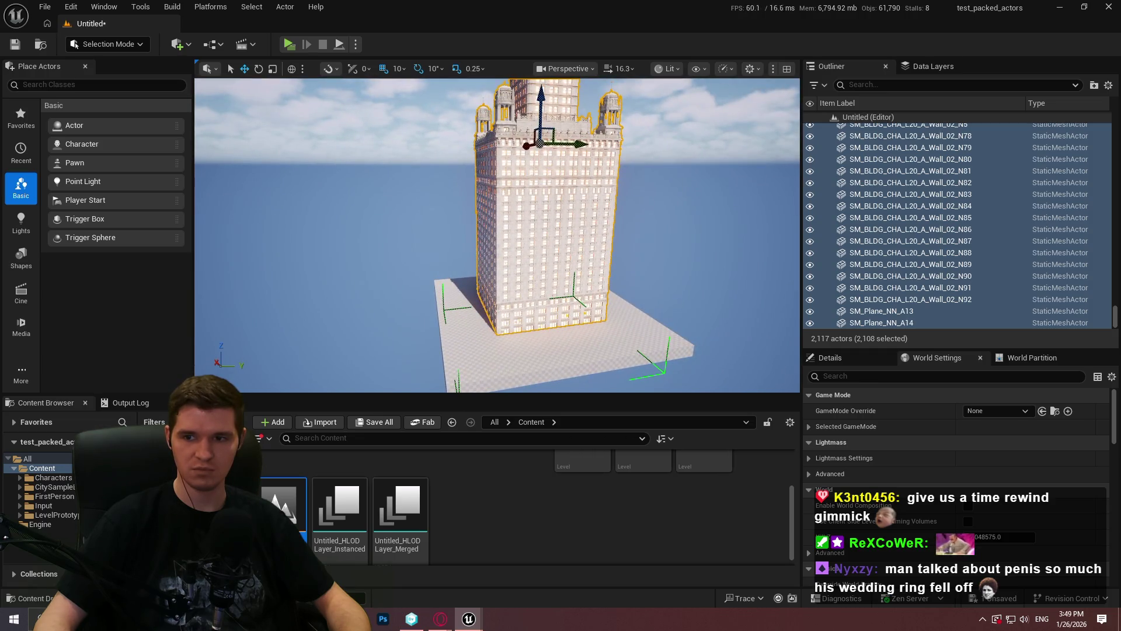
{"action": "scroll", "coordinate": [577, 204], "scroll_direction": "down", "scroll_amount": 3}
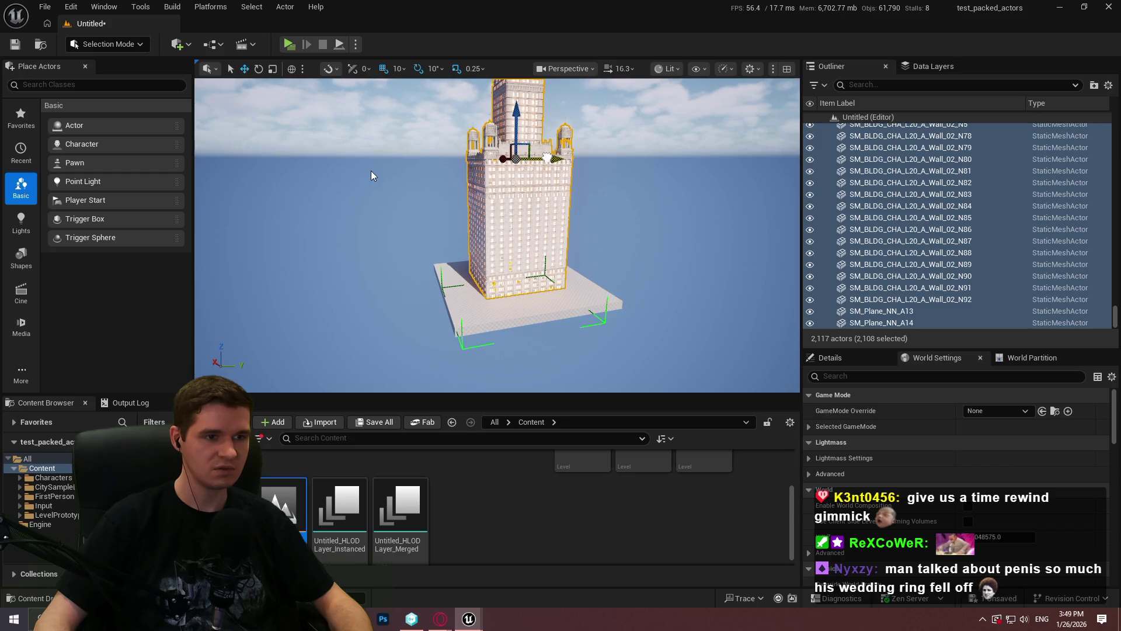
Step: Paste a second building, move it beside the first, and refresh GPU memory to 2,728 MB
{"action": "key", "text": "ctrl+v"}
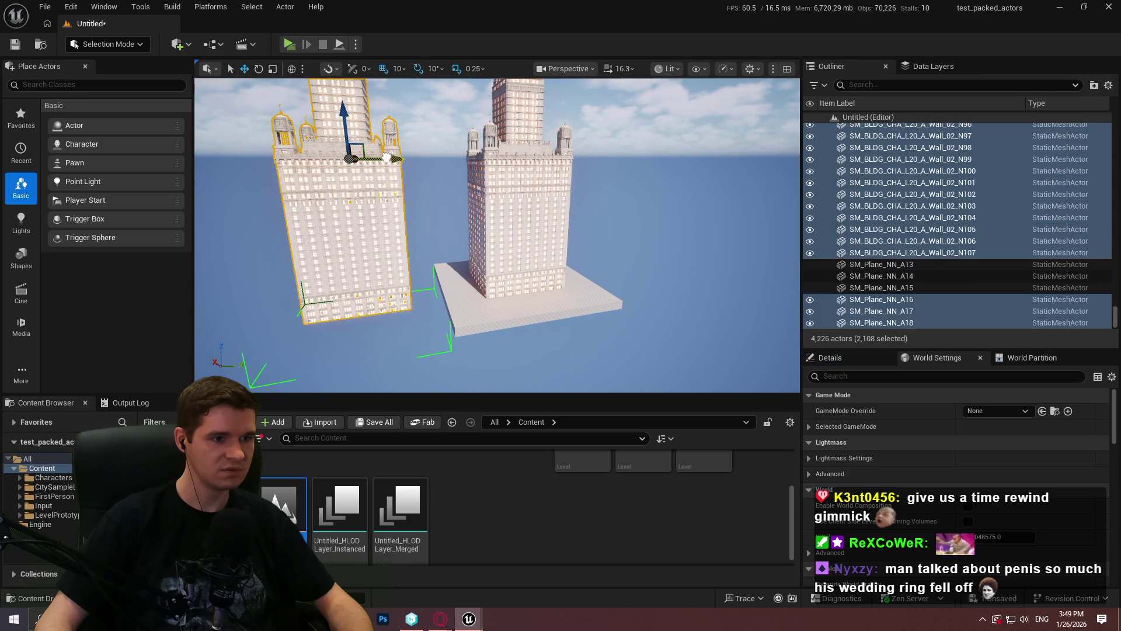
{"action": "left_click_drag", "start_coordinate": [388, 160], "coordinate": [407, 160]}
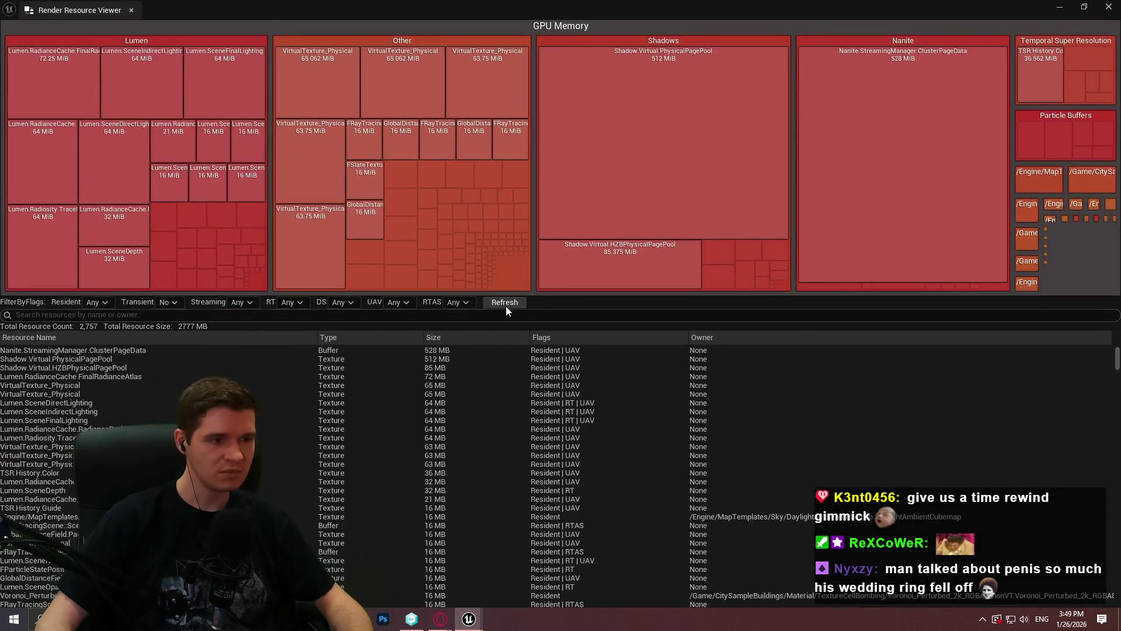
{"action": "left_click", "coordinate": [505, 302]}
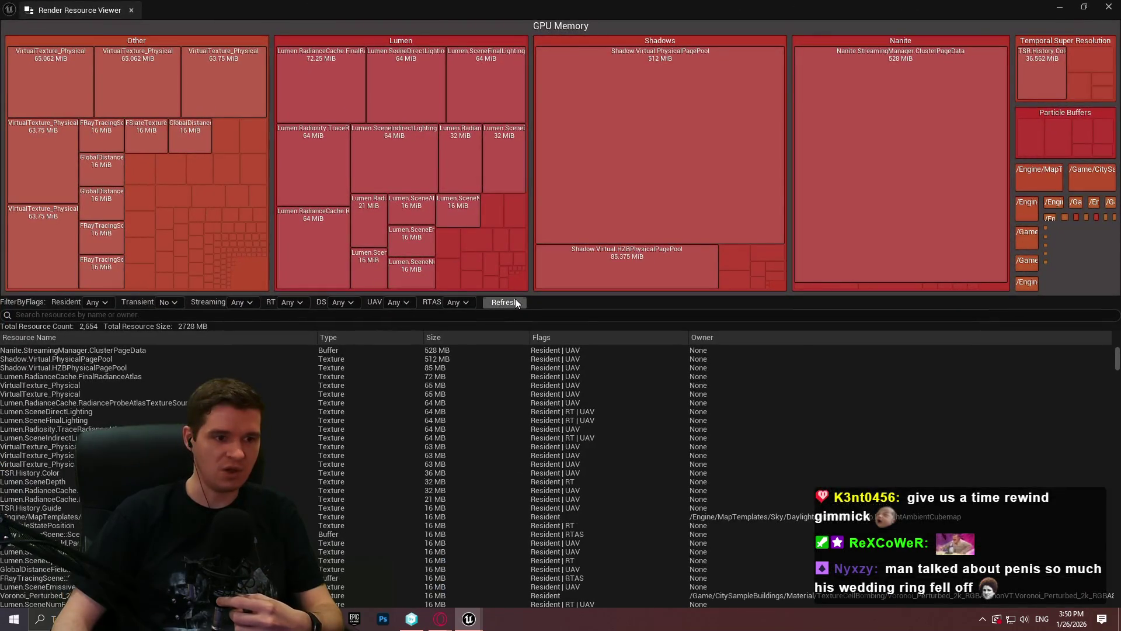
Step: Refresh the GPU memory breakdown to 2,799 MB across 2,757 resources, then return to the editor
{"action": "left_click", "coordinate": [515, 304]}
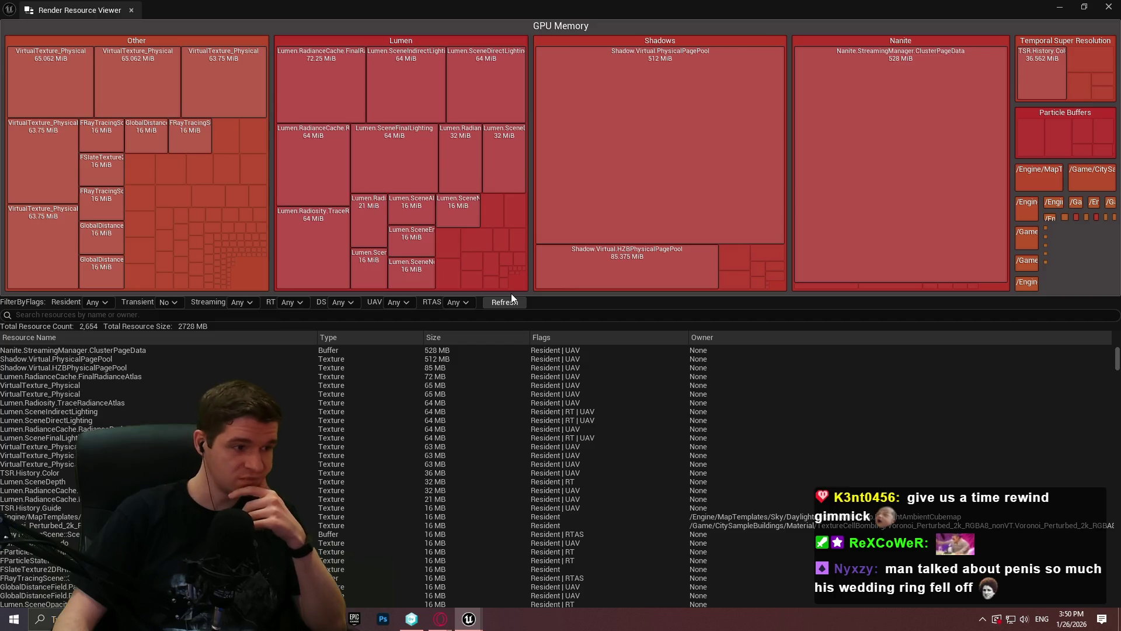
{"action": "left_click", "coordinate": [510, 302]}
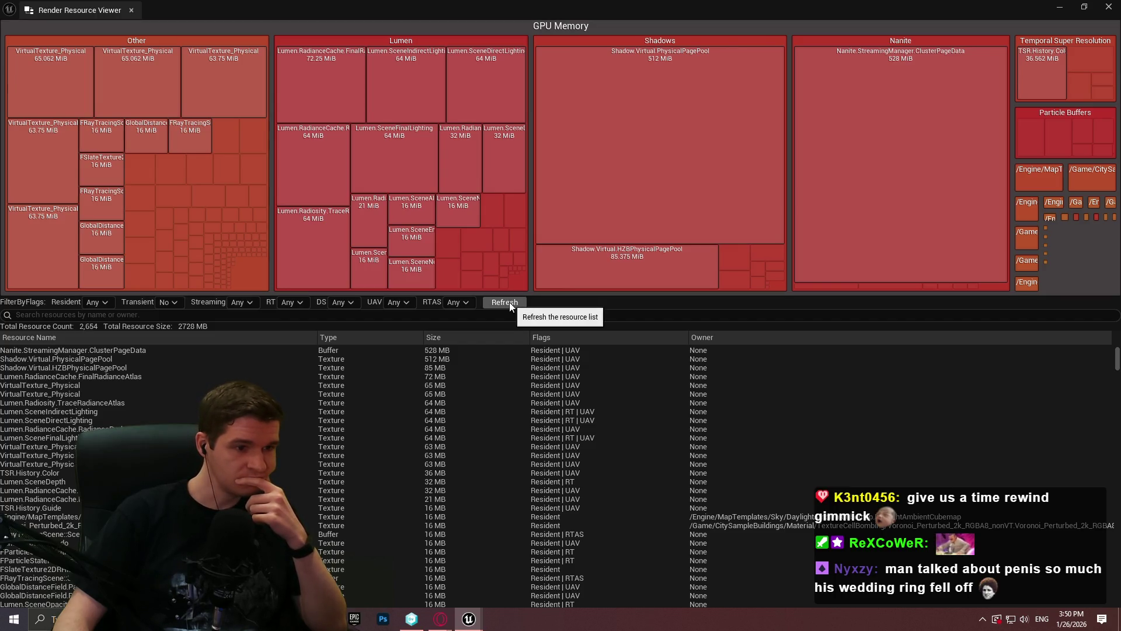
{"action": "left_click", "coordinate": [509, 303]}
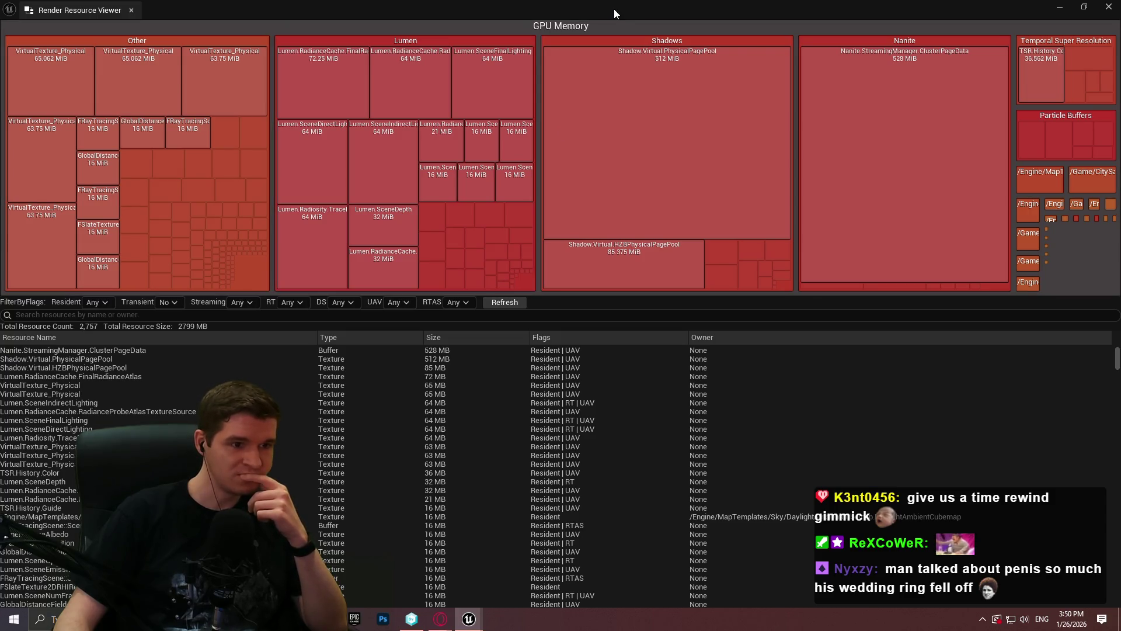
{"action": "left_click_drag", "start_coordinate": [613, 8], "coordinate": [615, 13]}
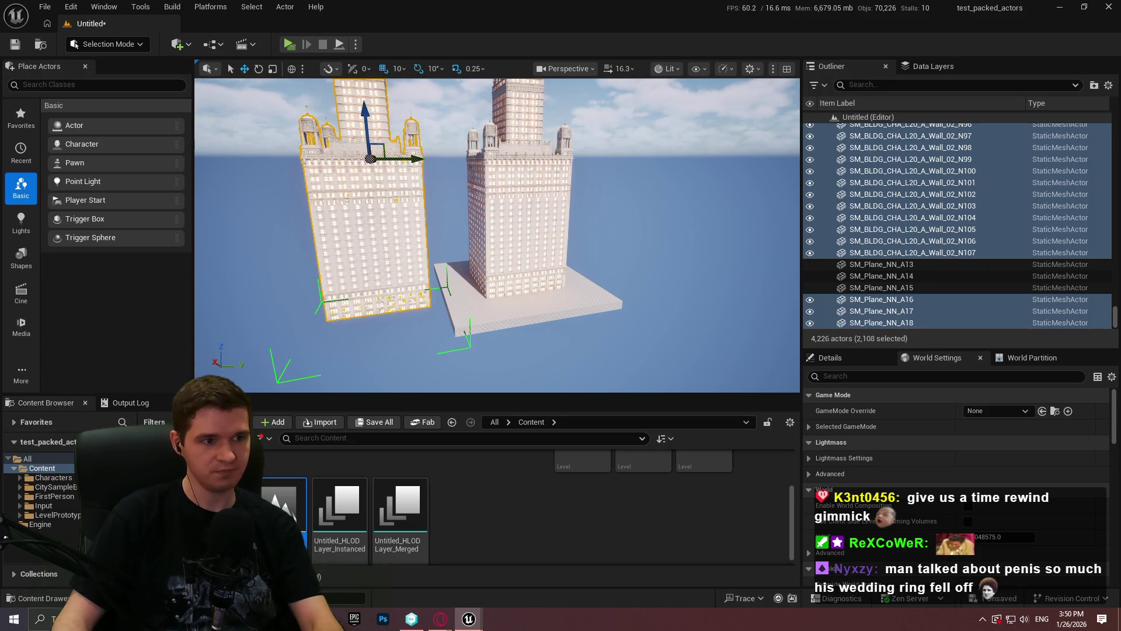
{"action": "scroll", "coordinate": [491, 210], "scroll_direction": "down", "scroll_amount": 1}
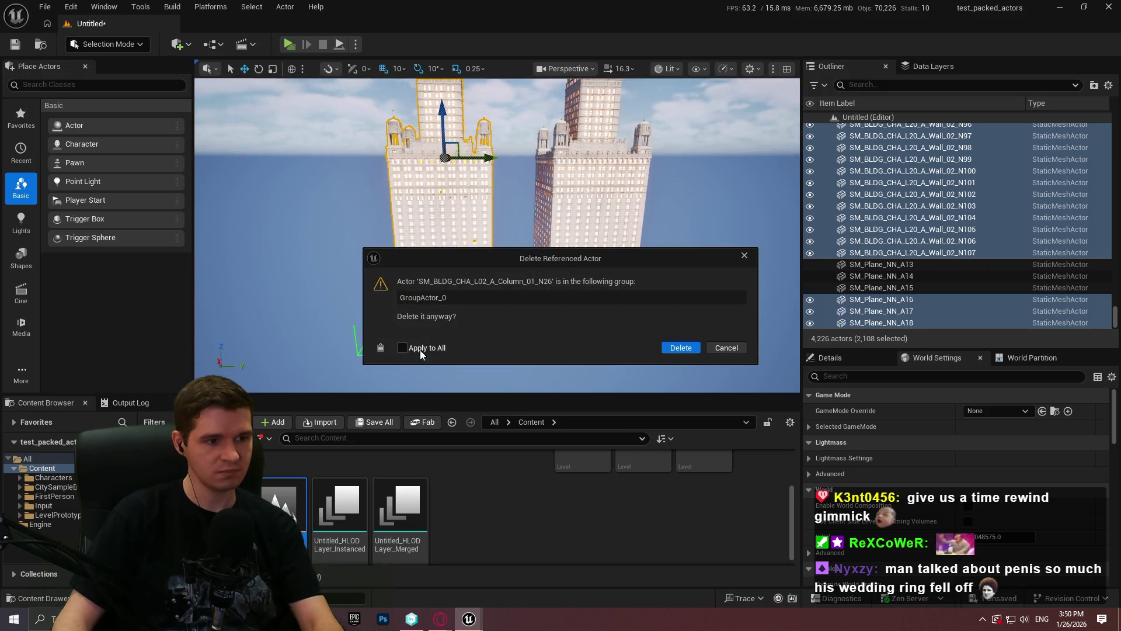
Step: Confirm deleting both grouped buildings, leaving eight actors, then bring up the GPU memory breakdown
{"action": "left_click", "coordinate": [681, 347]}
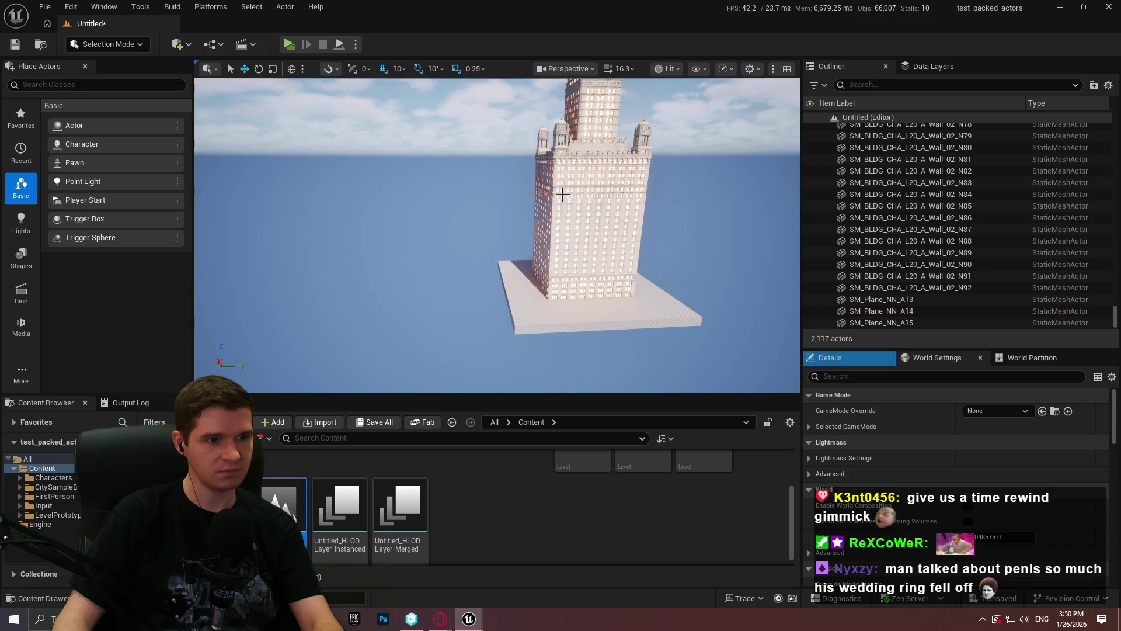
{"action": "left_click", "coordinate": [682, 348]}
{"action": "left_click", "coordinate": [682, 348]}
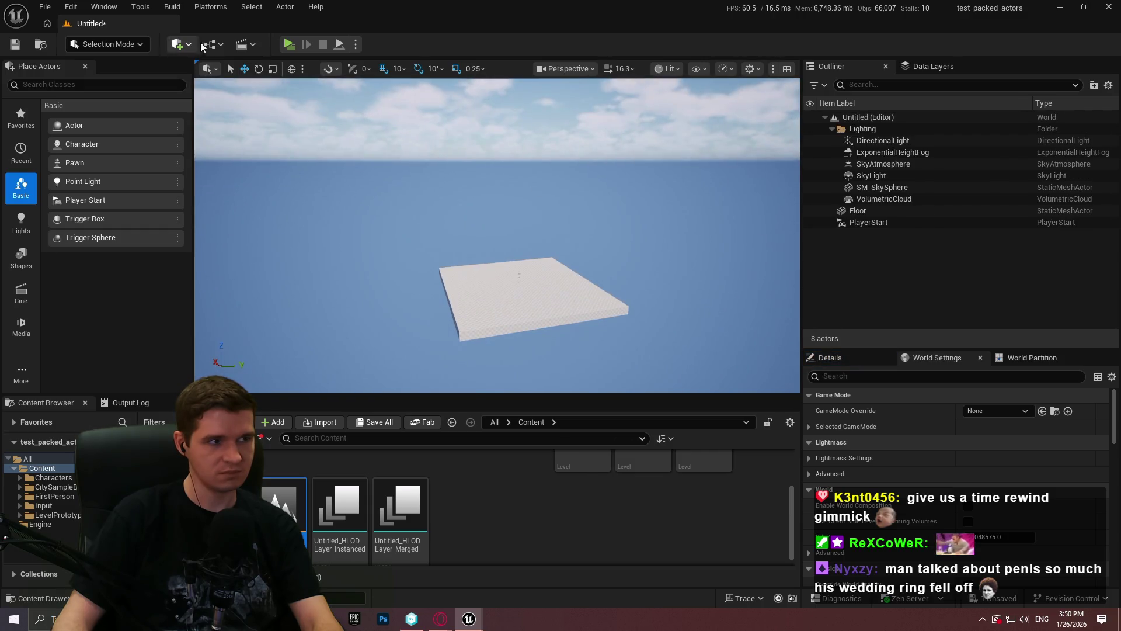
{"action": "key", "text": "alt+Tab"}
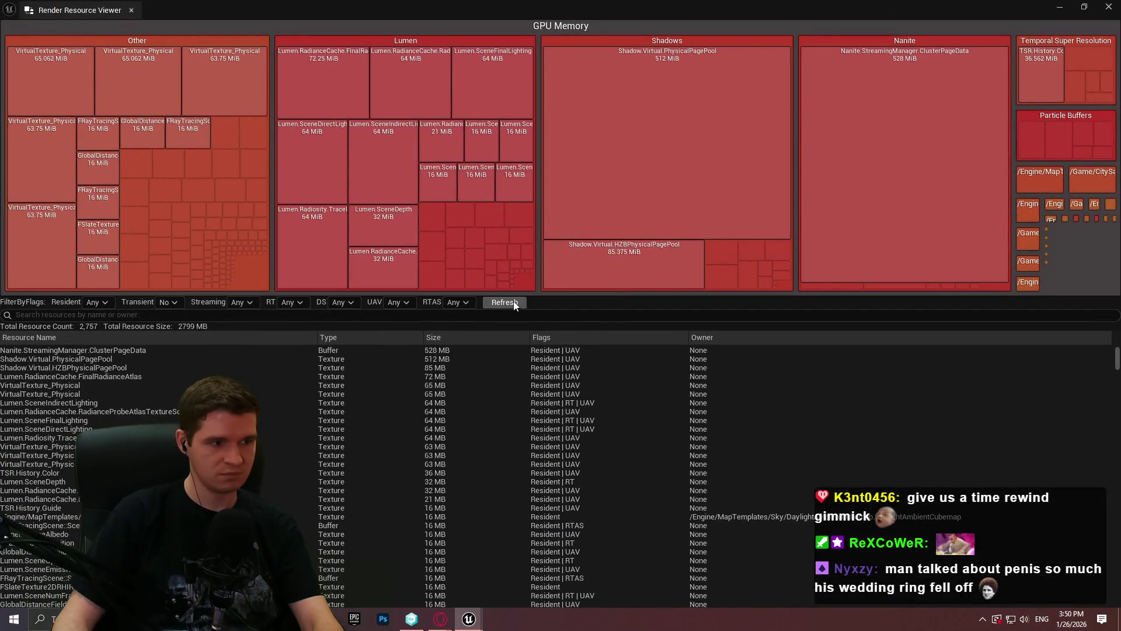
Step: Refresh GPU memory for the empty level to 2,786 MB across 2,542 resources, then go to save the level
{"action": "left_click", "coordinate": [514, 300]}
{"action": "left_click", "coordinate": [513, 303]}
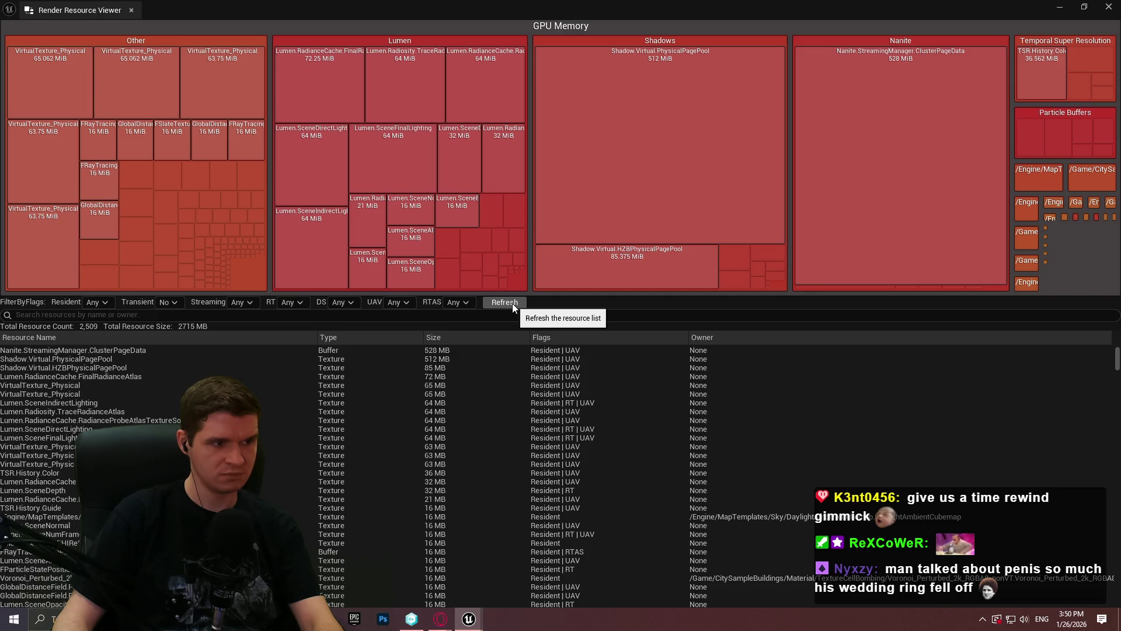
{"action": "left_click", "coordinate": [513, 303]}
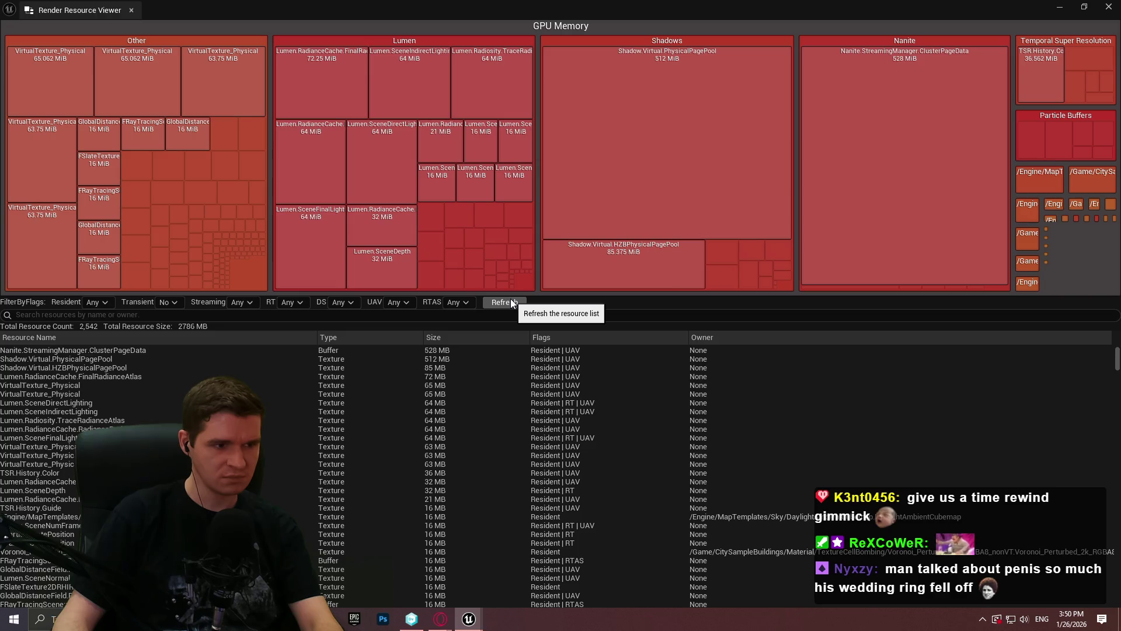
{"action": "left_click", "coordinate": [510, 302]}
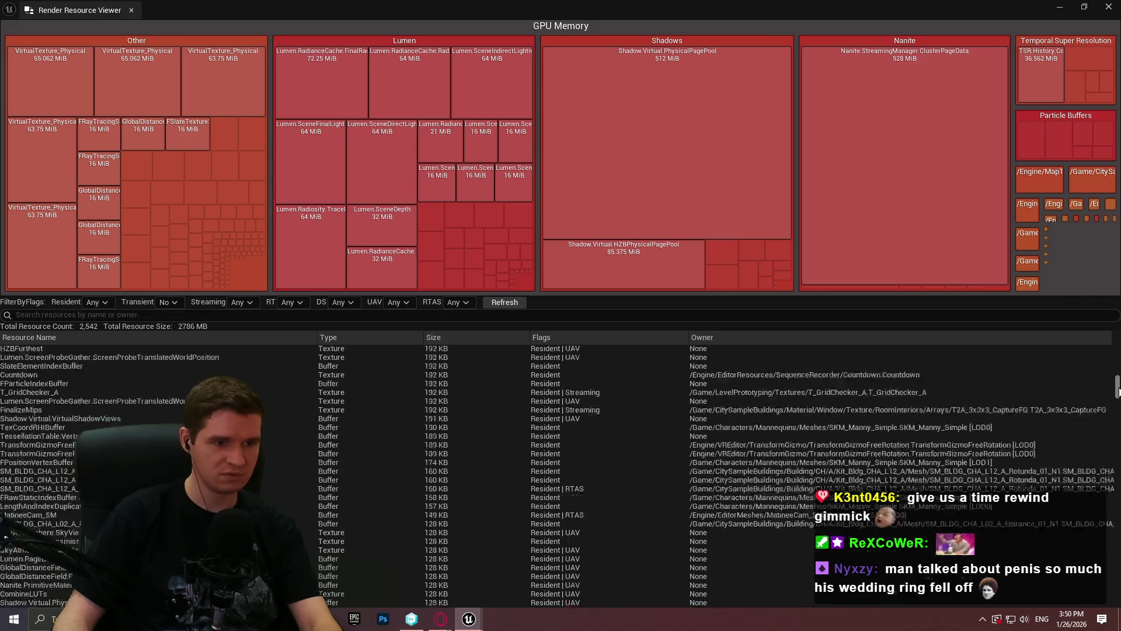
{"action": "left_click_drag", "start_coordinate": [1117, 362], "coordinate": [1118, 391]}
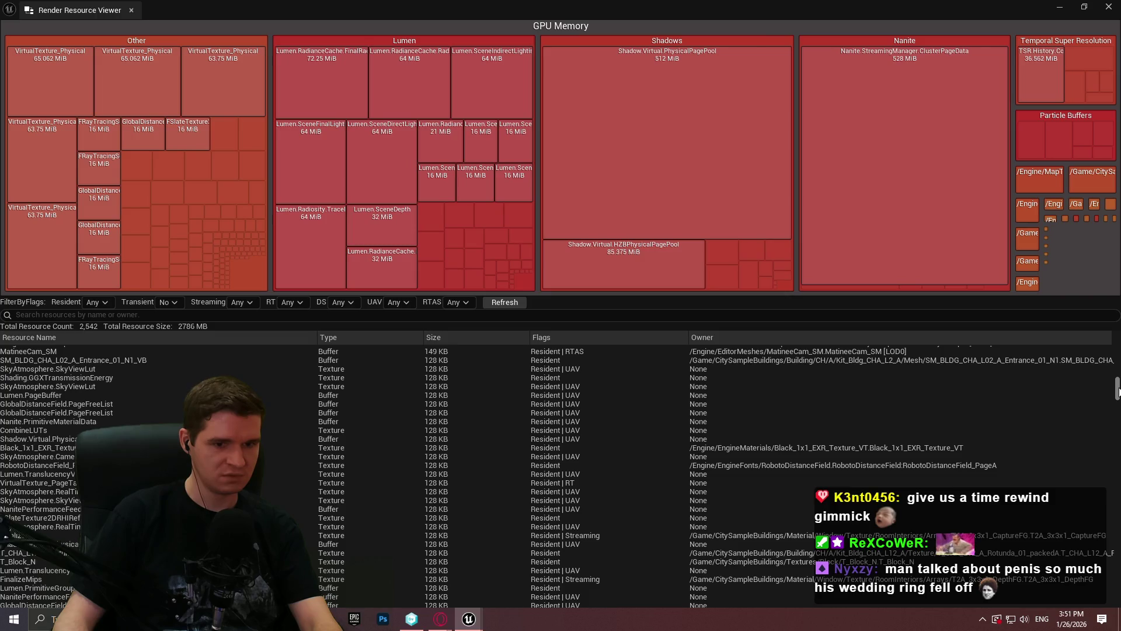
{"action": "left_click_drag", "start_coordinate": [1117, 390], "coordinate": [1117, 428]}
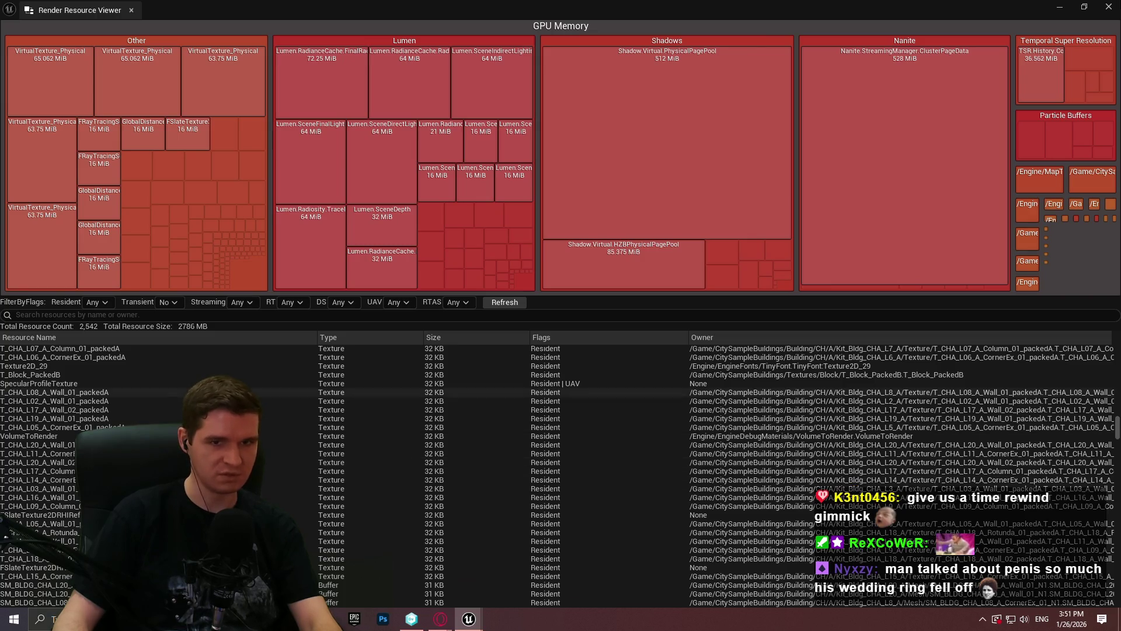
{"action": "left_click", "coordinate": [1108, 7]}
{"action": "left_click", "coordinate": [45, 8]}
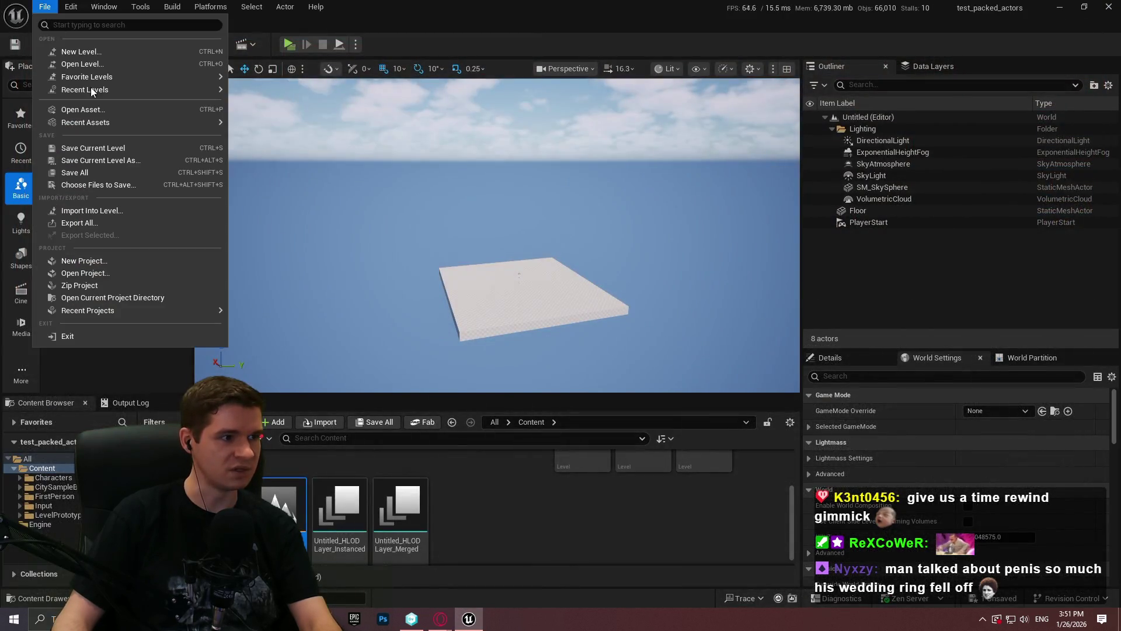
Step: Save the level, then reopen the Render Resource Viewer and refresh the GPU memory breakdown
{"action": "left_click", "coordinate": [94, 148]}
{"action": "left_click", "coordinate": [140, 7]}
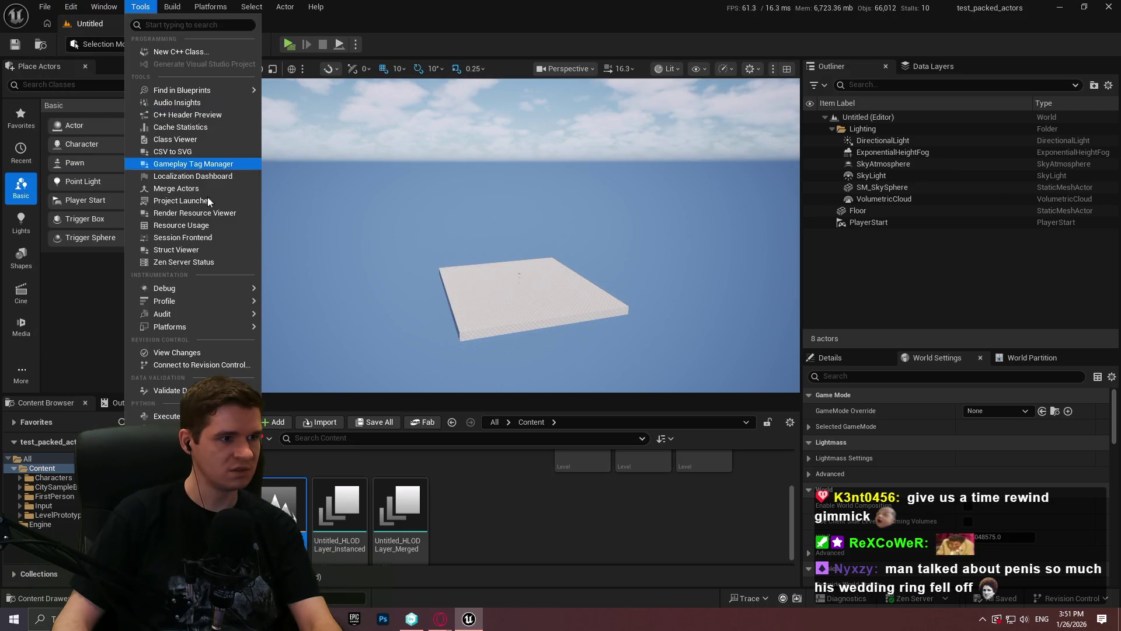
{"action": "left_click", "coordinate": [194, 214]}
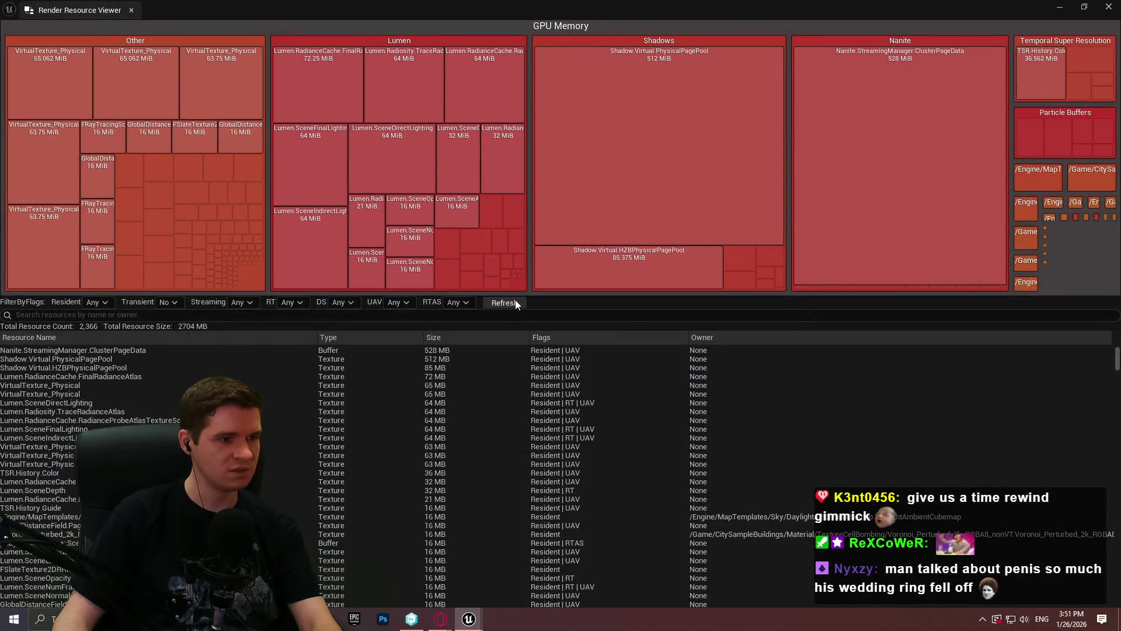
{"action": "left_click", "coordinate": [505, 302]}
{"action": "left_click", "coordinate": [1108, 7]}
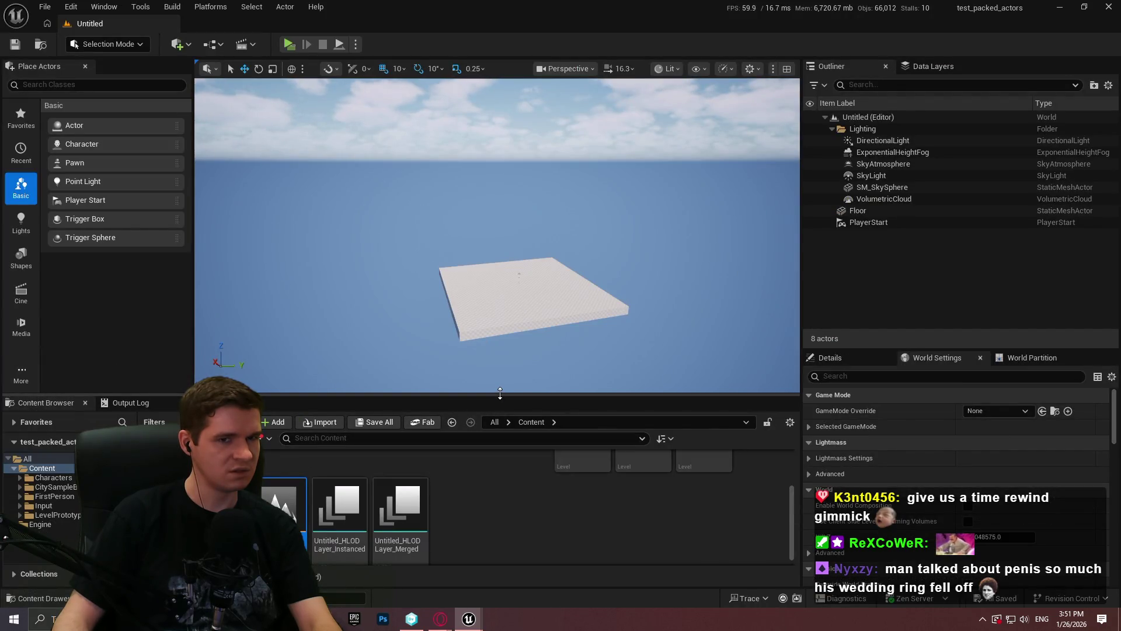
Step: Glance at the level's Data Layers and actor list, then switch to the browser search on data layer actor filters
{"action": "left_click", "coordinate": [933, 66]}
{"action": "left_click", "coordinate": [850, 66]}
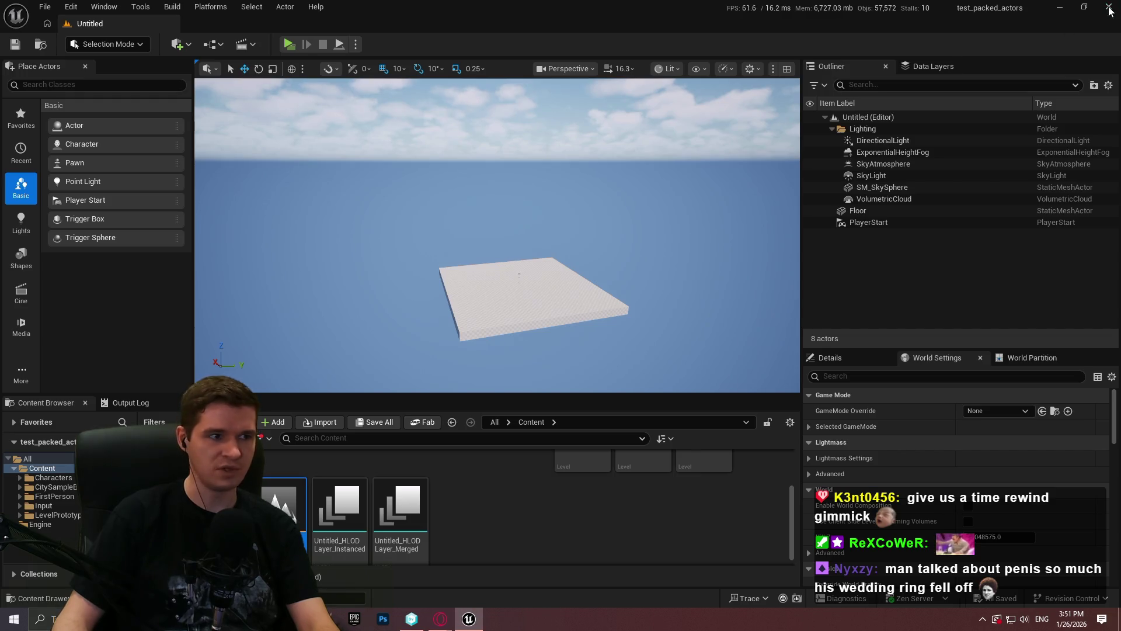
{"action": "key", "text": "alt+Tab"}
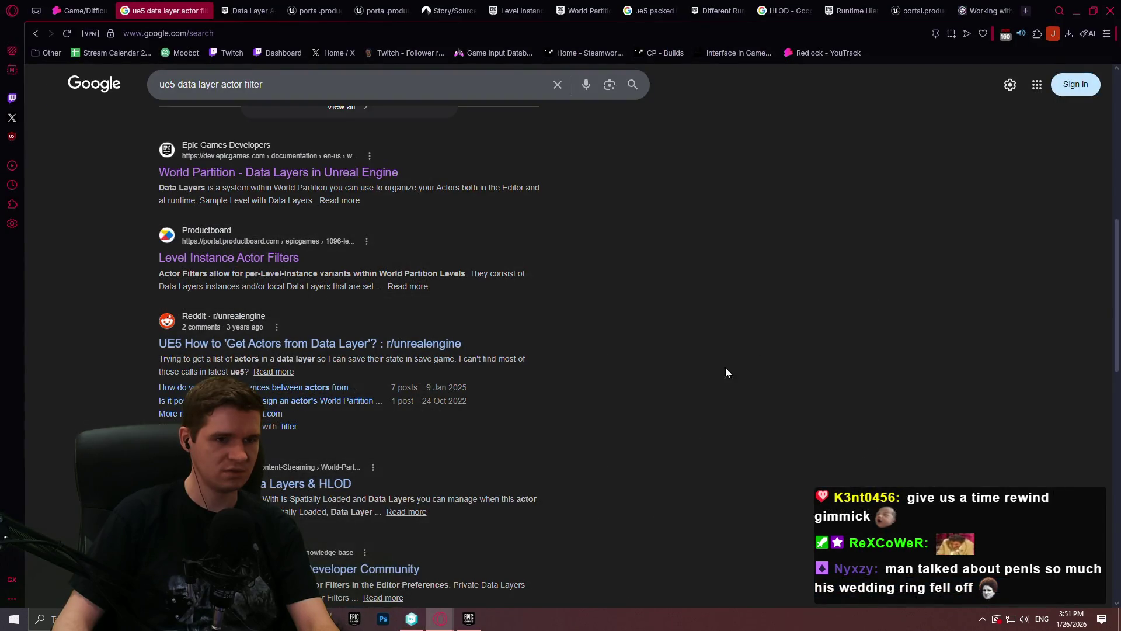
{"action": "scroll", "coordinate": [887, 356], "scroll_direction": "down", "scroll_amount": 2}
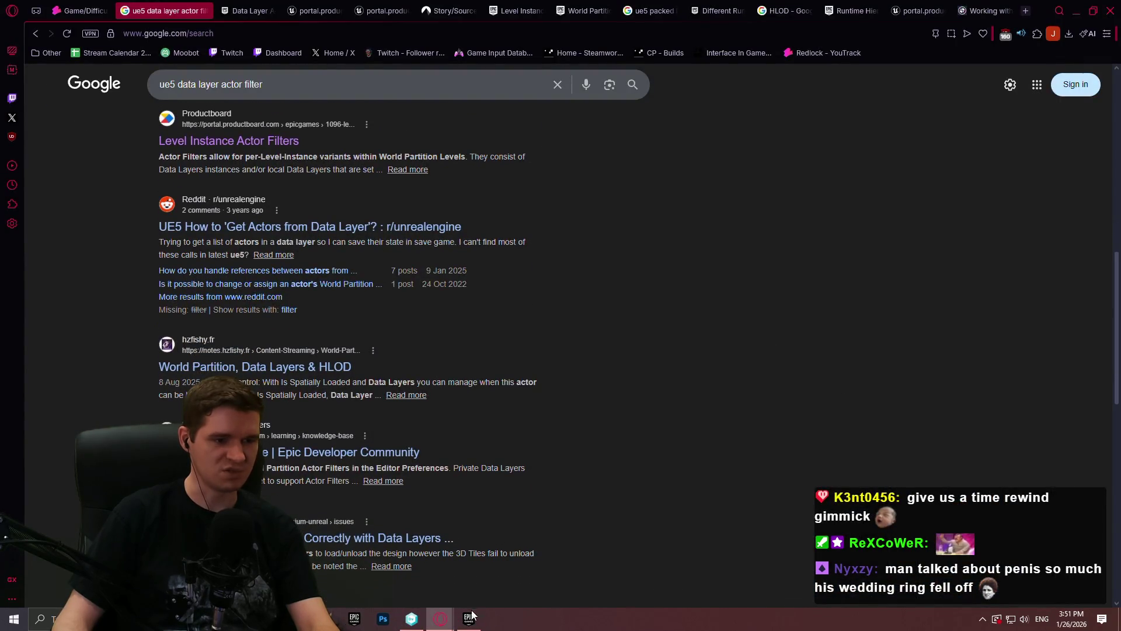
{"action": "left_click", "coordinate": [411, 618]}
{"action": "scroll", "coordinate": [995, 236], "scroll_direction": "down", "scroll_amount": 10}
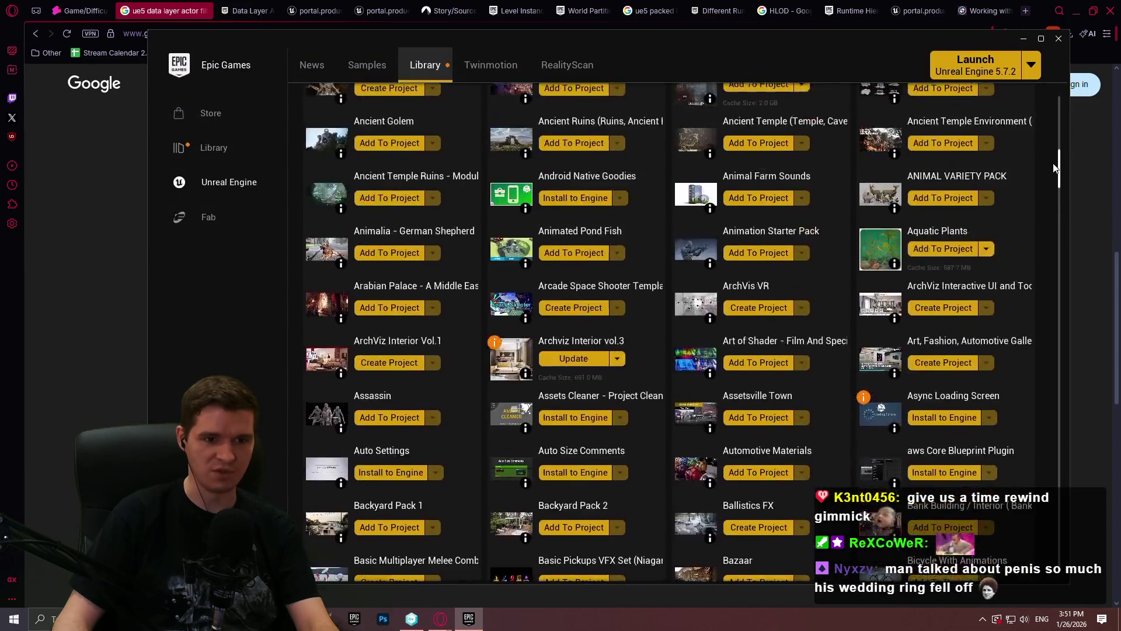
{"action": "scroll", "coordinate": [995, 236], "scroll_direction": "up", "scroll_amount": 15}
{"action": "scroll", "coordinate": [825, 260], "scroll_direction": "down", "scroll_amount": 3}
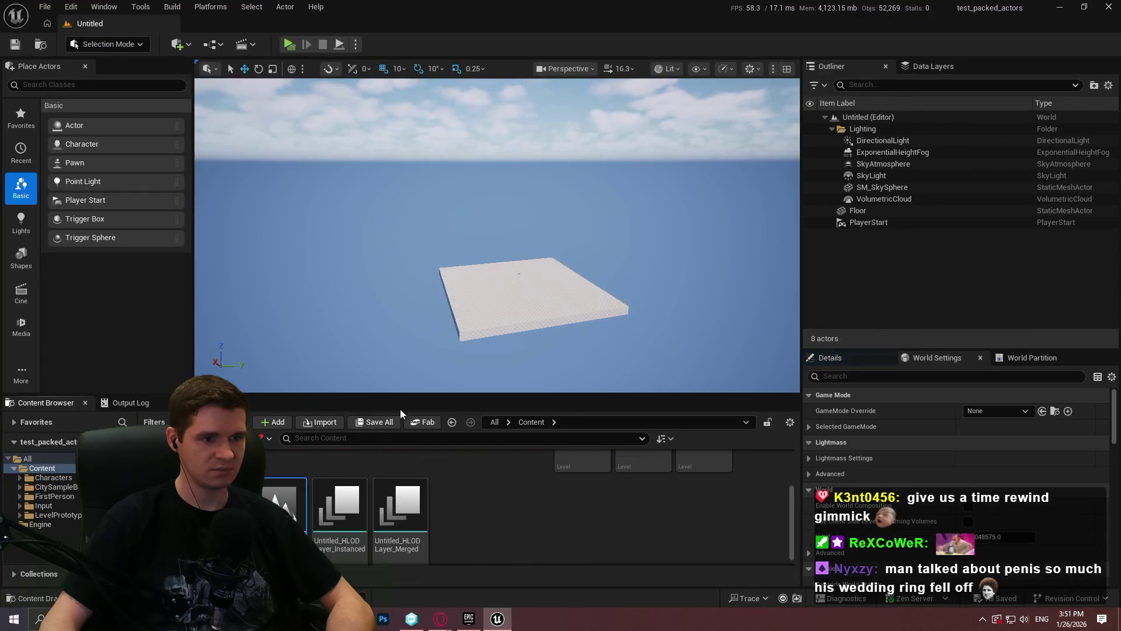
{"action": "left_click", "coordinate": [140, 6]}
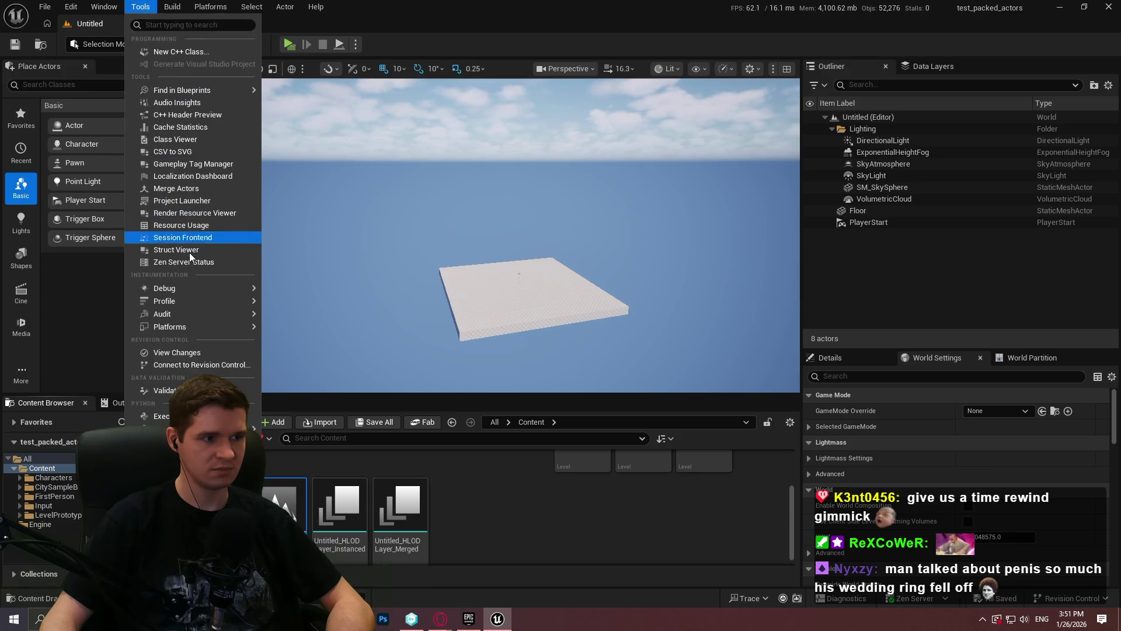
{"action": "left_click", "coordinate": [189, 216]}
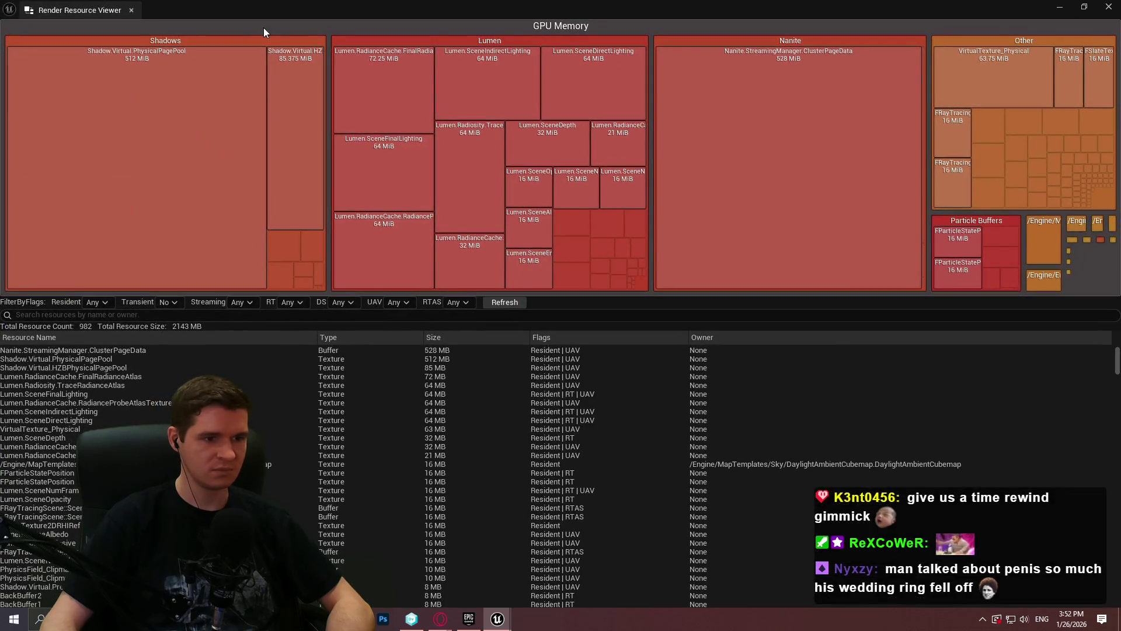
{"action": "left_click", "coordinate": [504, 301]}
{"action": "left_click", "coordinate": [504, 303]}
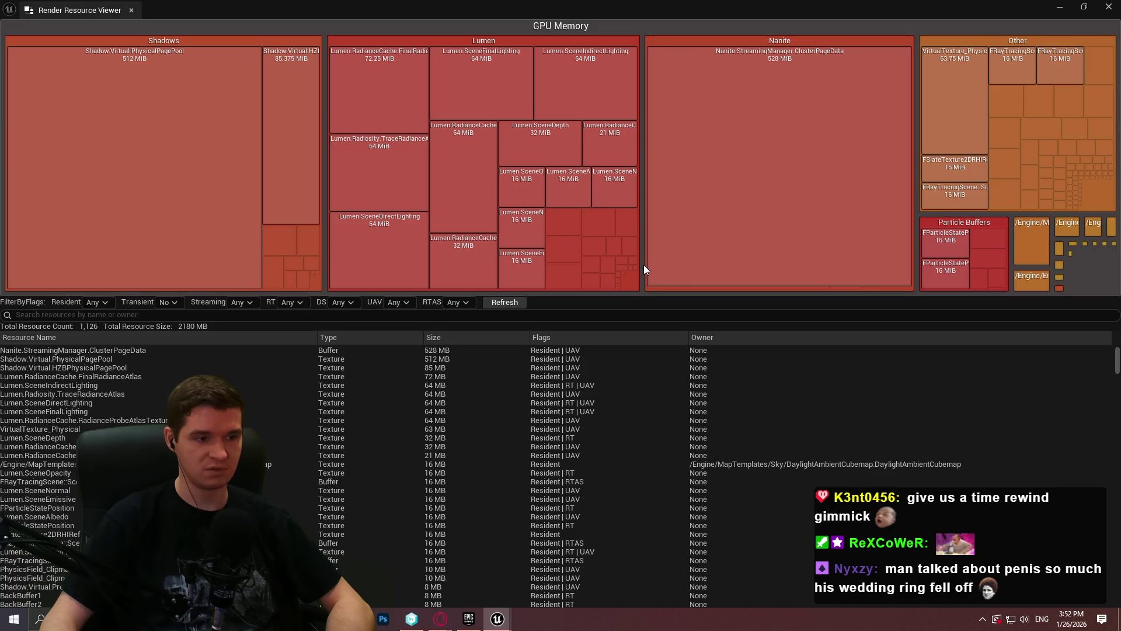
{"action": "left_click_drag", "start_coordinate": [1118, 360], "coordinate": [1119, 326]}
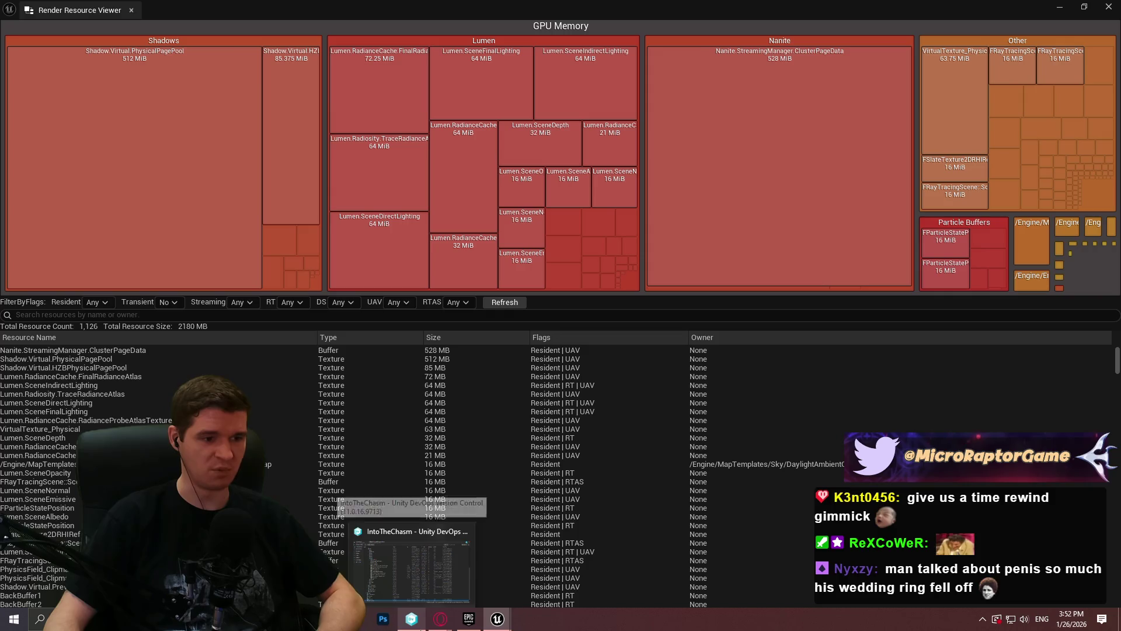
{"action": "mouse_move", "coordinate": [1113, 361]}
{"action": "left_mouse_down"}
{"action": "mouse_move", "coordinate": [1117, 557]}
{"action": "mouse_move", "coordinate": [1105, 365]}
{"action": "left_mouse_up"}
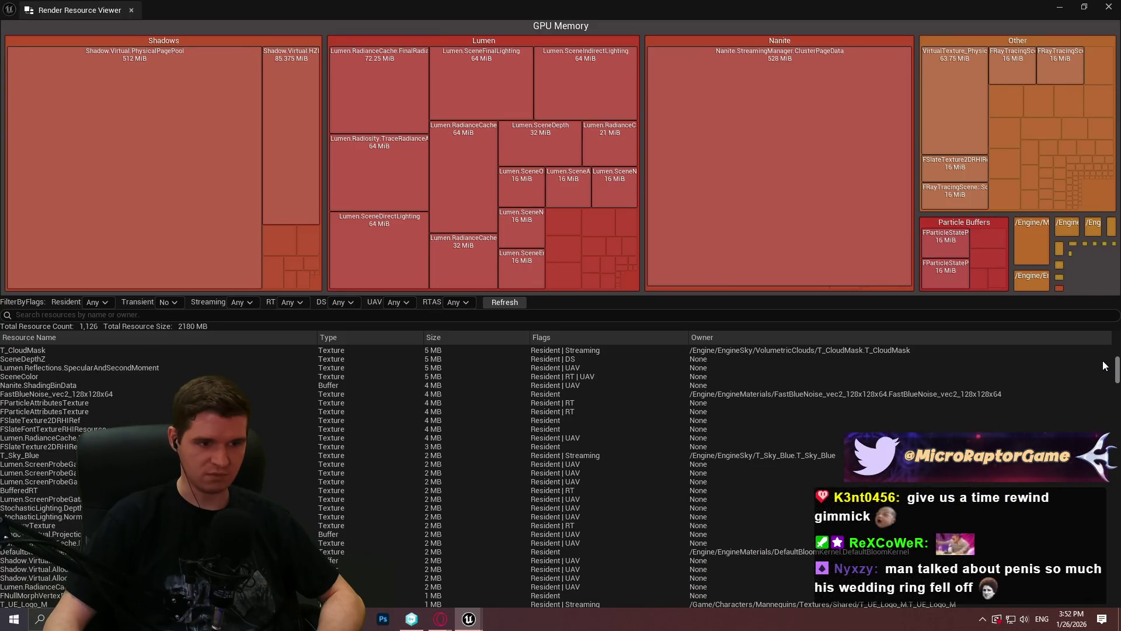
{"action": "left_click_drag", "start_coordinate": [1104, 366], "coordinate": [1113, 352]}
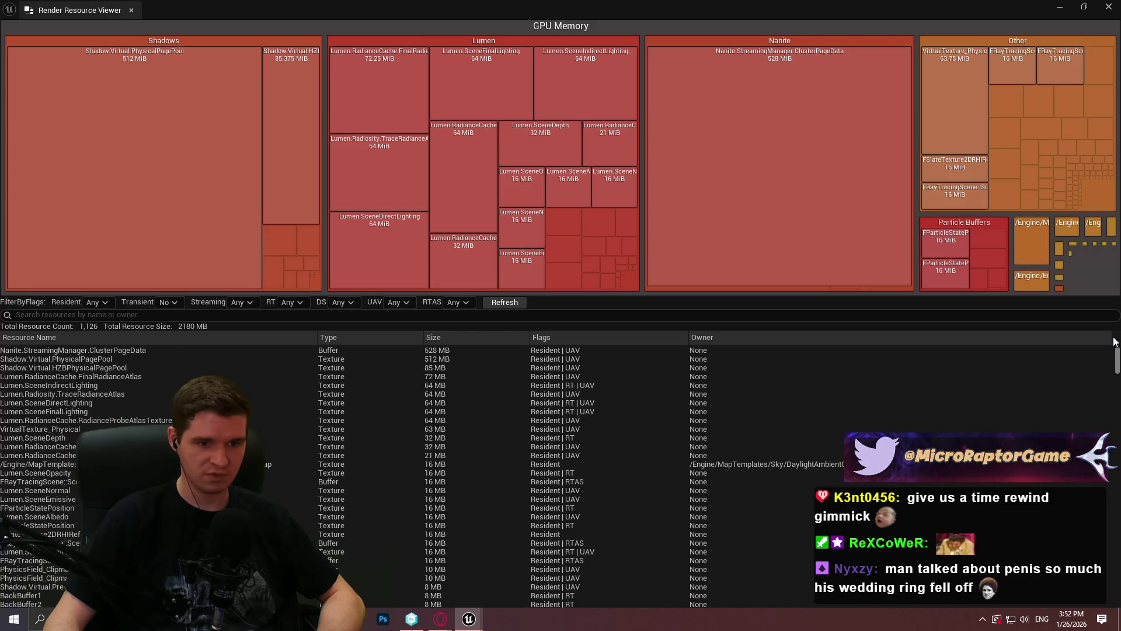
{"action": "left_click_drag", "start_coordinate": [1113, 352], "coordinate": [1109, 374]}
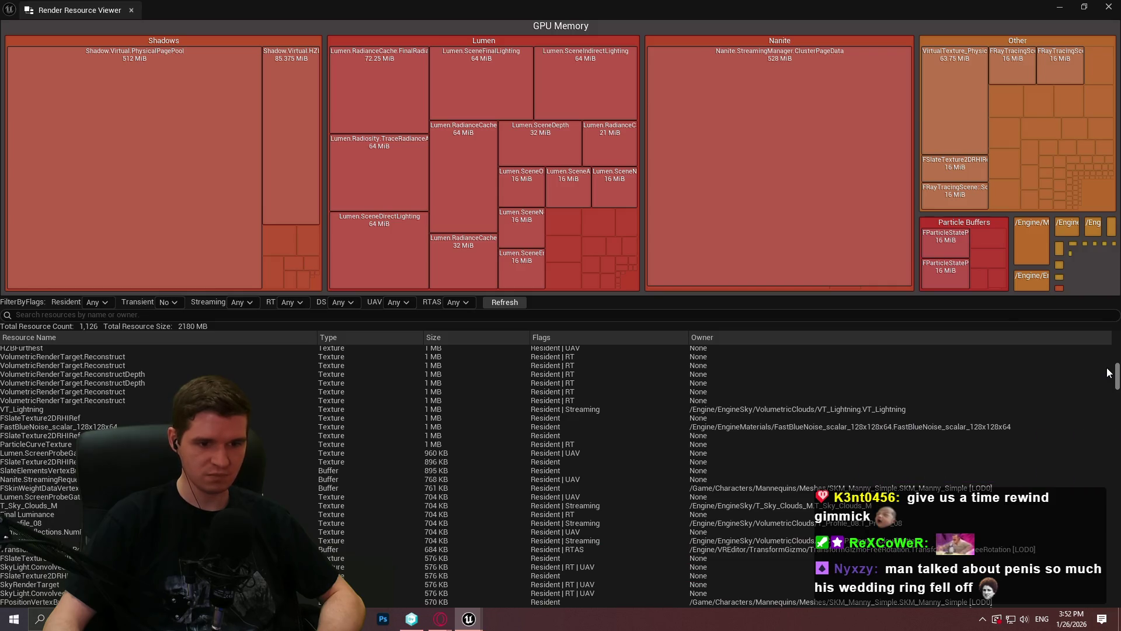
{"action": "left_click", "coordinate": [1109, 8]}
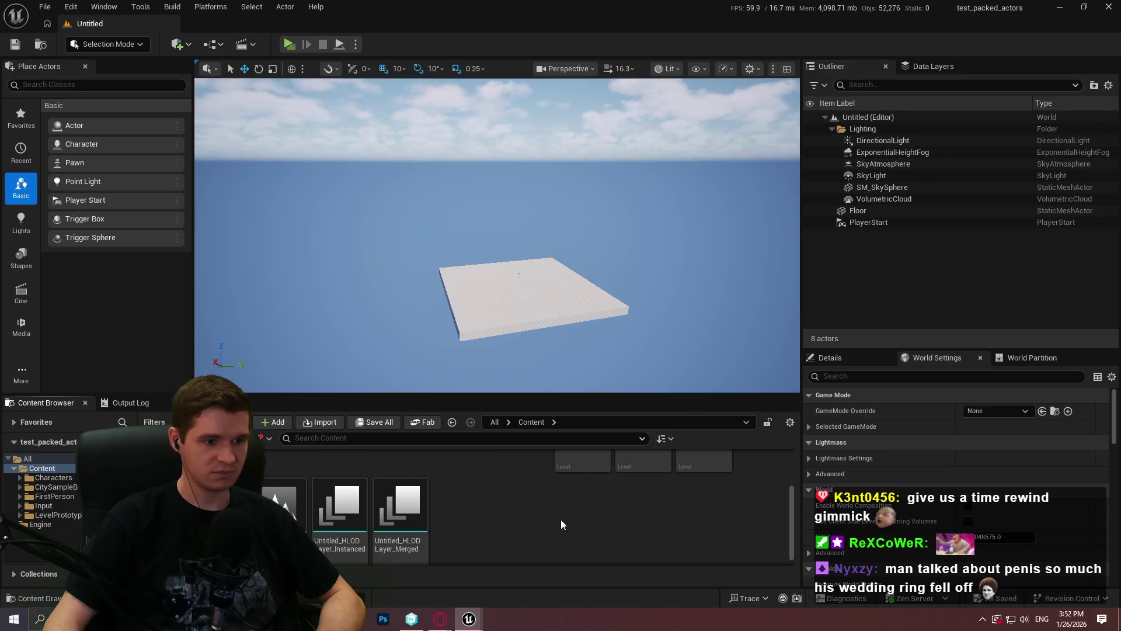
Step: Load the All_Buildings_Lineup_Hero level from the CitySampleBuildings map folder
{"action": "left_click_drag", "start_coordinate": [480, 394], "coordinate": [485, 210]}
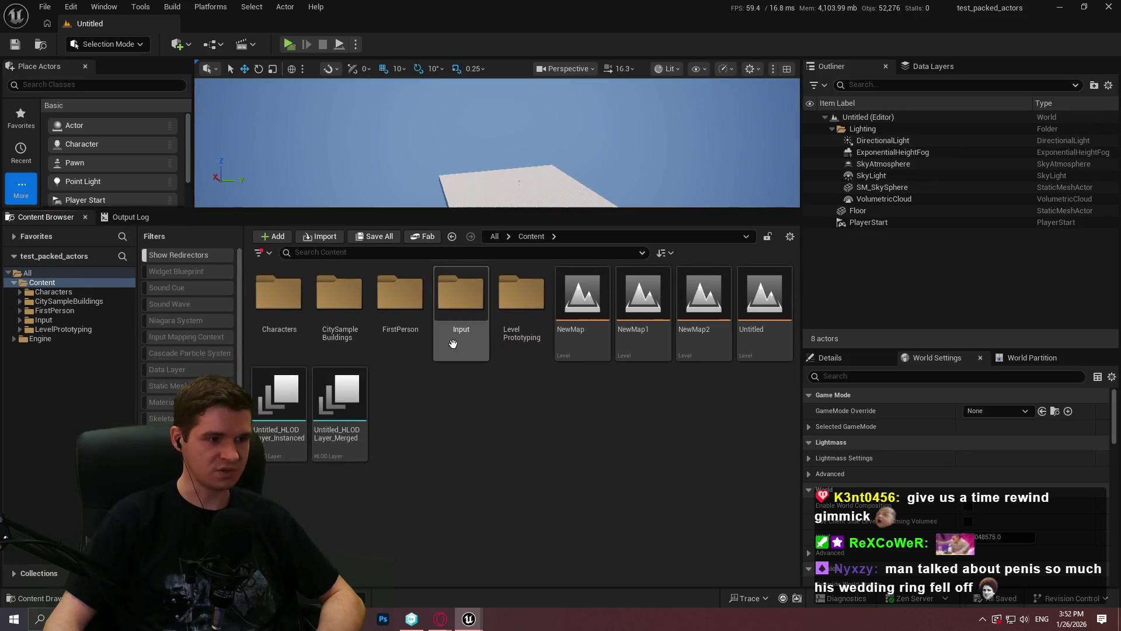
{"action": "double_click", "coordinate": [339, 298]}
{"action": "double_click", "coordinate": [519, 297]}
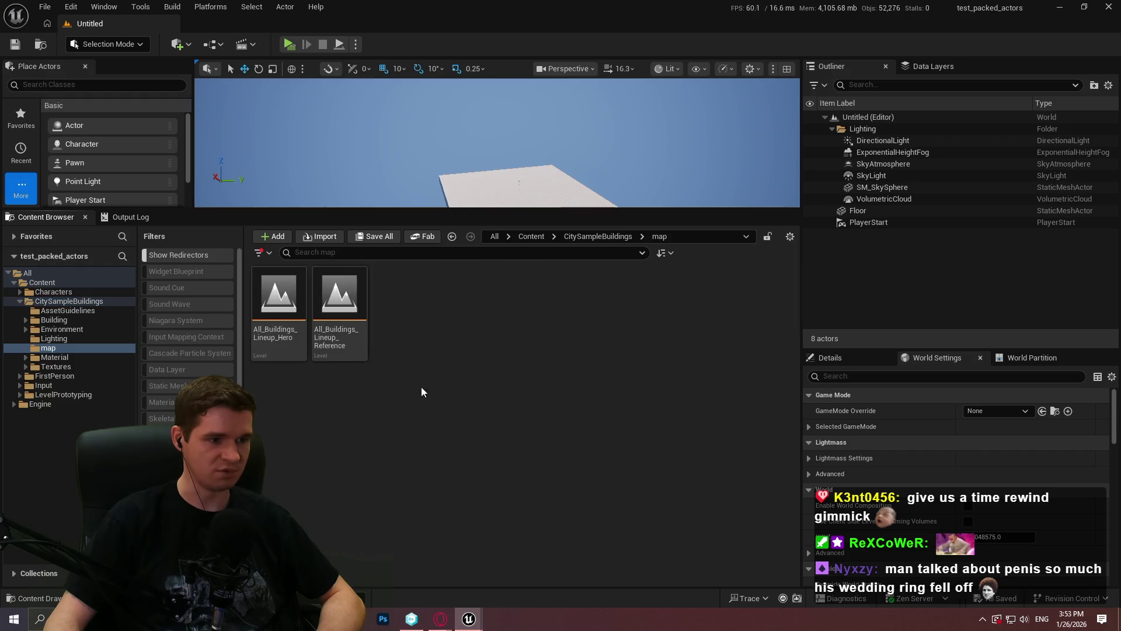
{"action": "double_click", "coordinate": [285, 346]}
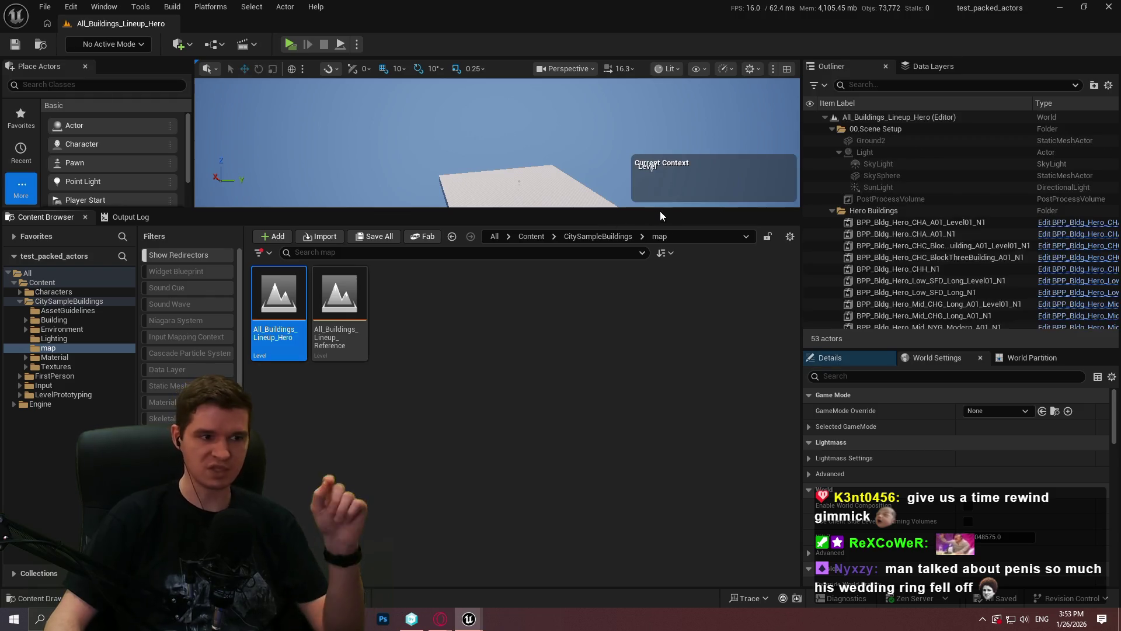
Step: Fly the viewport camera in toward the hero buildings, then switch to the GPU resource viewer
{"action": "mouse_move", "coordinate": [491, 140]}
{"action": "left_mouse_down"}
{"action": "mouse_move", "coordinate": [550, 176]}
{"action": "mouse_move", "coordinate": [551, 478]}
{"action": "left_mouse_up"}
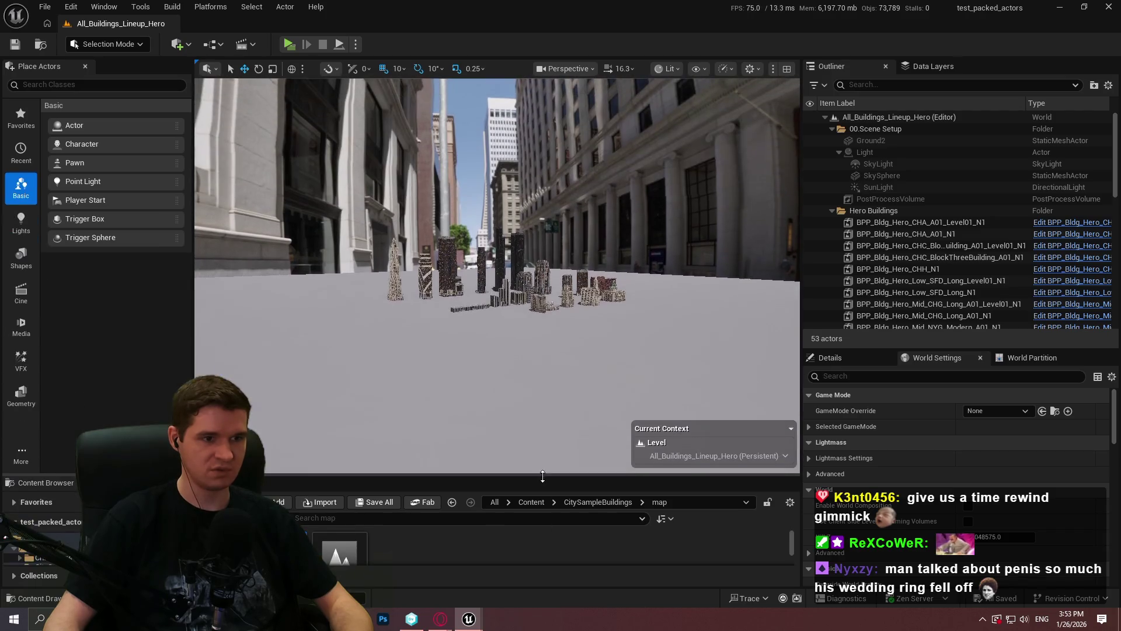
{"action": "left_click_drag", "start_coordinate": [491, 262], "coordinate": [525, 245]}
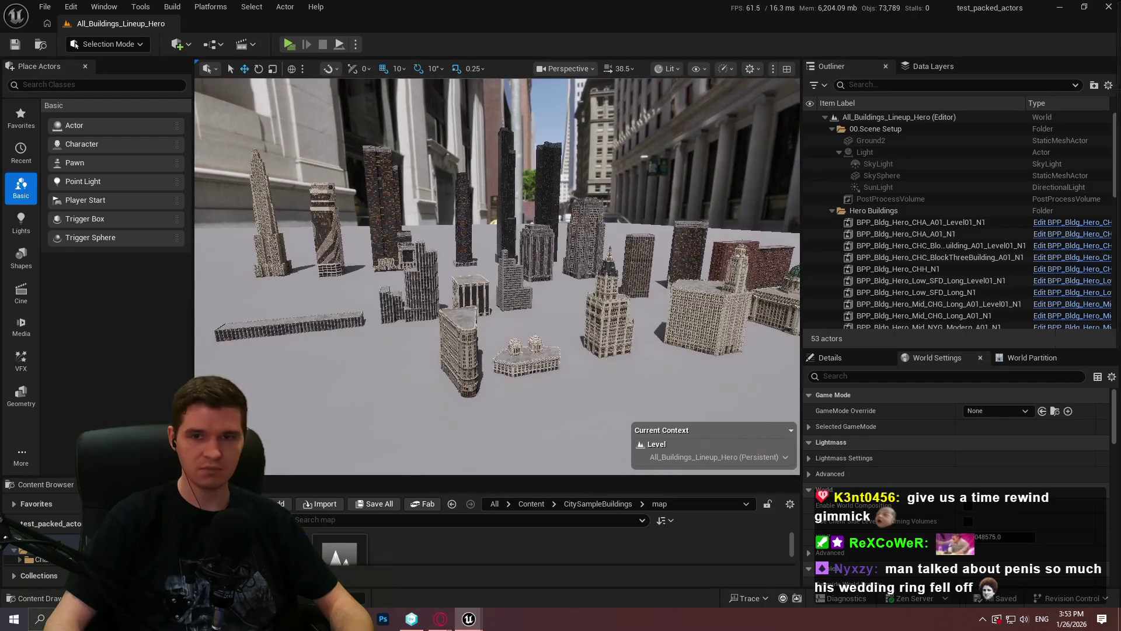
{"action": "key", "text": "alt+Tab"}
Step: Refresh GPU memory with the city buildings loaded, scroll the resource list, and fly toward the beige tower
{"action": "left_click", "coordinate": [520, 304]}
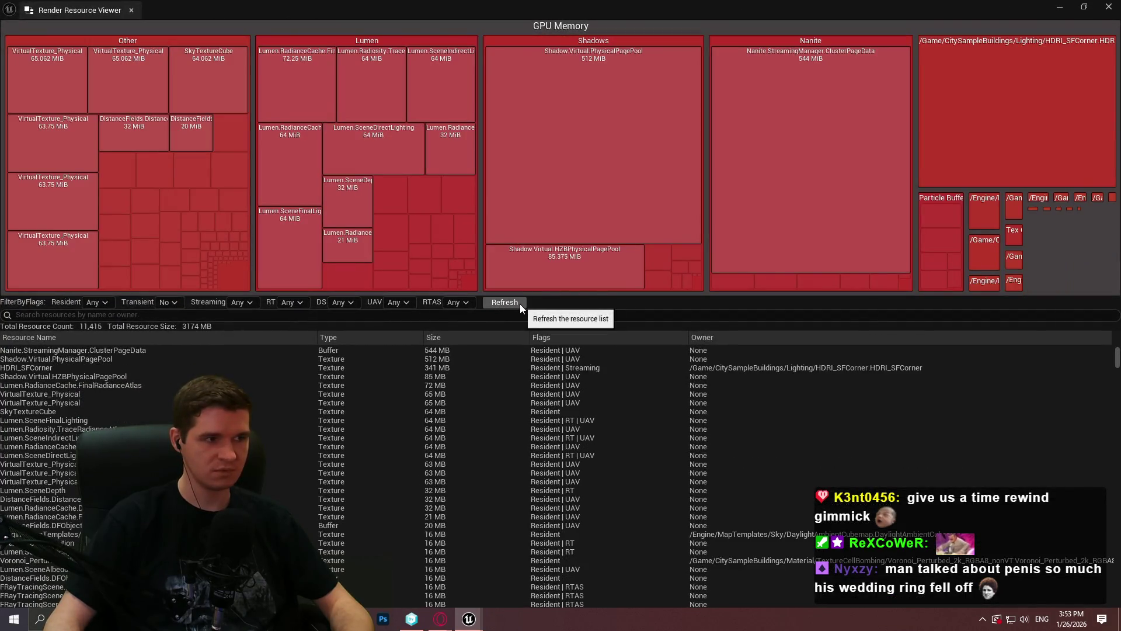
{"action": "left_click", "coordinate": [519, 303]}
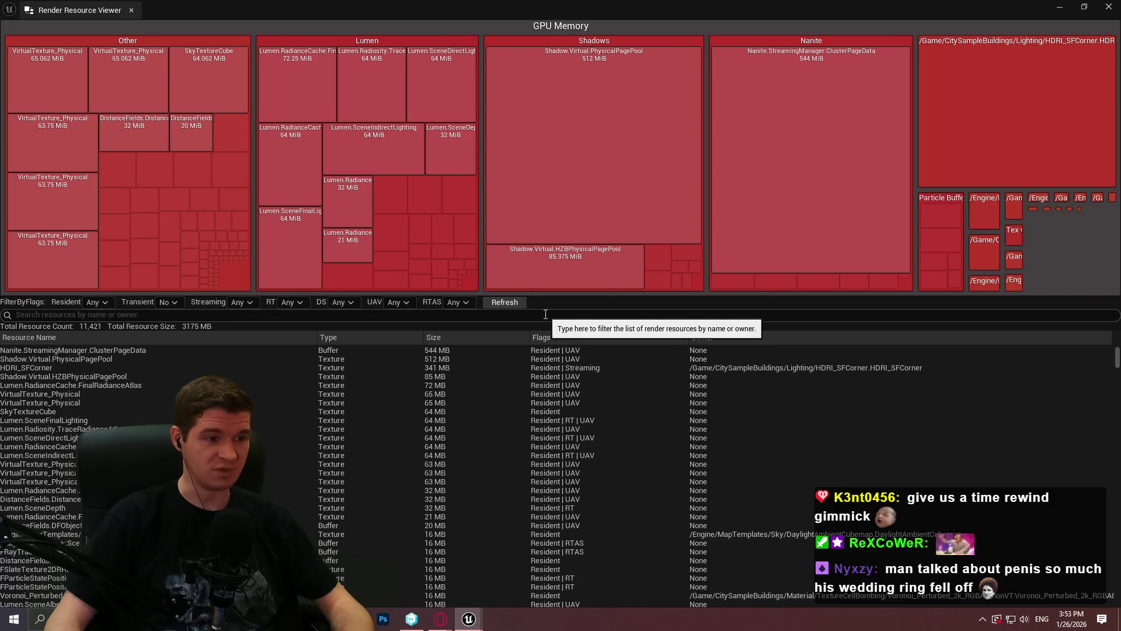
{"action": "left_click_drag", "start_coordinate": [550, 10], "coordinate": [1034, 175]}
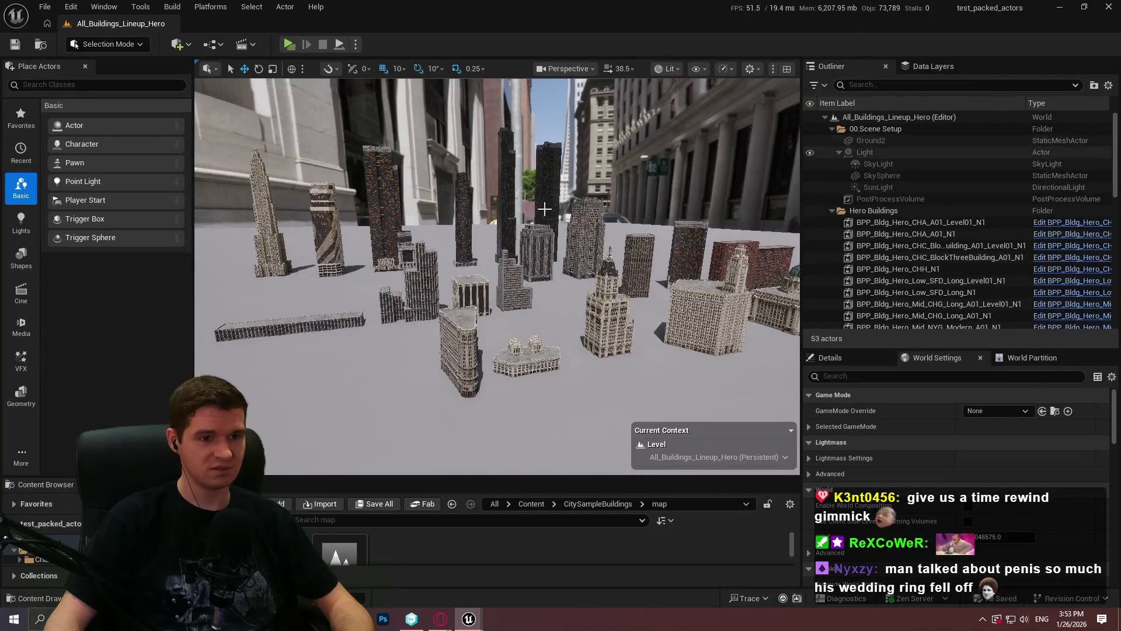
{"action": "key", "text": "w"}
{"action": "key", "text": "w"}
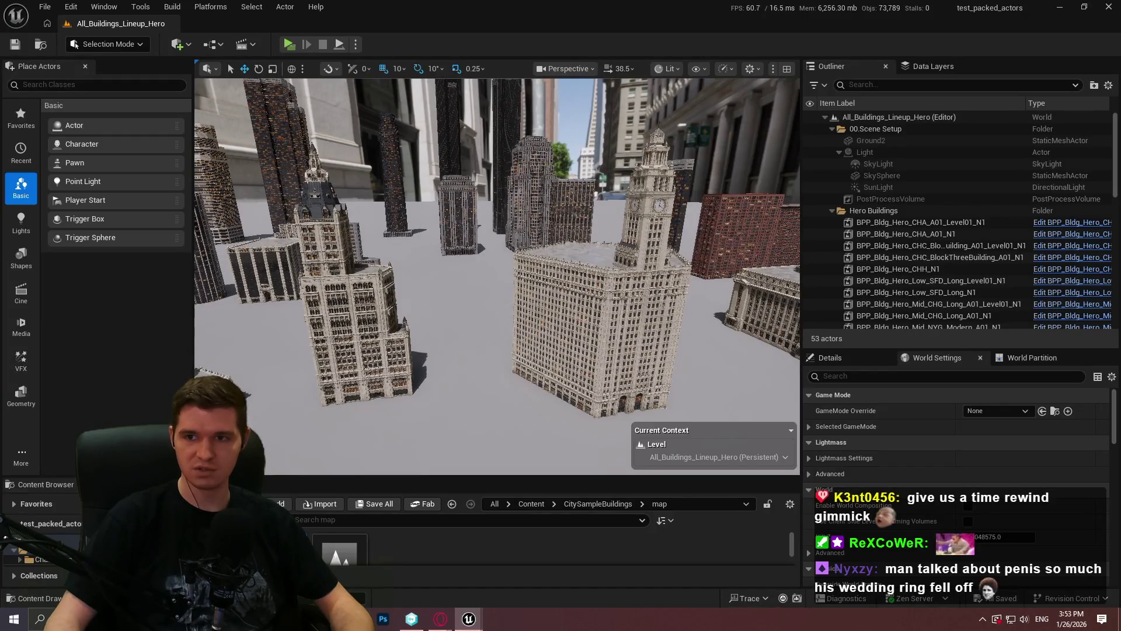
{"action": "key", "text": "alt+Tab"}
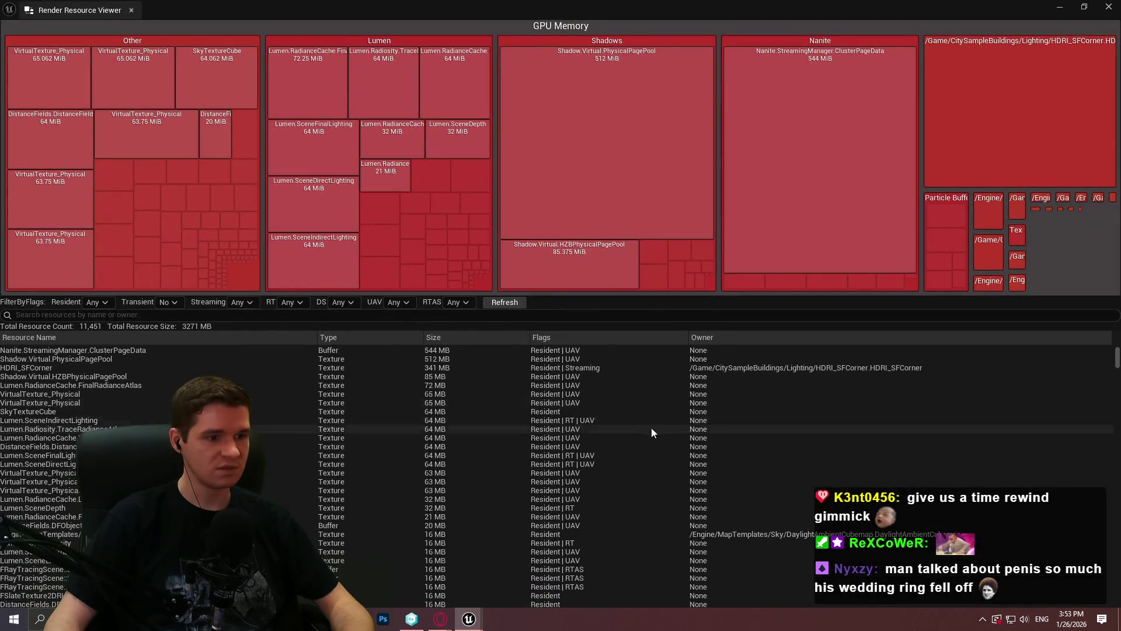
{"action": "mouse_move", "coordinate": [1117, 351]}
{"action": "left_mouse_down"}
{"action": "mouse_move", "coordinate": [1117, 508]}
{"action": "mouse_move", "coordinate": [1117, 351]}
{"action": "left_mouse_up"}
{"action": "key", "text": "alt+Tab"}
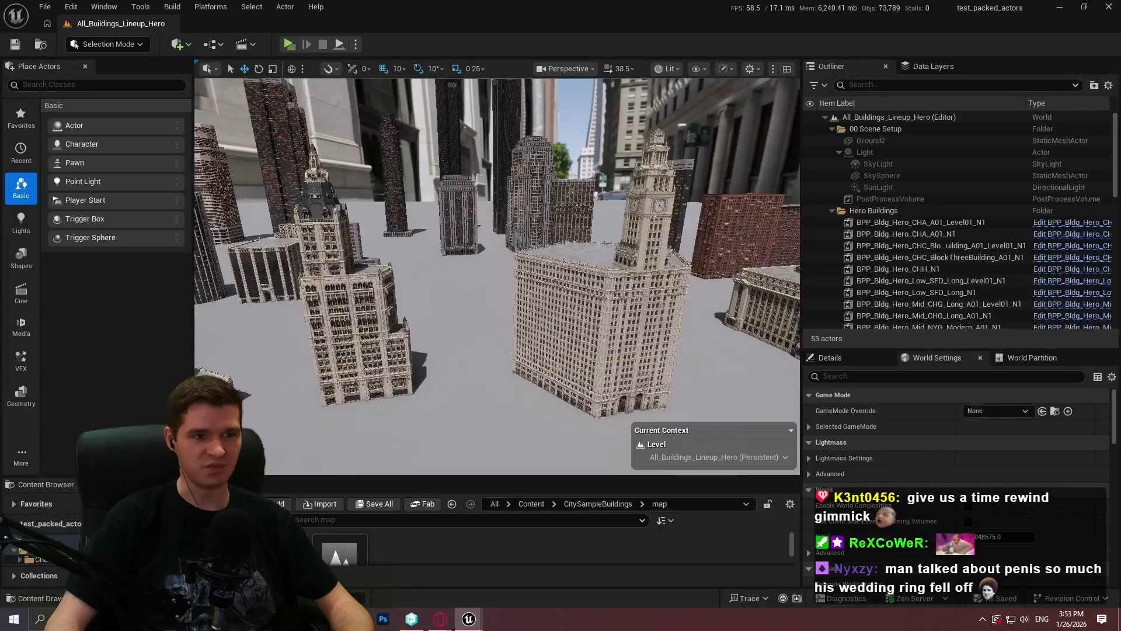
Step: Fly up to the ornate tower and view it in the F11 immersive fullscreen viewport
{"action": "left_click_drag", "start_coordinate": [491, 263], "coordinate": [491, 263]}
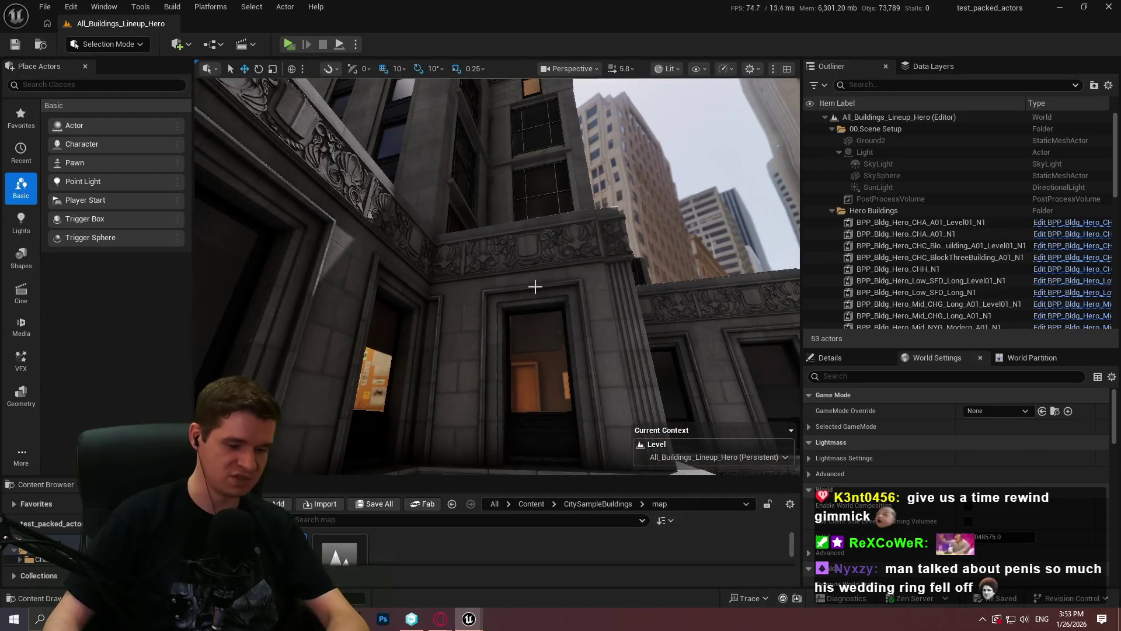
{"action": "key", "text": "F11"}
{"action": "left_click_drag", "start_coordinate": [570, 289], "coordinate": [561, 263]}
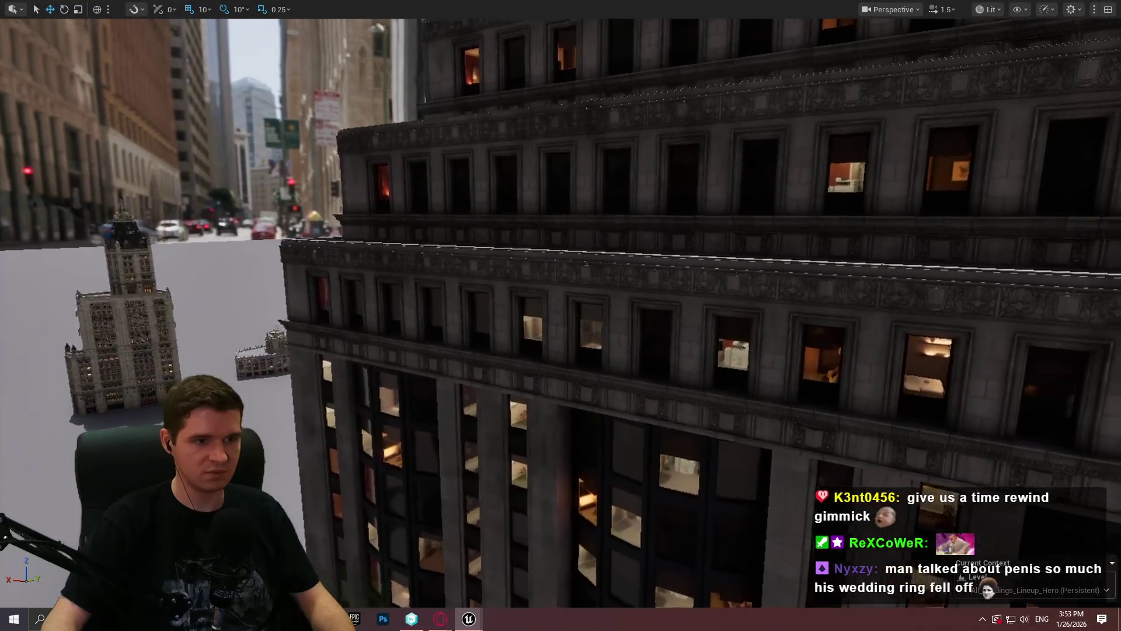
Step: Fly along the building facade and toward the miniature skyscrapers, then bring up the GPU memory breakdown
{"action": "key", "text": "grave"}
{"action": "type", "text": "r.AntiAliasingMethod"}
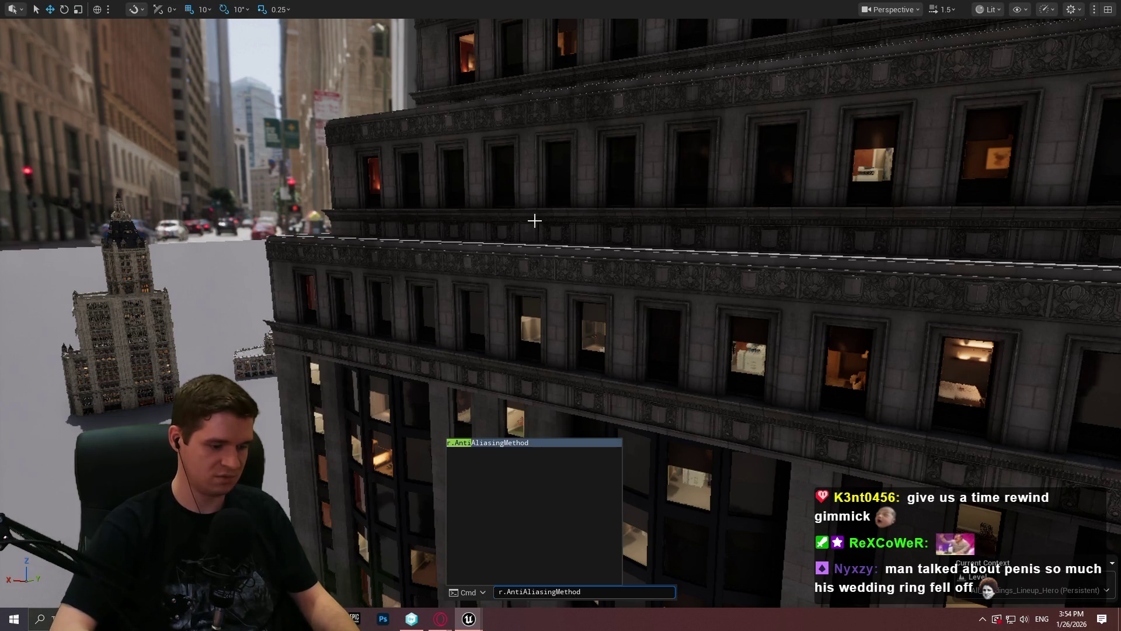
{"action": "left_click_drag", "start_coordinate": [535, 221], "coordinate": [534, 221]}
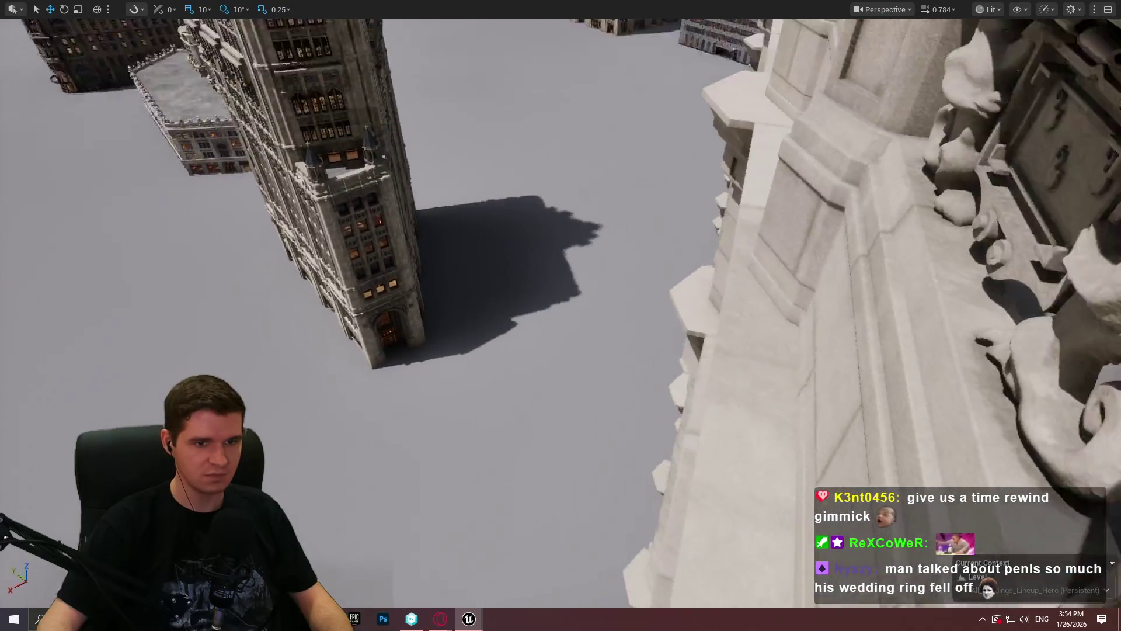
{"action": "left_click_drag", "start_coordinate": [534, 221], "coordinate": [535, 221]}
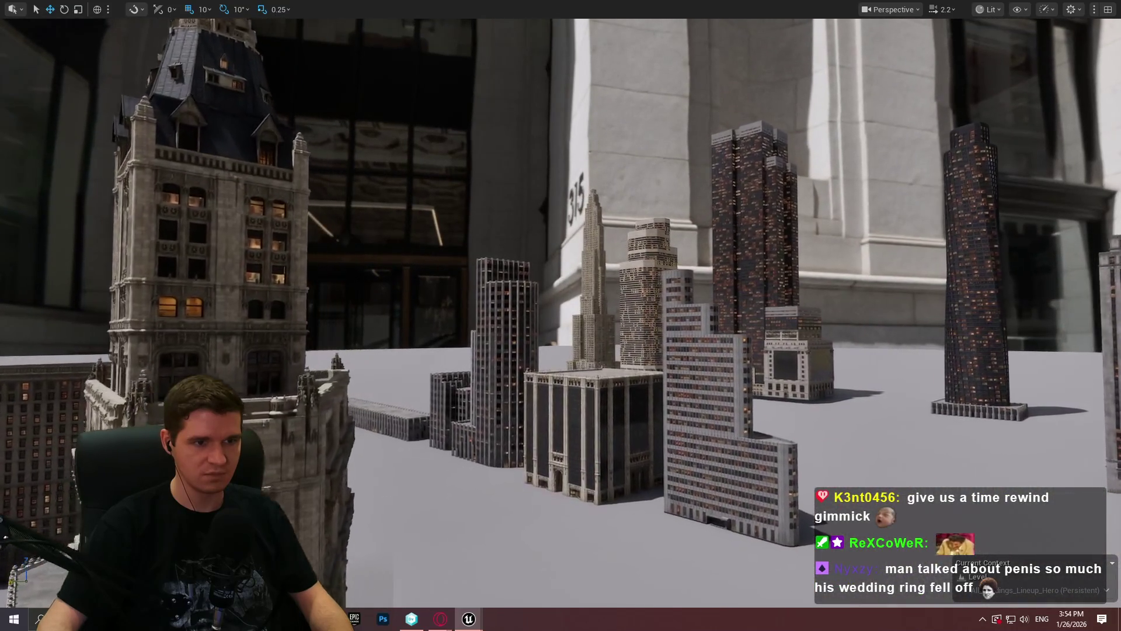
{"action": "left_click_drag", "start_coordinate": [561, 315], "coordinate": [561, 315]}
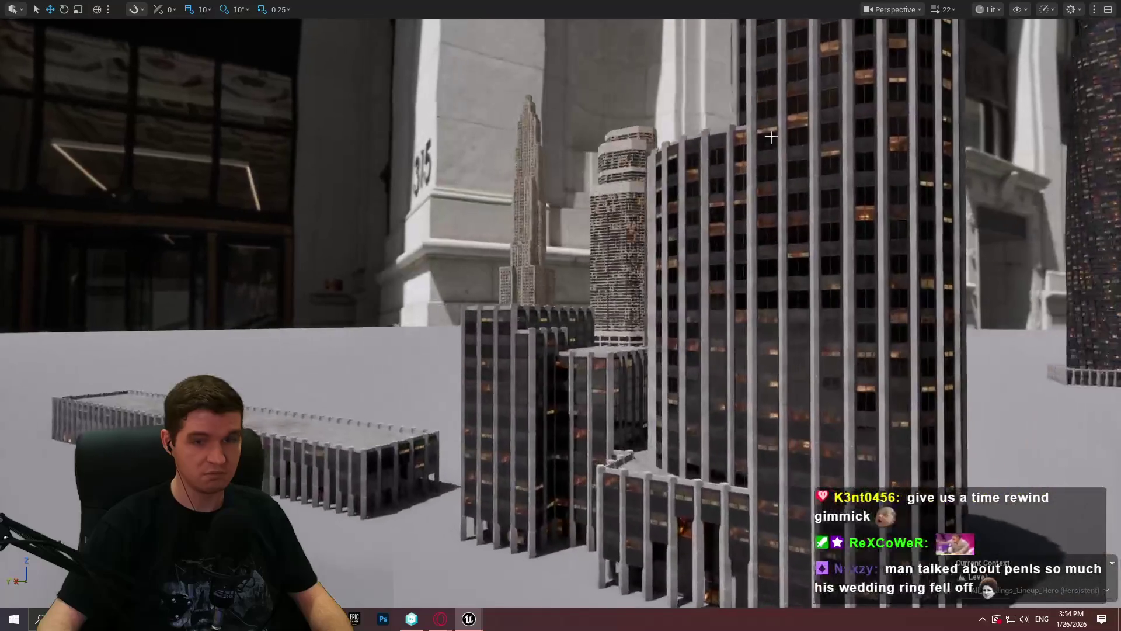
{"action": "key", "text": "alt+Tab"}
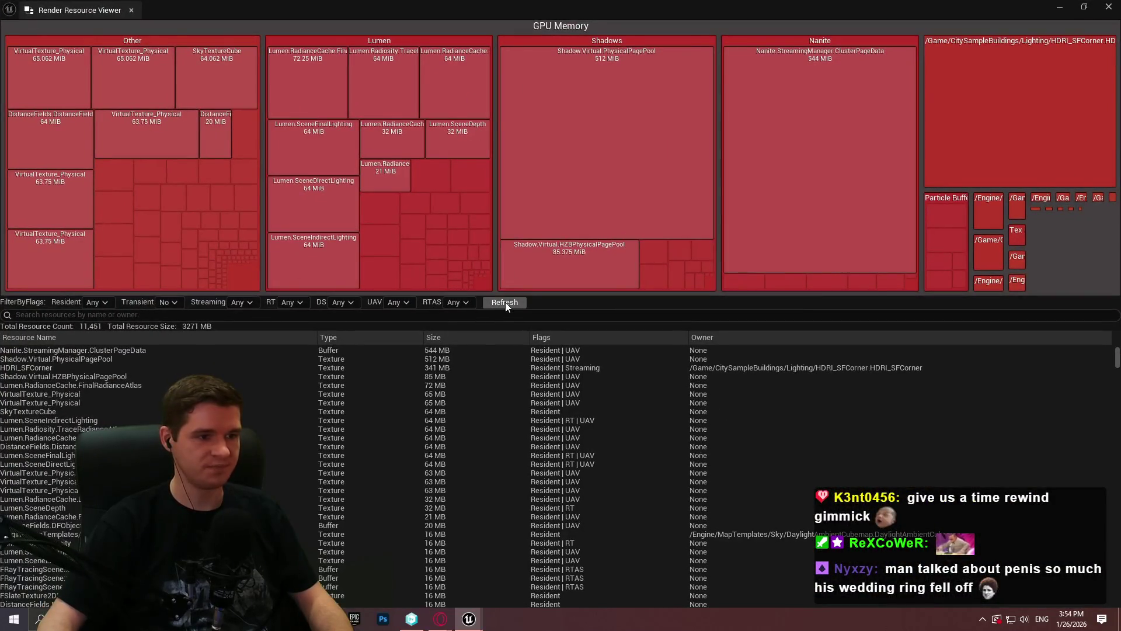
Step: Refresh GPU memory to 3,659 MB across 11,443 resources and float the viewer window full-screen
{"action": "left_click", "coordinate": [506, 302]}
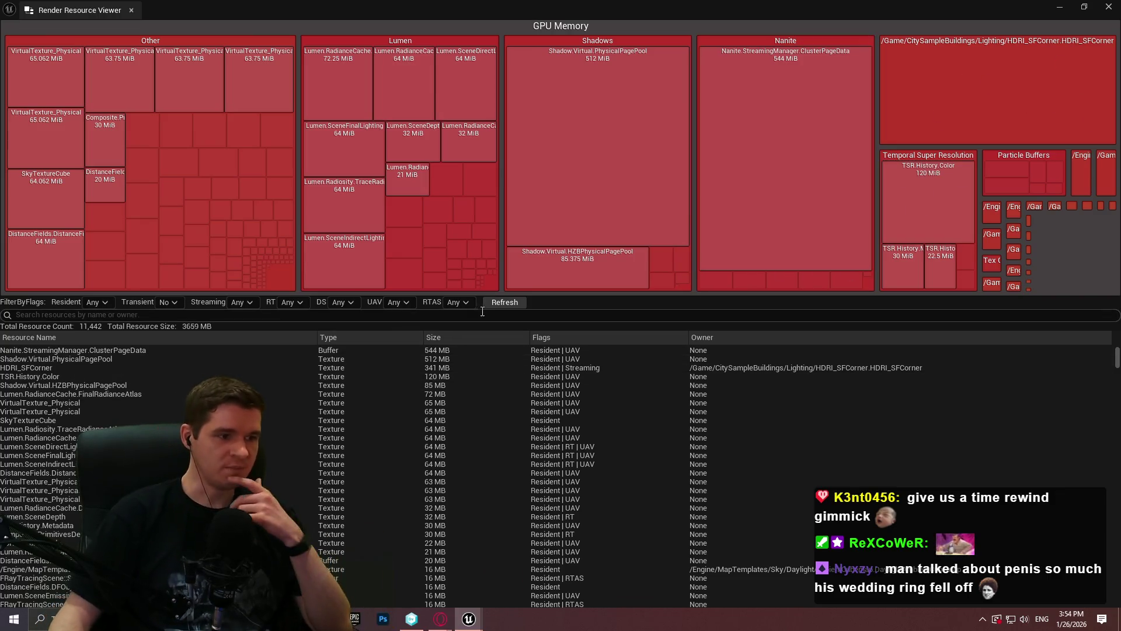
{"action": "left_click", "coordinate": [500, 302]}
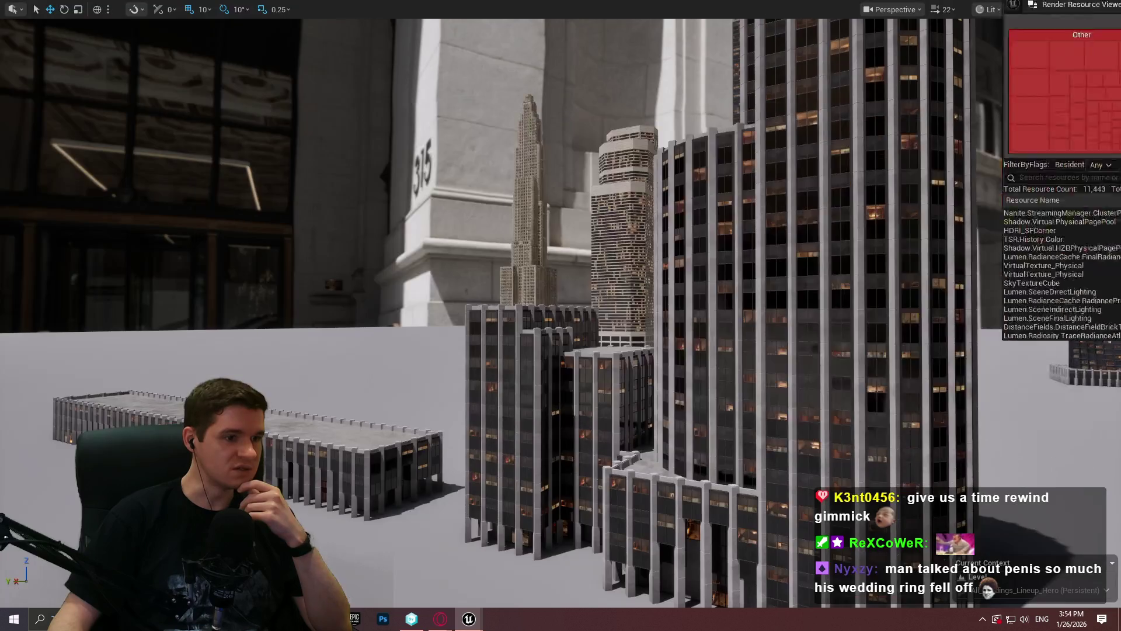
{"action": "left_click_drag", "start_coordinate": [439, 175], "coordinate": [404, 147]}
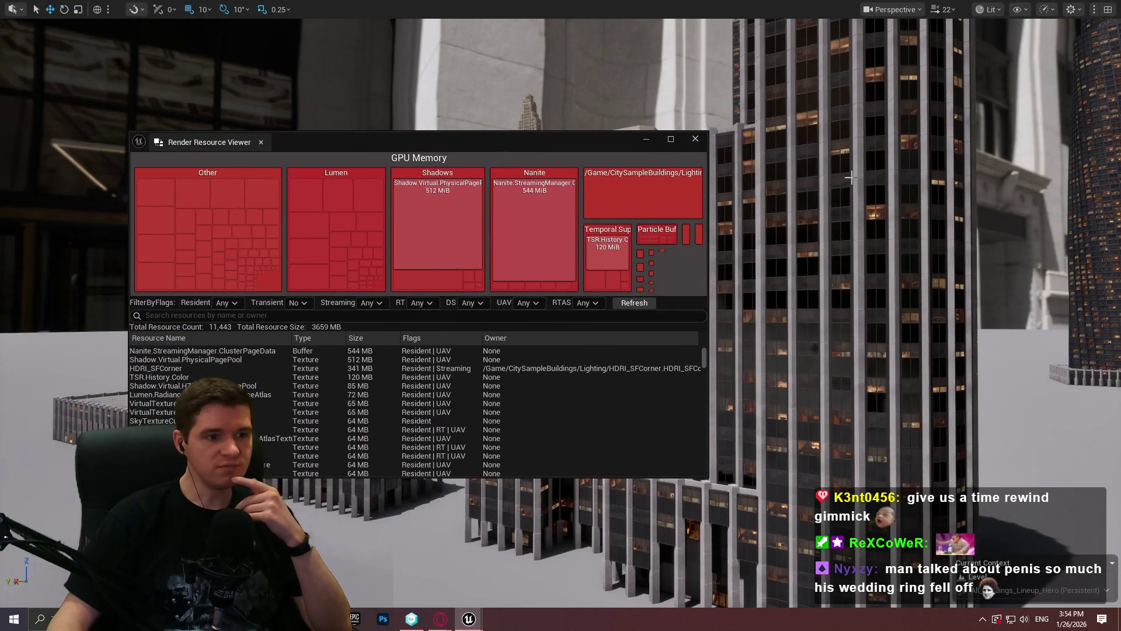
{"action": "left_click_drag", "start_coordinate": [497, 141], "coordinate": [487, 2]}
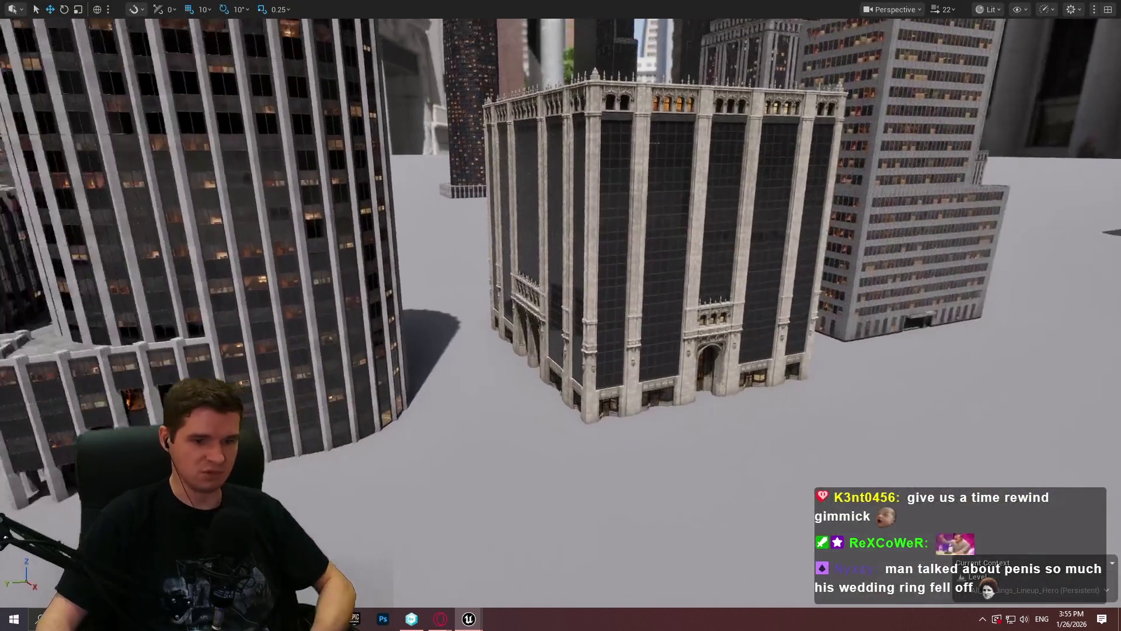
Step: Run the sg.GlobalIlluminationQuality console command, then bring back the Render Resource Viewer reading 3,659 MB
{"action": "left_click_drag", "start_coordinate": [561, 263], "coordinate": [597, 237]}
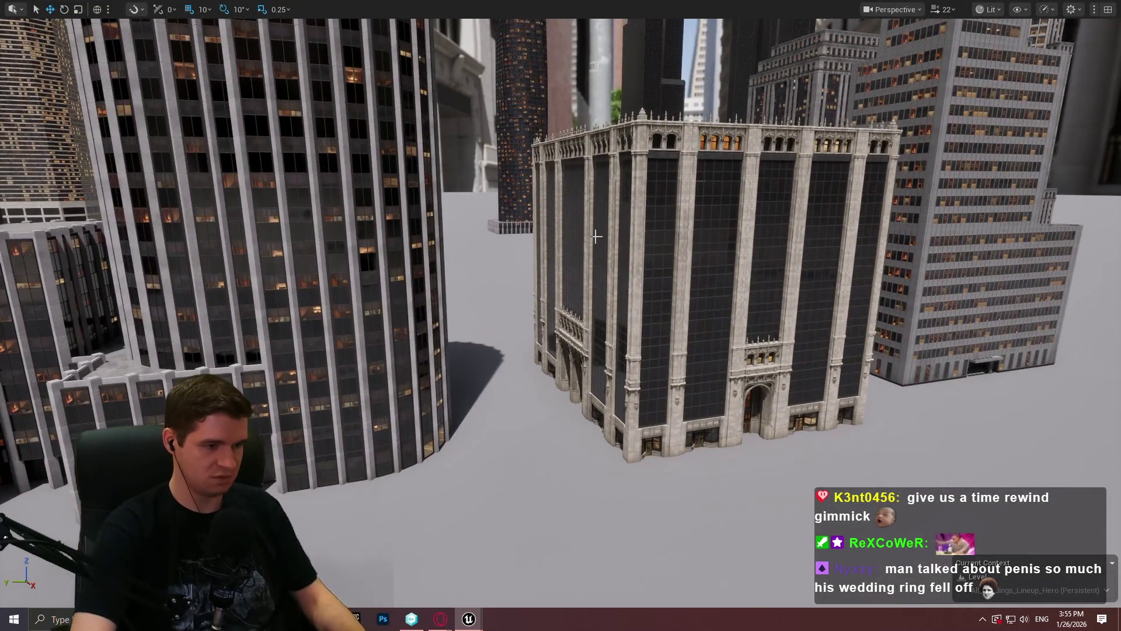
{"action": "type", "text": "r.global"}
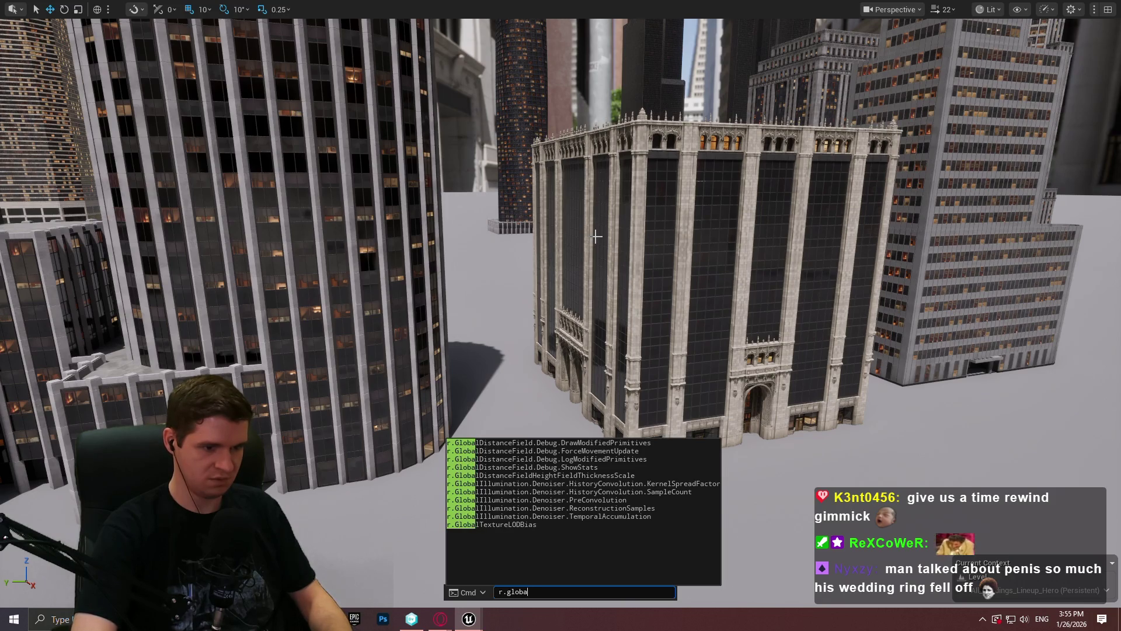
{"action": "key", "text": "BackSpace"}
{"action": "key", "text": "BackSpace"}
{"action": "key", "text": "BackSpace"}
{"action": "type", "text": "illimina"}
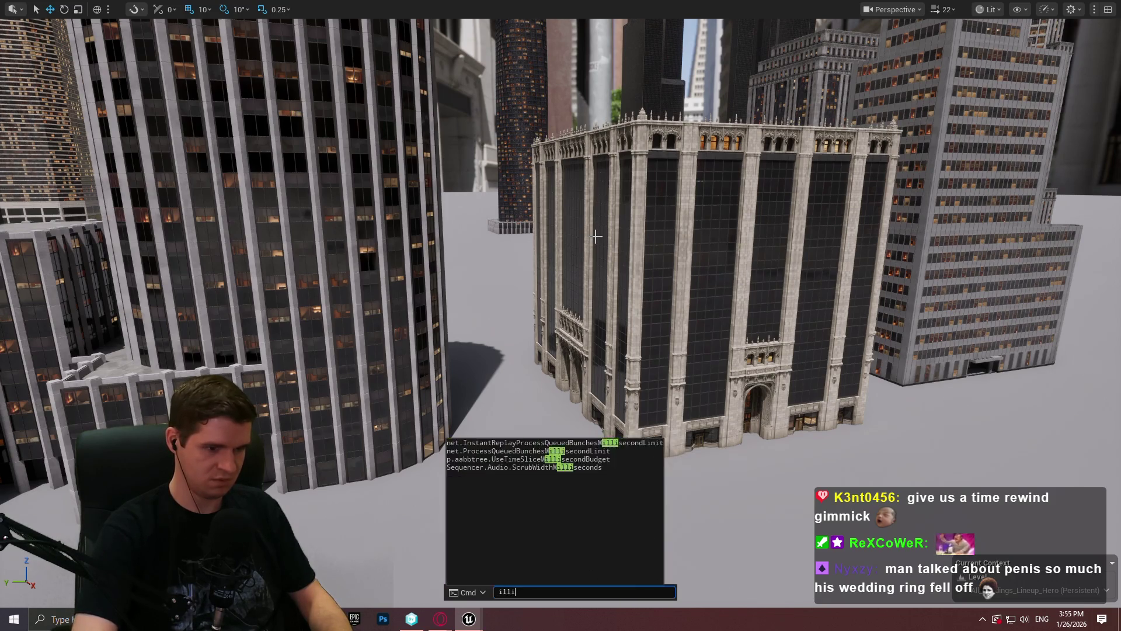
{"action": "key", "text": "BackSpace"}
{"action": "key", "text": "BackSpace"}
{"action": "key", "text": "BackSpace"}
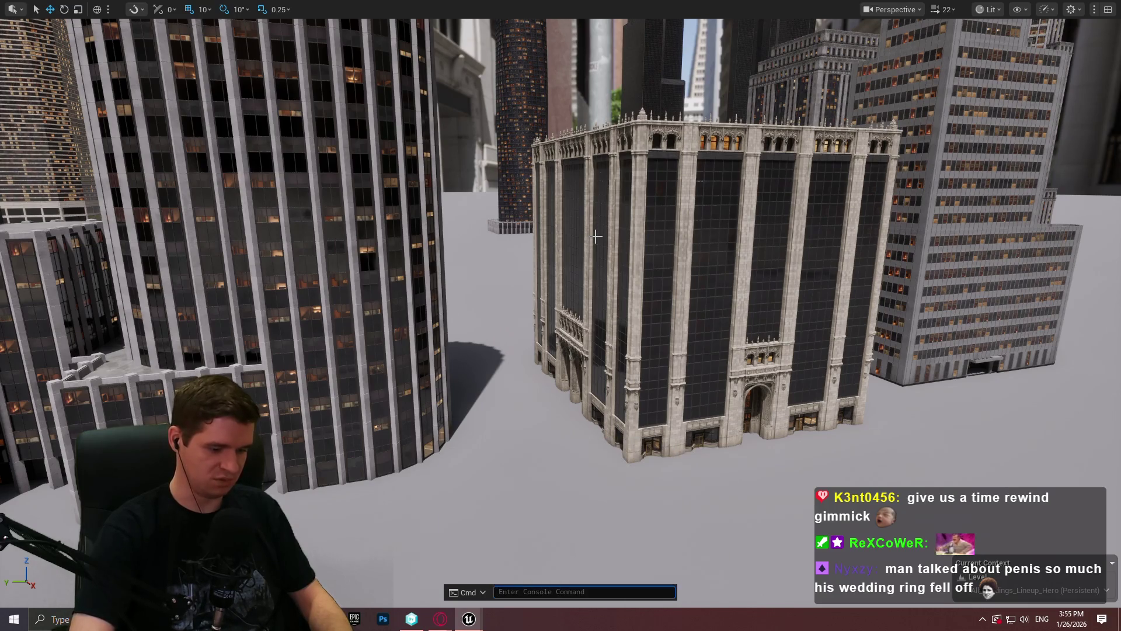
{"action": "type", "text": "globali"}
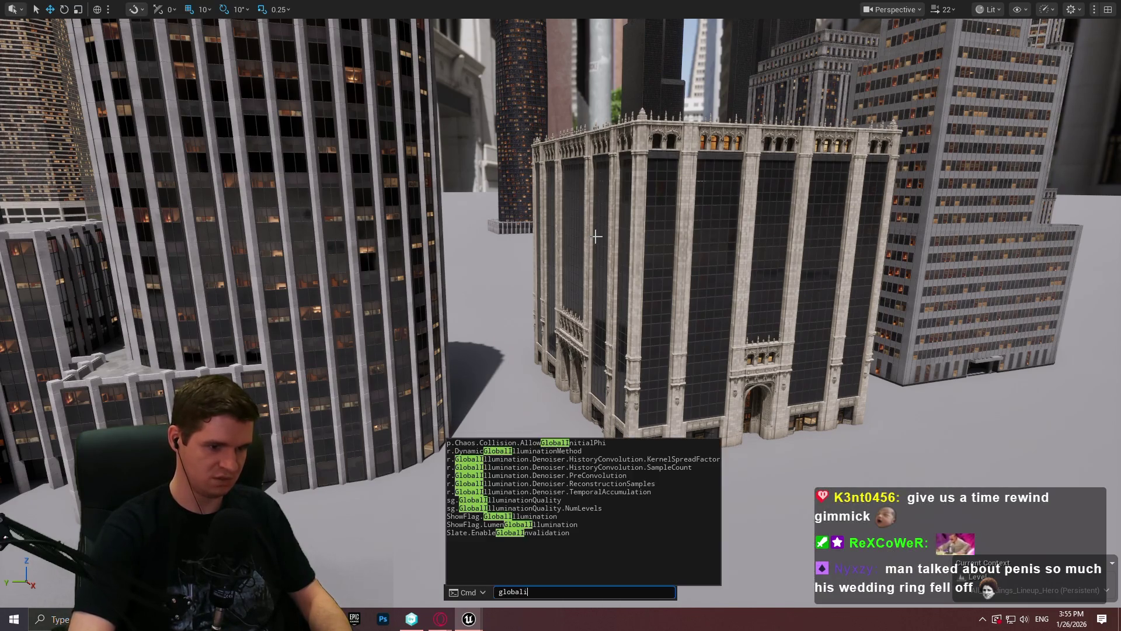
{"action": "type", "text": "ll"}
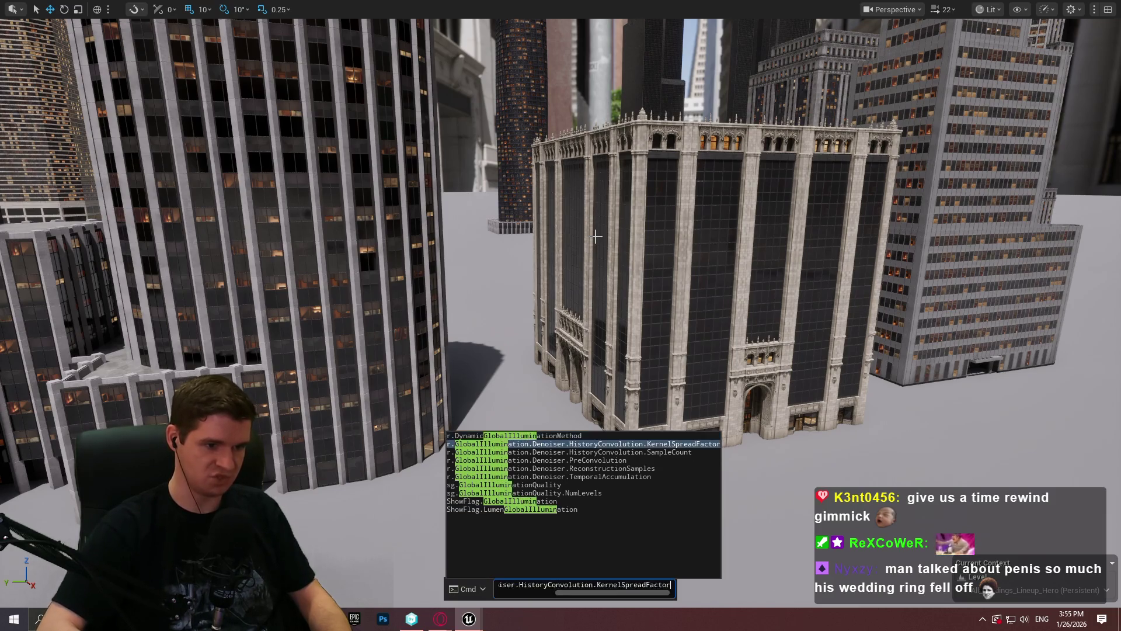
{"action": "key", "text": "Down"}
{"action": "key", "text": "Down"}
{"action": "key", "text": "Down"}
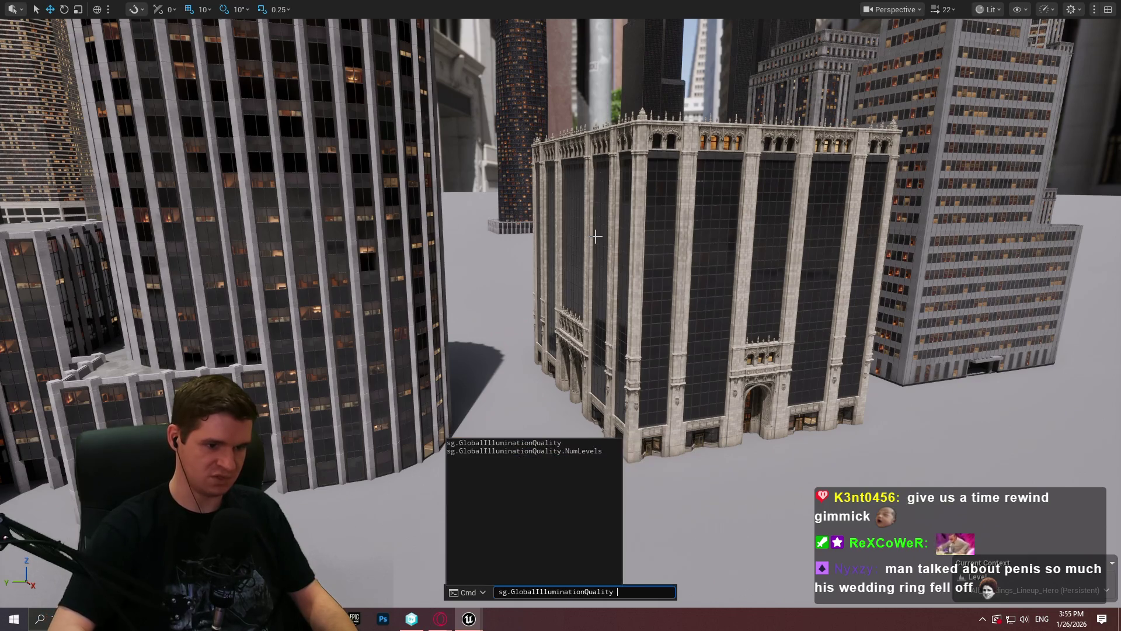
{"action": "key", "text": "Return"}
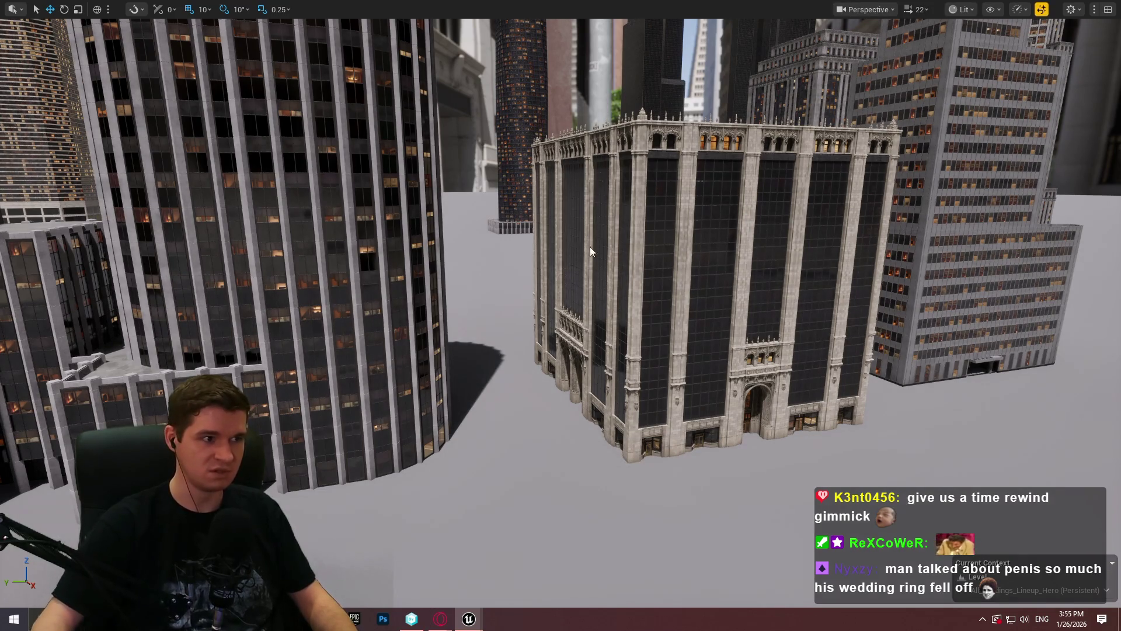
{"action": "key", "text": "alt+Tab"}
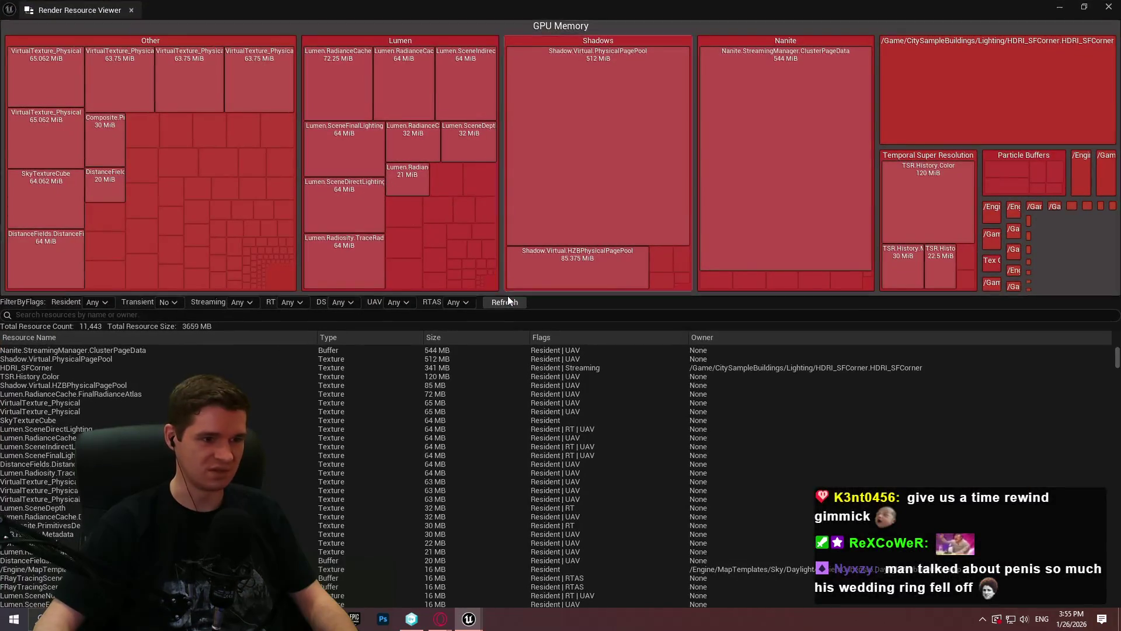
Step: Refresh GPU memory to 3,455 MB over 11,439 resources, close the viewer and recall sg.GlobalIlluminationQuality 2 in the console
{"action": "left_click", "coordinate": [508, 302]}
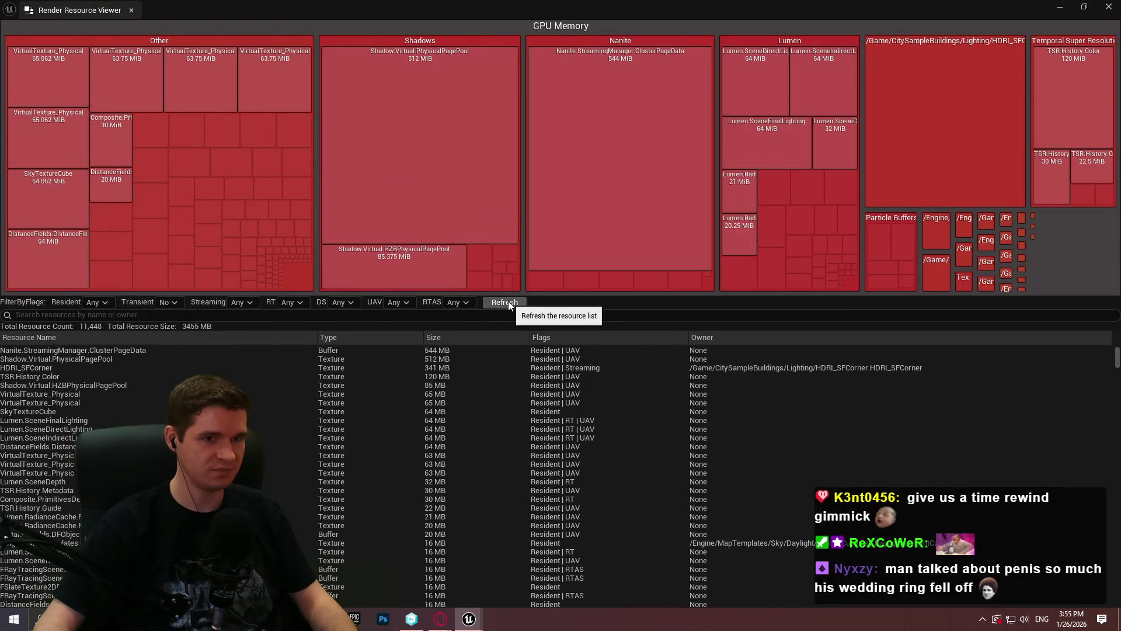
{"action": "left_click", "coordinate": [508, 301]}
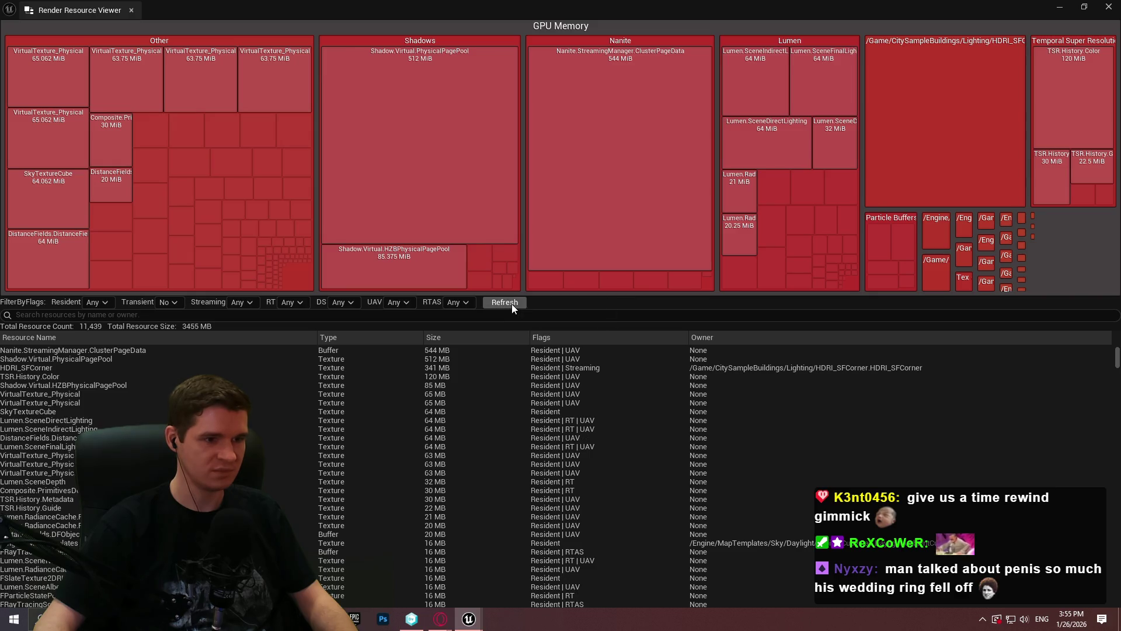
{"action": "left_click_drag", "start_coordinate": [508, 5], "coordinate": [813, 360]}
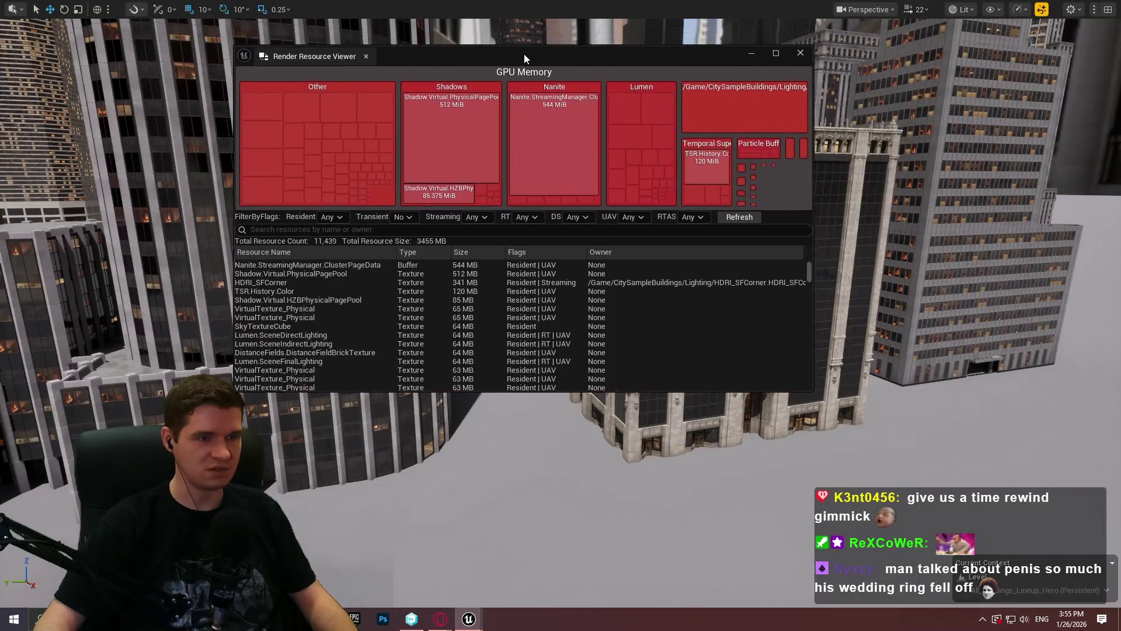
{"action": "key", "text": "grave"}
{"action": "key", "text": "Up"}
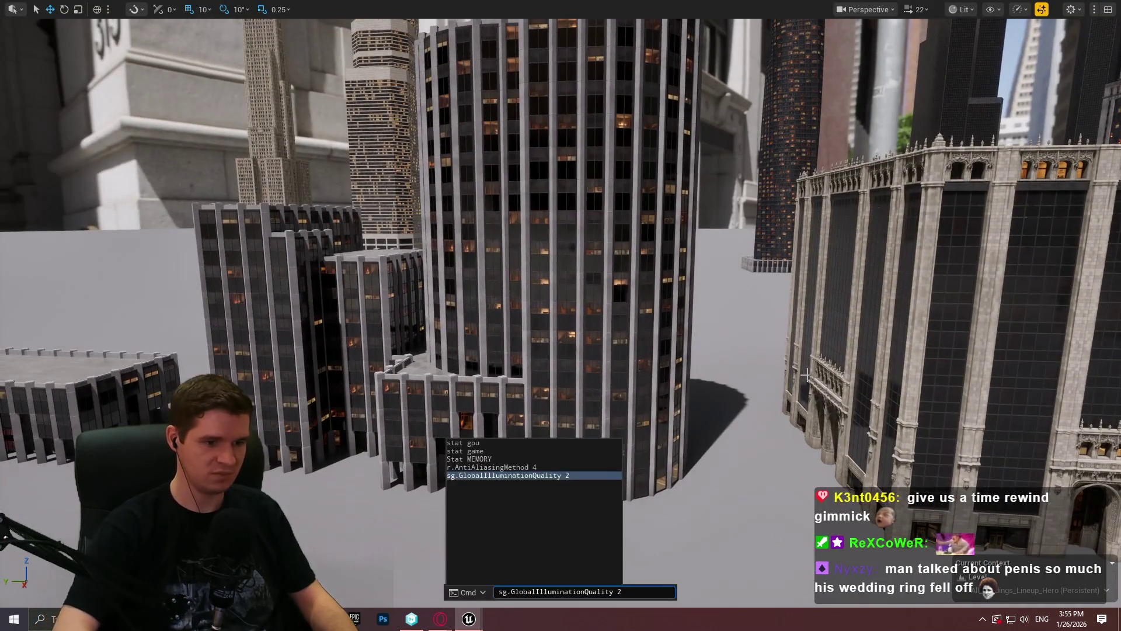
{"action": "type", "text": "1"}
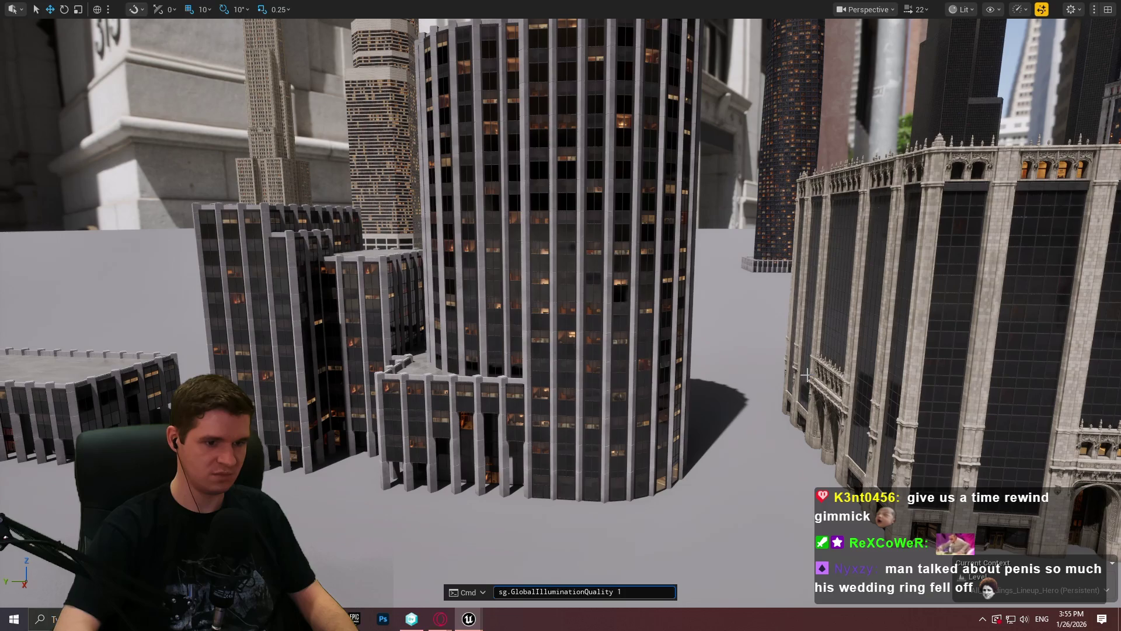
Step: Apply global illumination quality 1 and fly the camera back to view the whole city
{"action": "key", "text": "Return"}
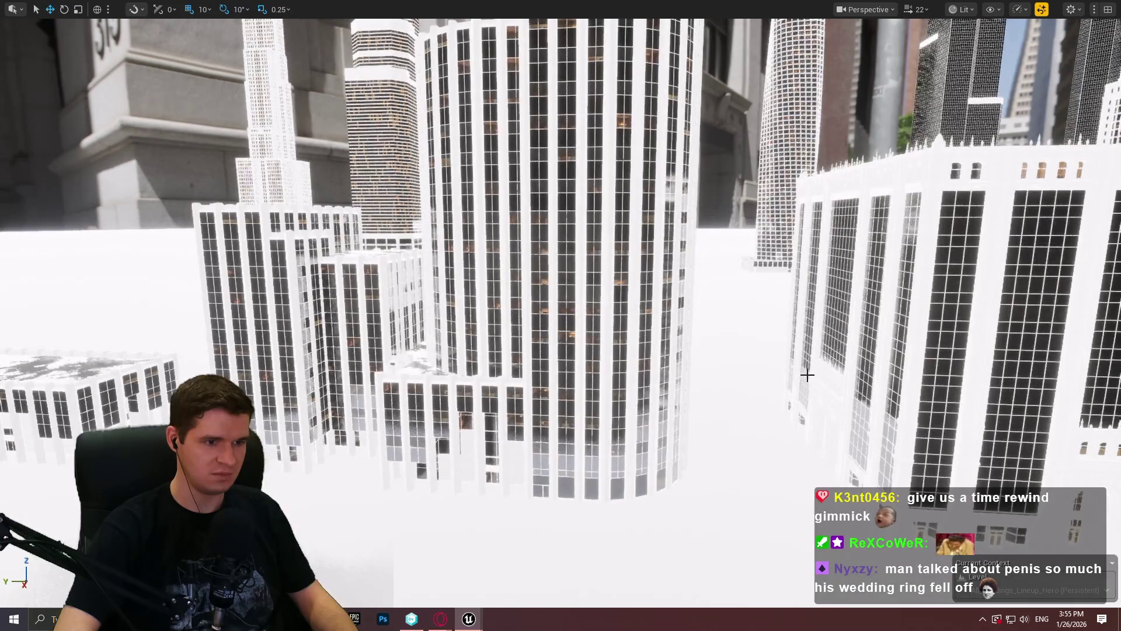
{"action": "key", "text": "grave"}
{"action": "key", "text": "Up"}
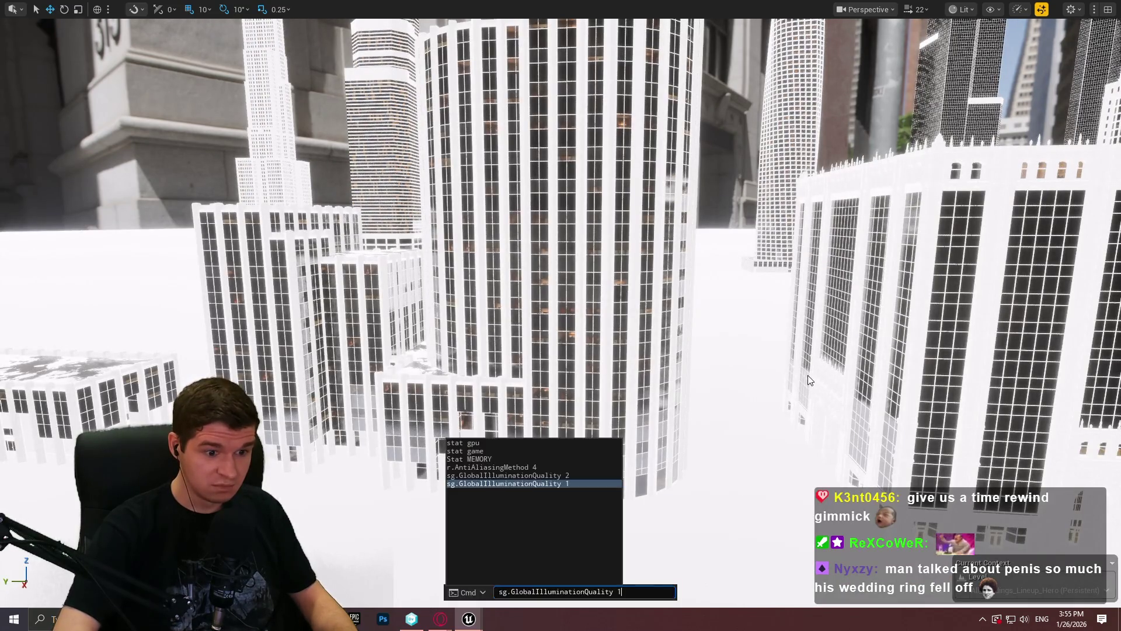
{"action": "key", "text": "Escape"}
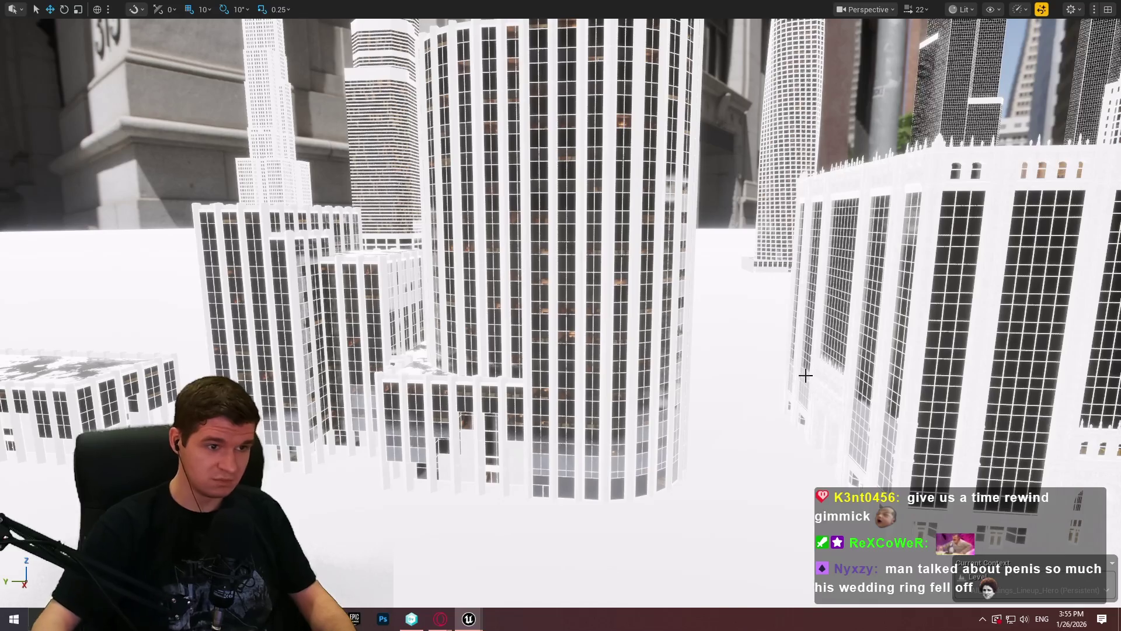
{"action": "key", "text": "s"}
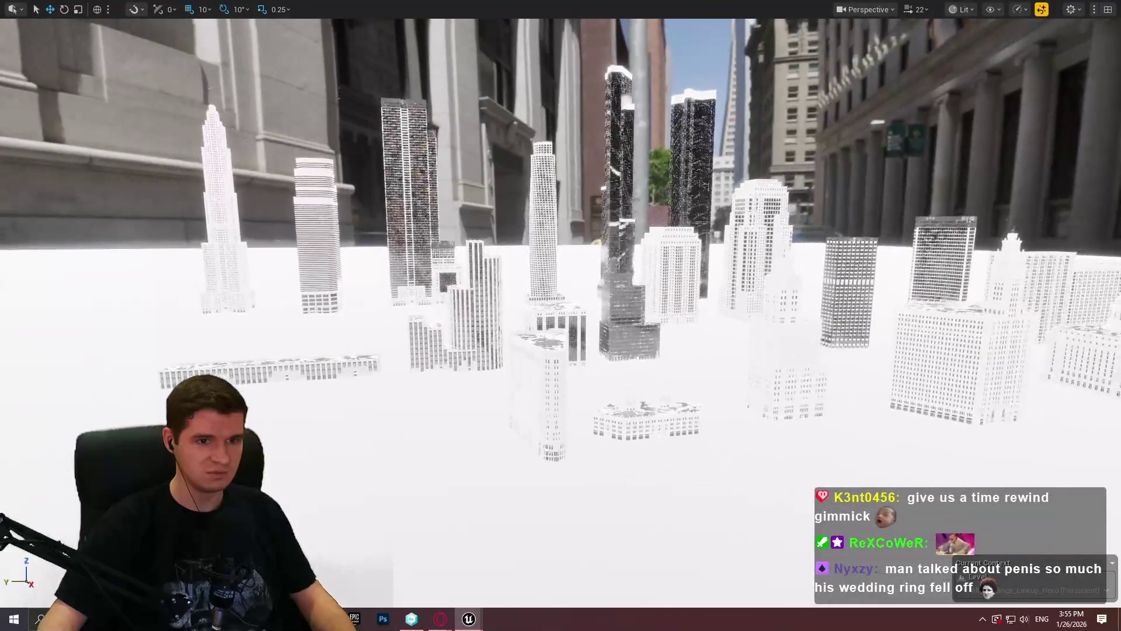
{"action": "key", "text": "w"}
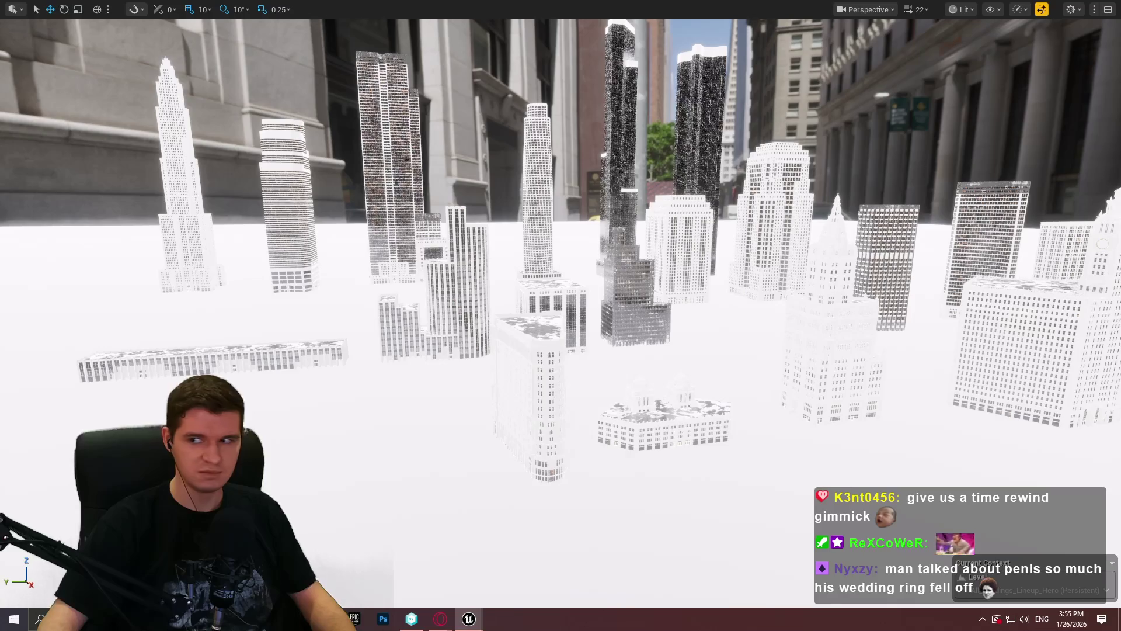
{"action": "left_click_drag", "start_coordinate": [543, 263], "coordinate": [582, 267]}
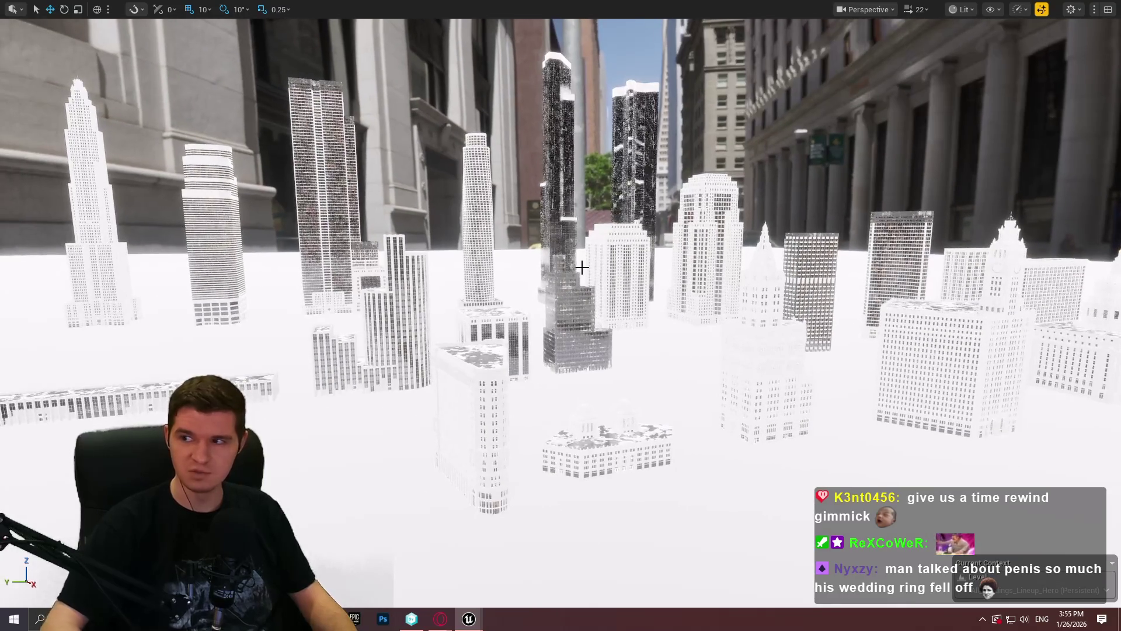
Step: Apply global illumination quality 0 and reopen the Render Resource Viewer reading 3,148 MB
{"action": "key", "text": "grave"}
{"action": "type", "text": "sg.GlobalIlluminationQuality "}
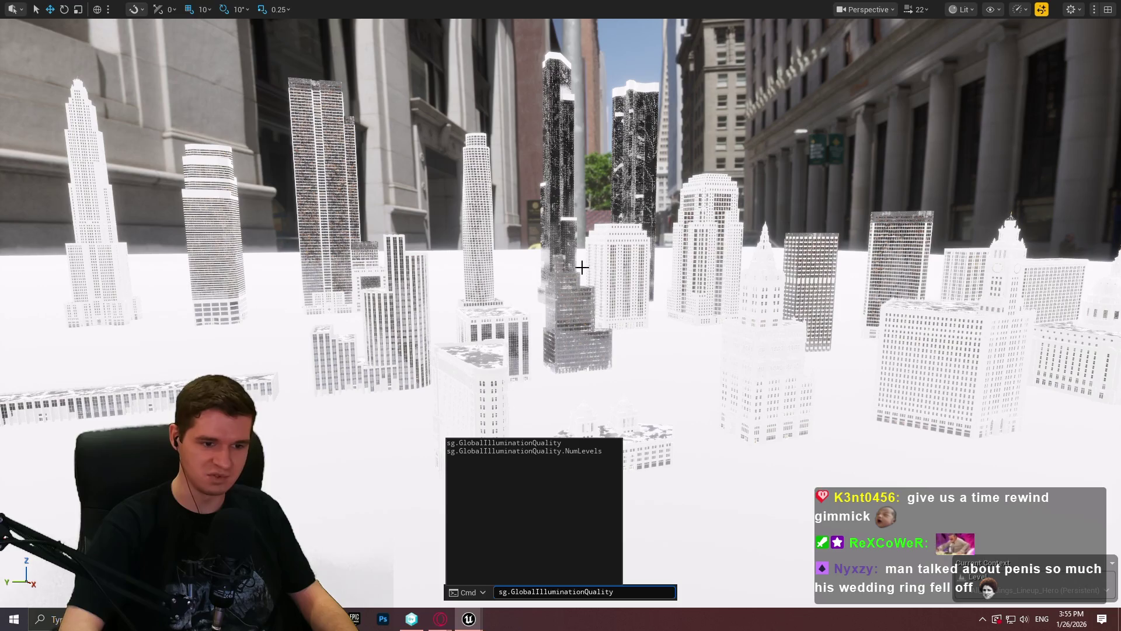
{"action": "type", "text": "0"}
{"action": "key", "text": "Return"}
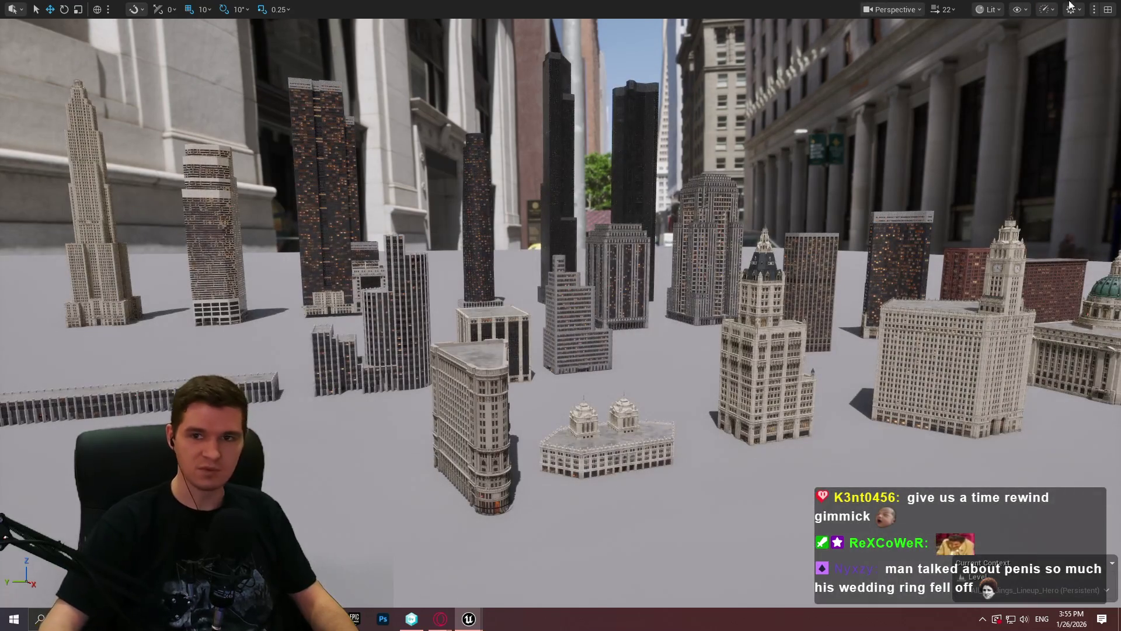
{"action": "key", "text": "alt+Tab"}
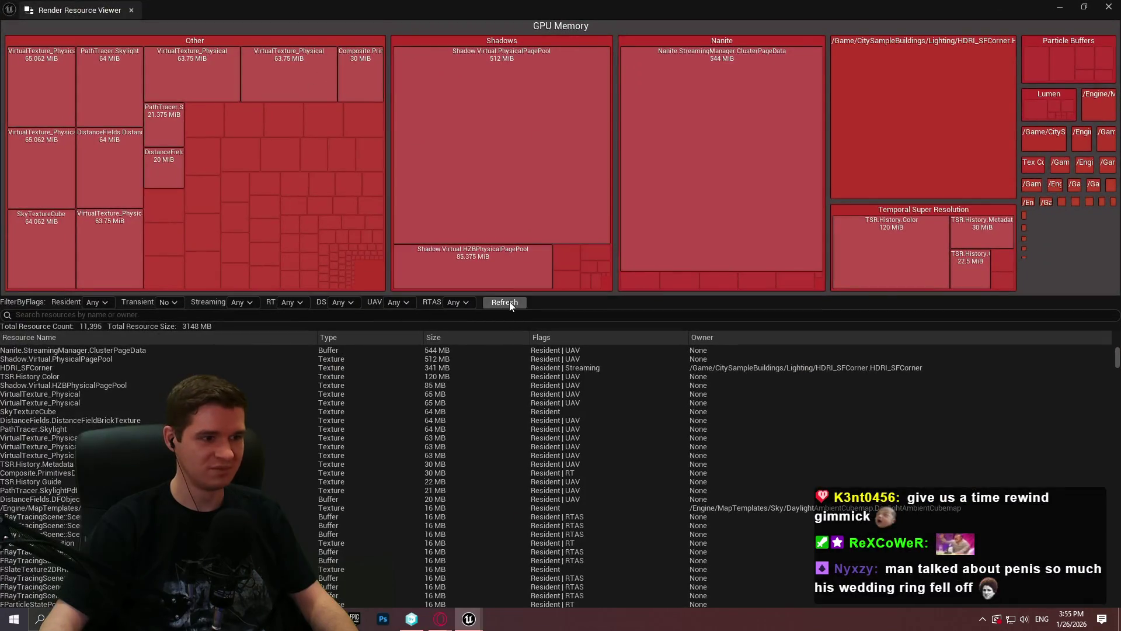
Step: Refresh GPU memory to 3,755 MB, inspect the Nanite ClusterPageData entry, then close the viewer
{"action": "left_click", "coordinate": [508, 302]}
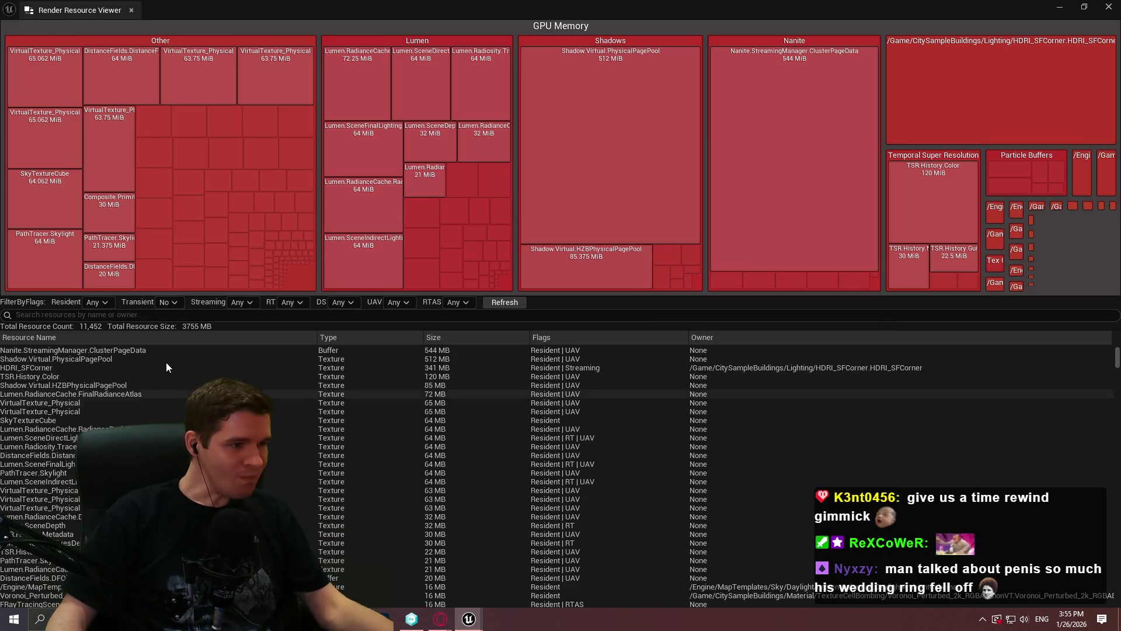
{"action": "mouse_move", "coordinate": [114, 358]}
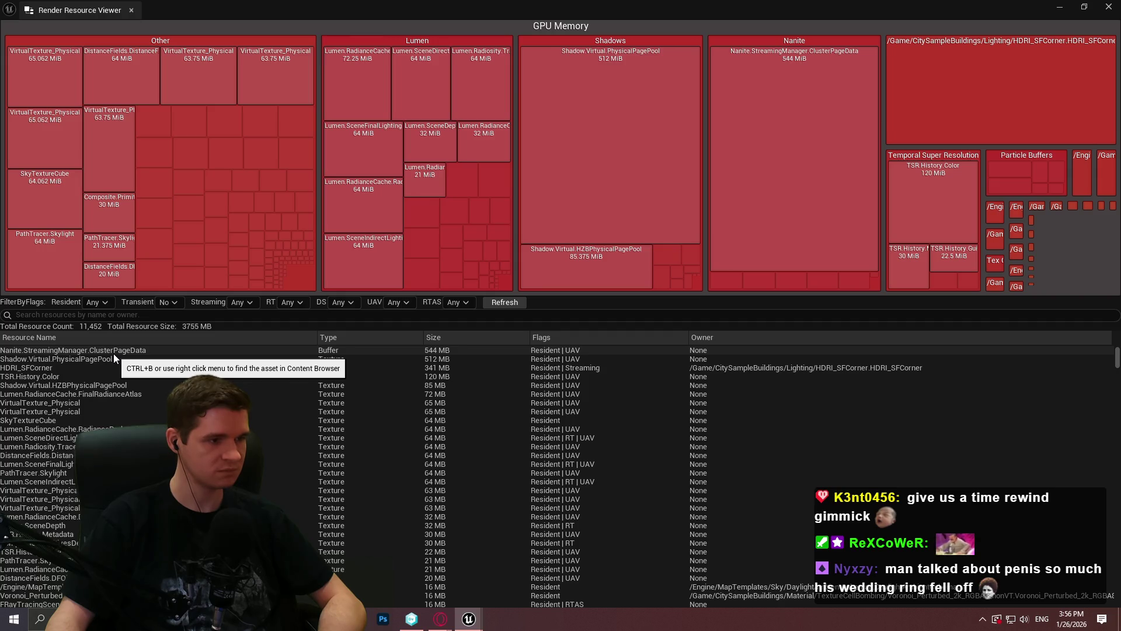
{"action": "left_click", "coordinate": [111, 351]}
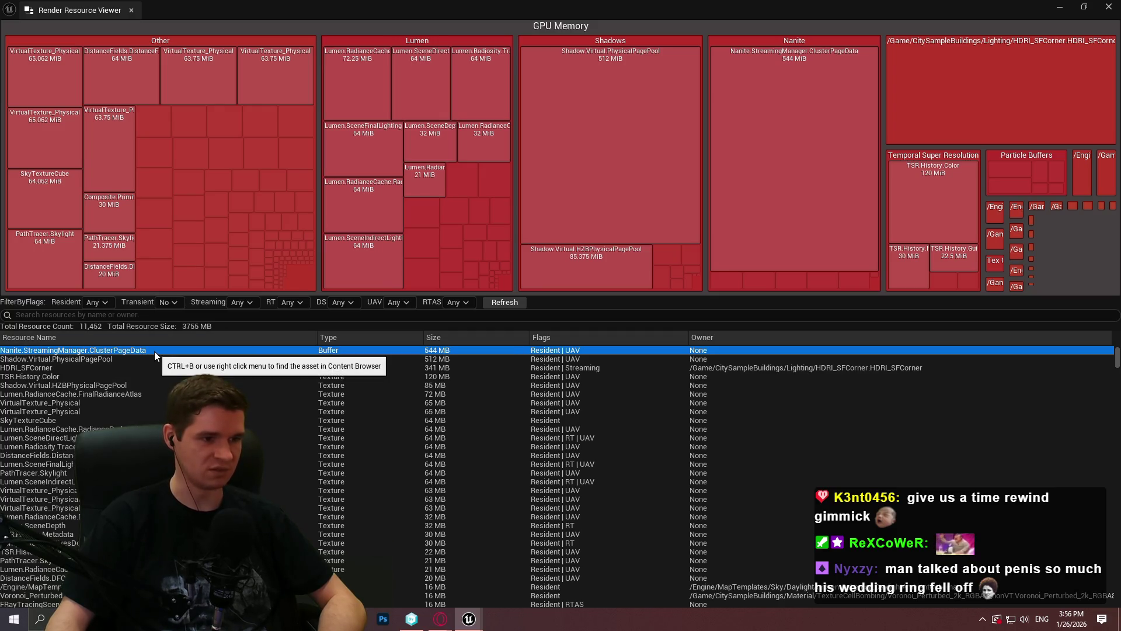
{"action": "left_click_drag", "start_coordinate": [332, 4], "coordinate": [788, 202]}
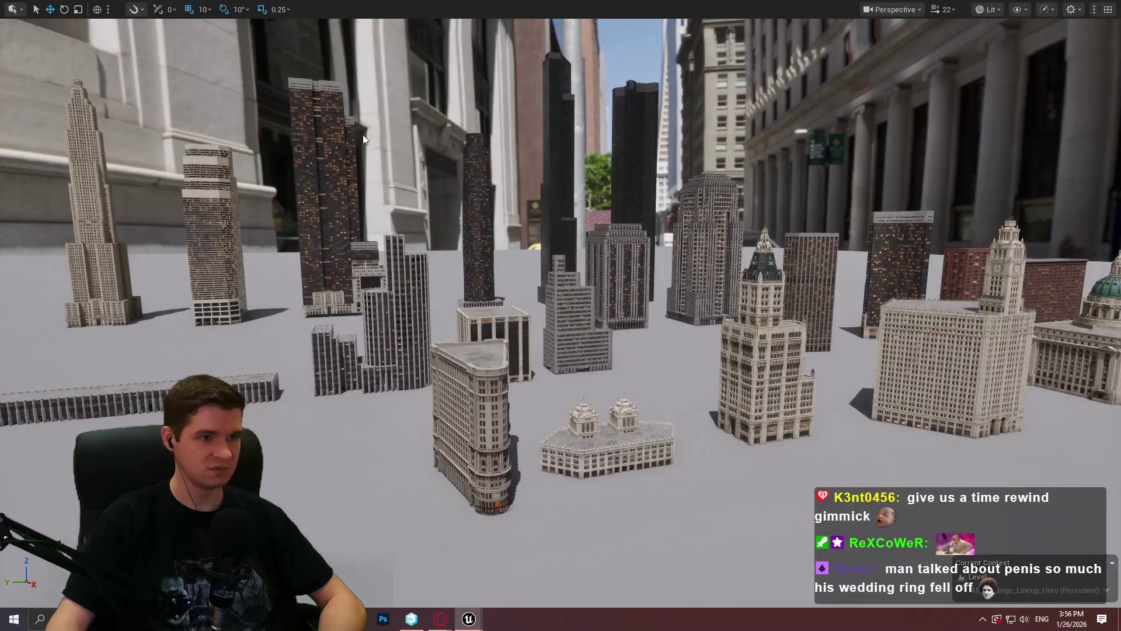
Step: Delete the tall thin dark tower, confirming the Delete Referenced Actor prompt
{"action": "left_click", "coordinate": [477, 219]}
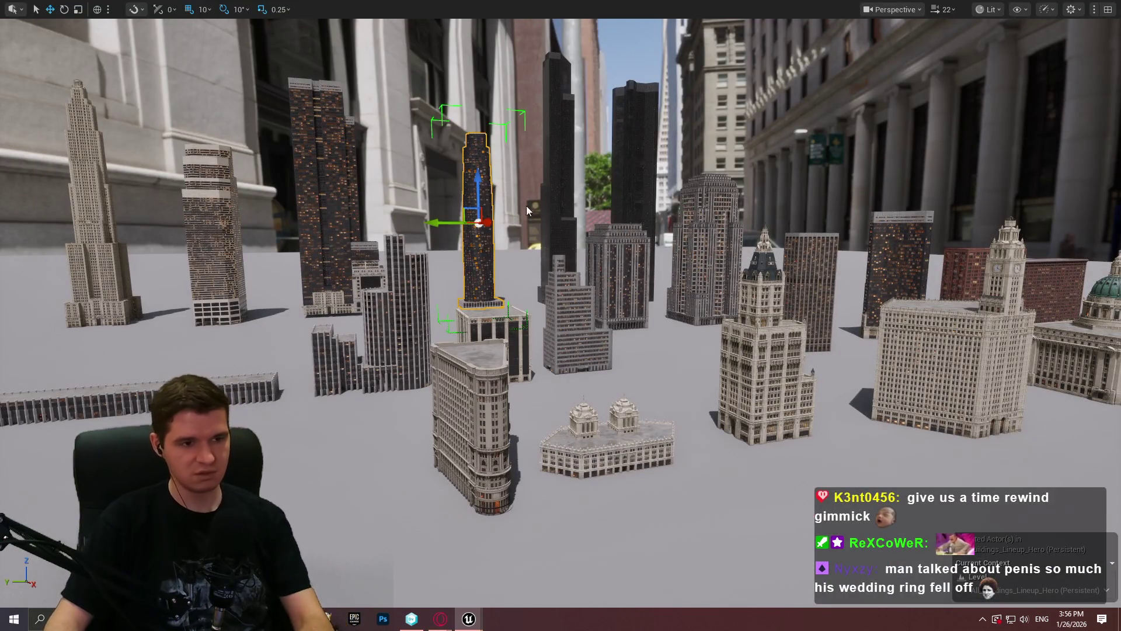
{"action": "key", "text": "Delete"}
{"action": "left_click", "coordinate": [675, 349]}
Step: Multi-select nine more central buildings and delete them, then reopen the Render Resource Viewer
{"action": "left_click", "coordinate": [622, 184]}
{"action": "left_click", "coordinate": [705, 245], "text": "shift"}
{"action": "left_click", "coordinate": [619, 253], "text": "shift"}
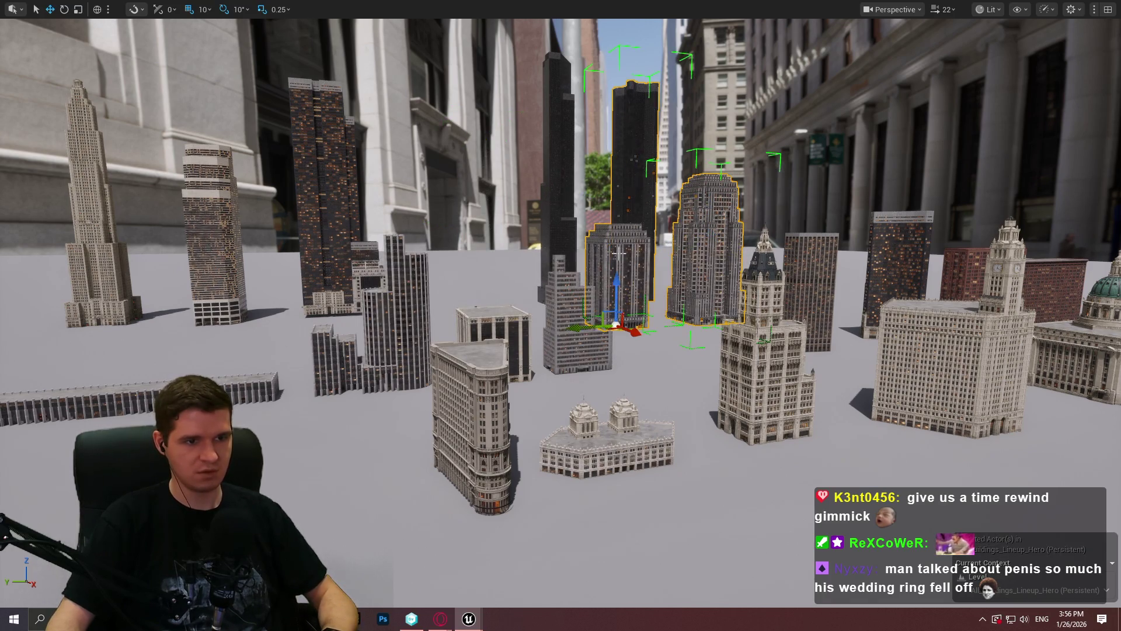
{"action": "left_click", "coordinate": [556, 176], "text": "shift"}
{"action": "left_click", "coordinate": [573, 324], "text": "shift"}
{"action": "left_click", "coordinate": [491, 334], "text": "shift"}
{"action": "left_click", "coordinate": [473, 421], "text": "shift"}
{"action": "left_click", "coordinate": [377, 350], "text": "shift"}
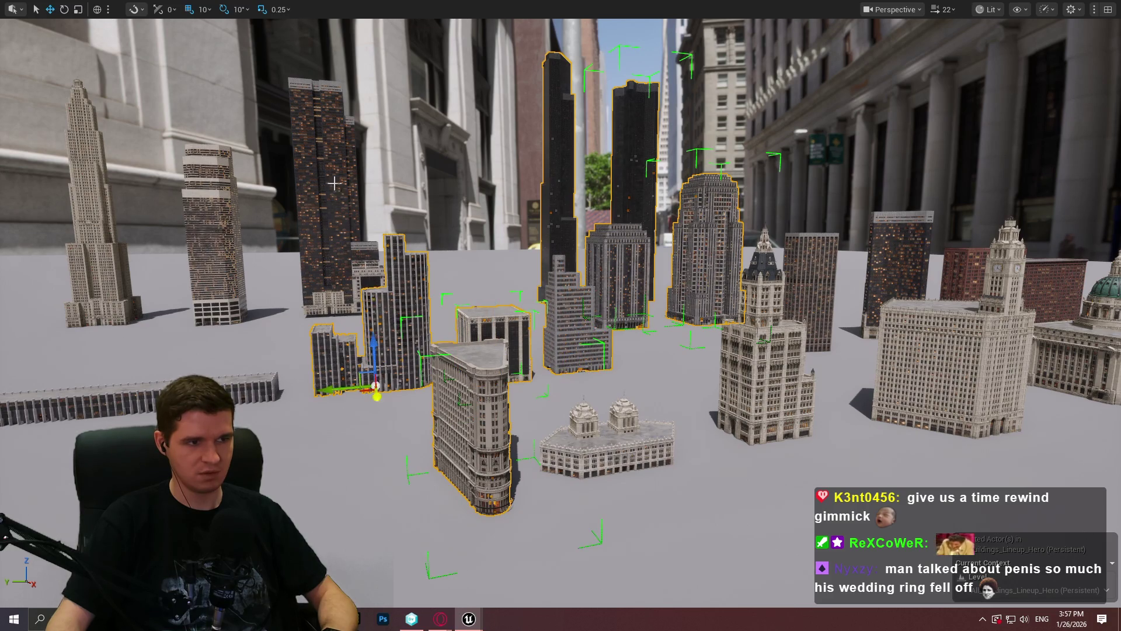
{"action": "left_click", "coordinate": [336, 187], "text": "shift"}
{"action": "key", "text": "Delete"}
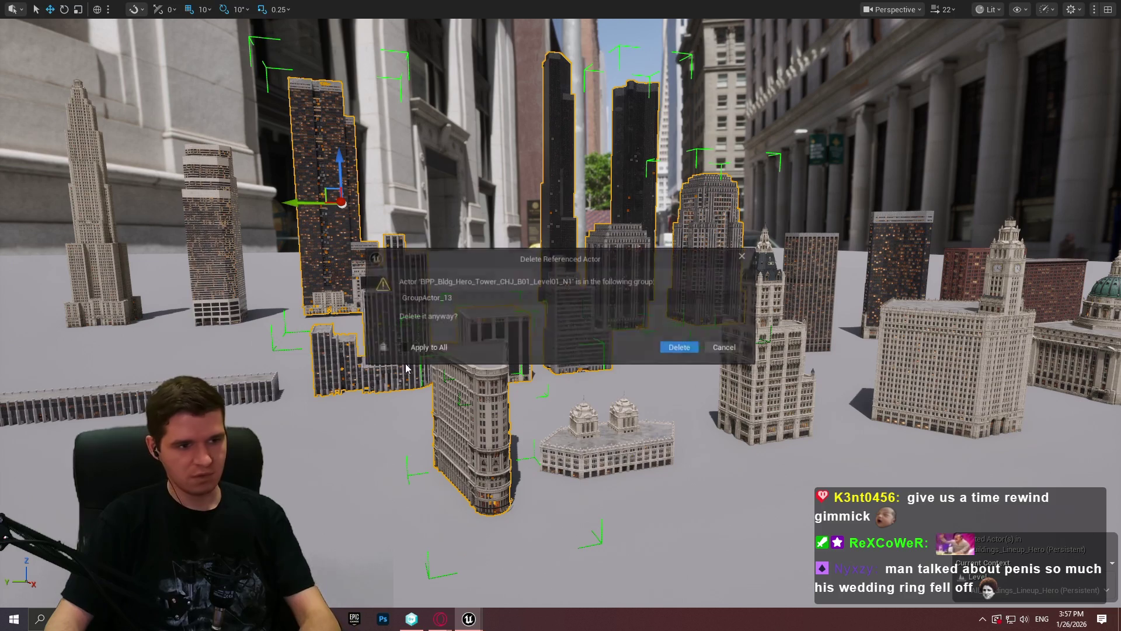
{"action": "left_click", "coordinate": [681, 347]}
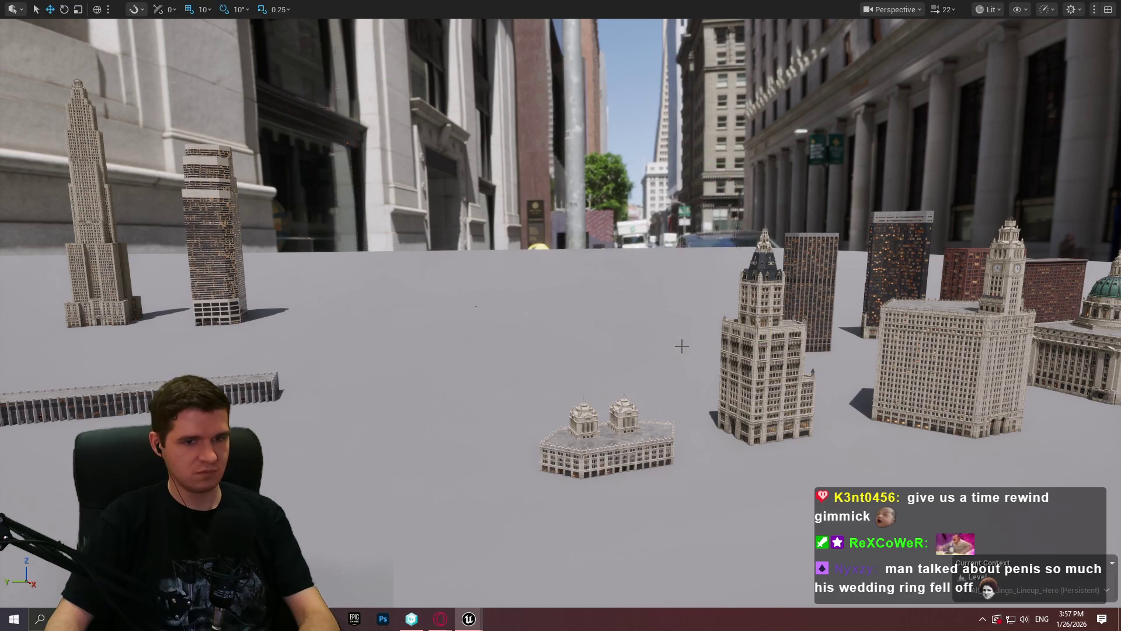
{"action": "key", "text": "alt+Tab"}
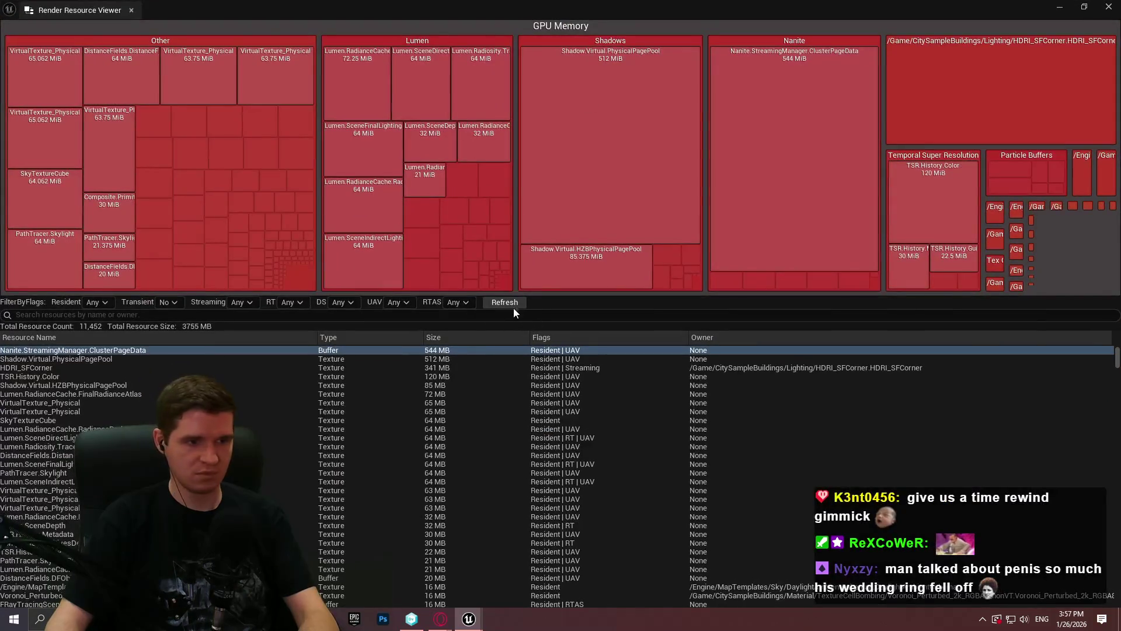
Step: Refresh GPU memory after the deletions to 3,732 MB over 11,461 resources and close the viewer
{"action": "left_click", "coordinate": [509, 301]}
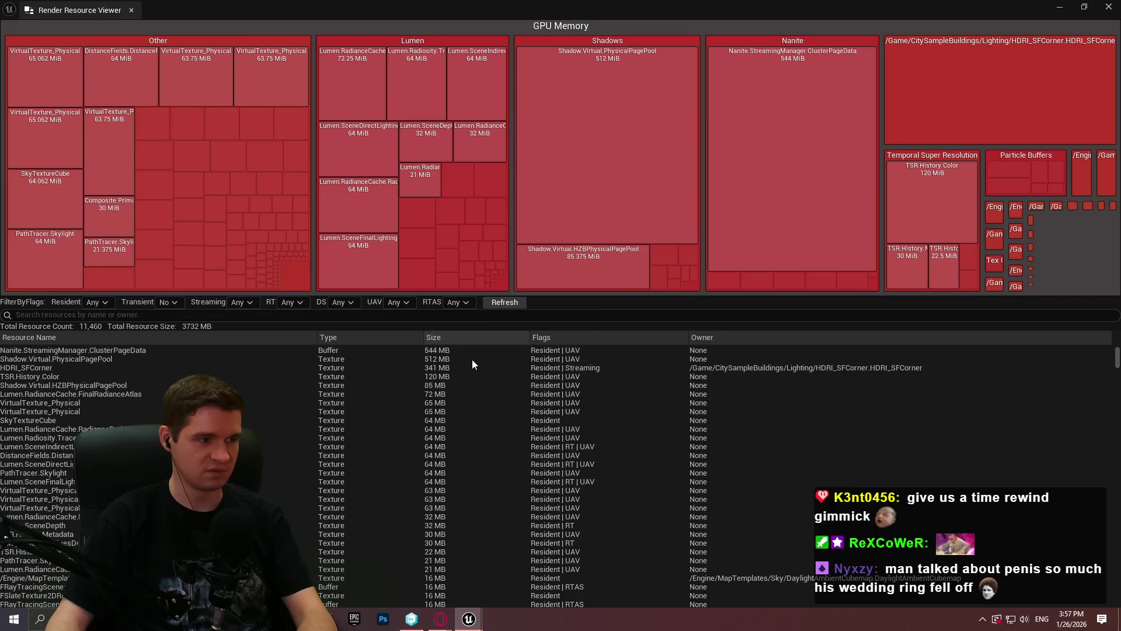
{"action": "left_click", "coordinate": [464, 350]}
{"action": "left_click", "coordinate": [517, 303]}
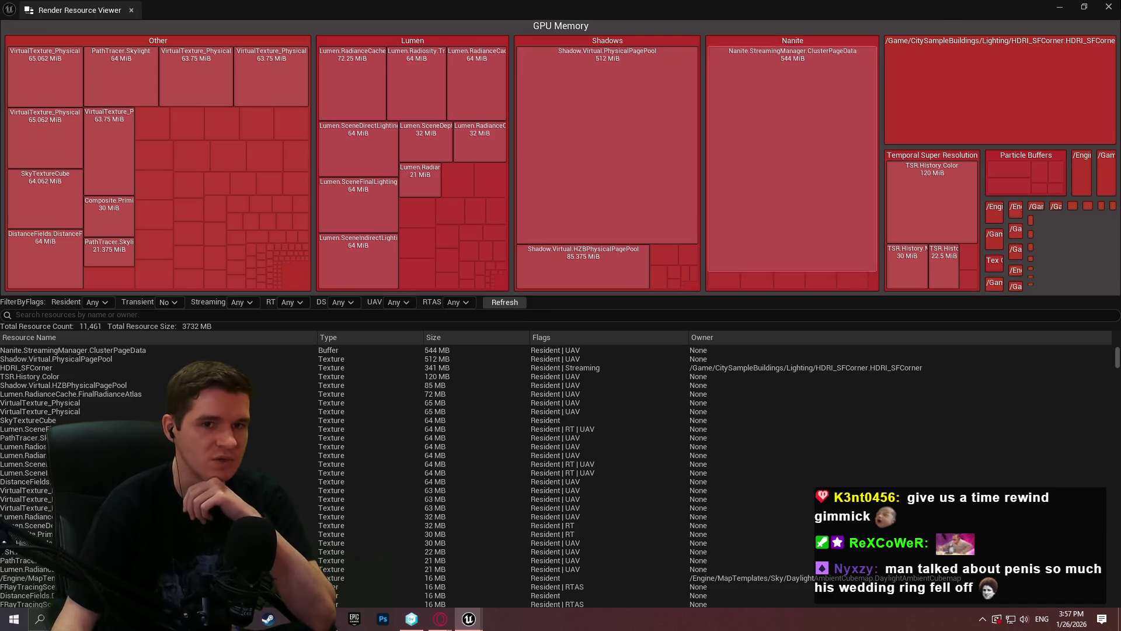
{"action": "left_click", "coordinate": [1109, 10]}
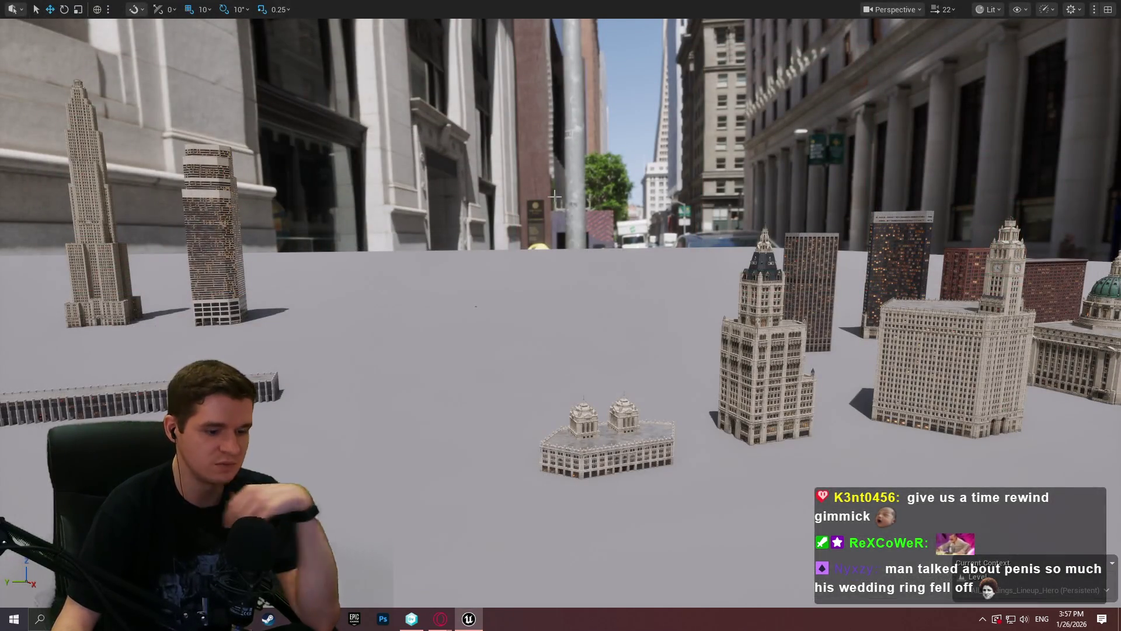
Step: Leave immersive view, glance at the 'ue5 data layer actor filter' search results, then switch to the Redlock editor
{"action": "key", "text": "F11"}
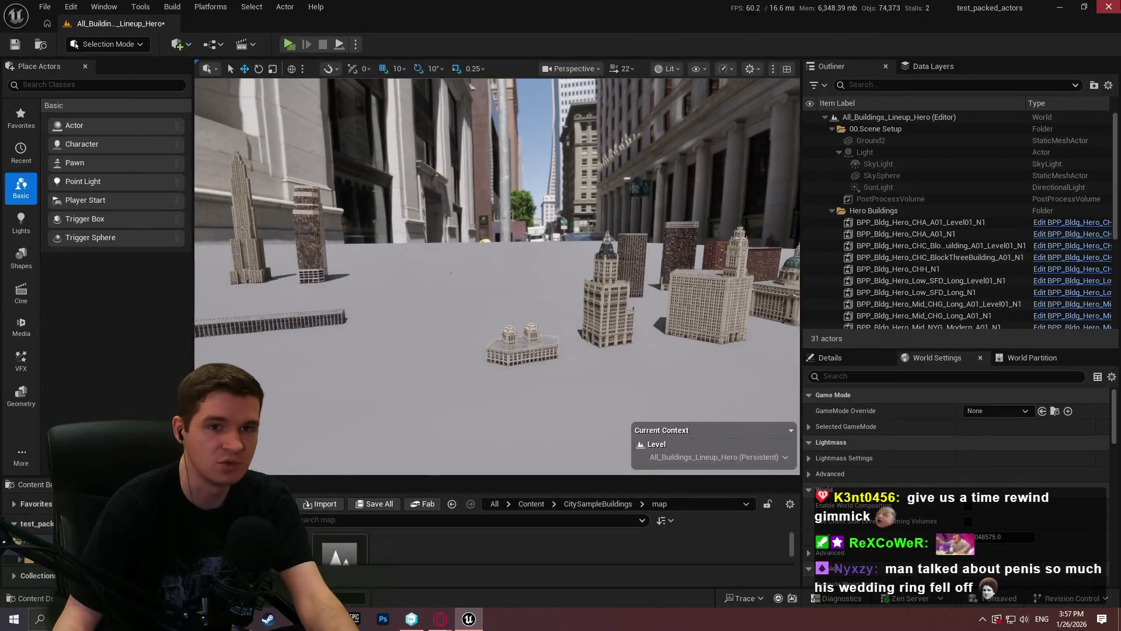
{"action": "key", "text": "ctrl+shift+s"}
{"action": "left_click", "coordinate": [656, 436]}
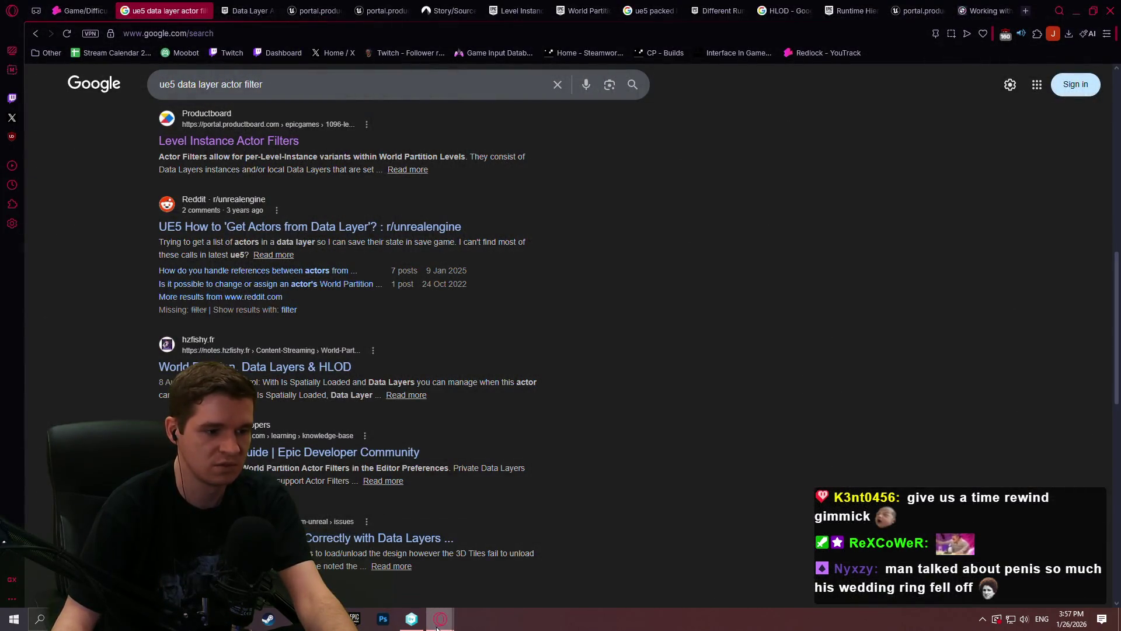
{"action": "left_click", "coordinate": [438, 619]}
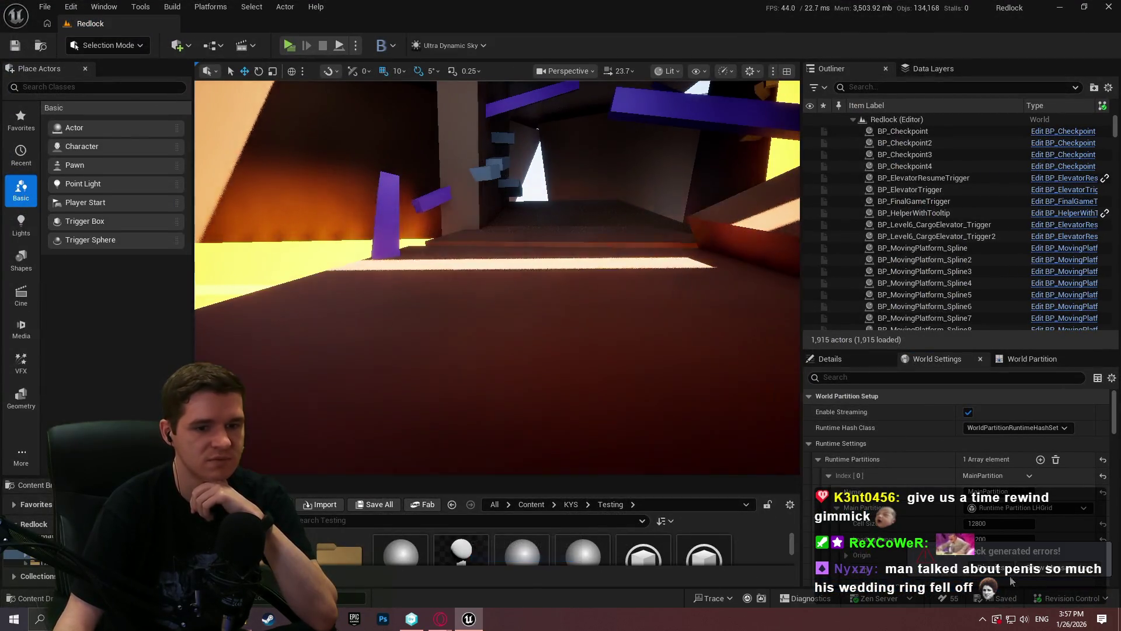
Step: Briefly preview Redlock standalone, check its GPU memory at 2,949 MB over 1,786 resources, then show the Data Layers
{"action": "left_click", "coordinate": [290, 45]}
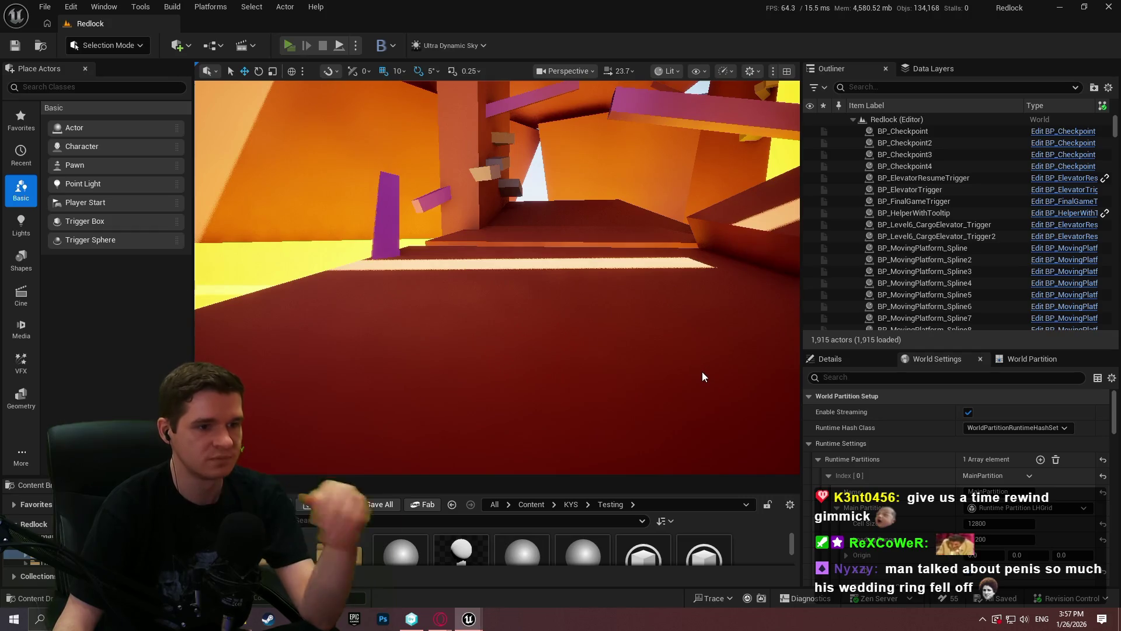
{"action": "key", "text": "Escape"}
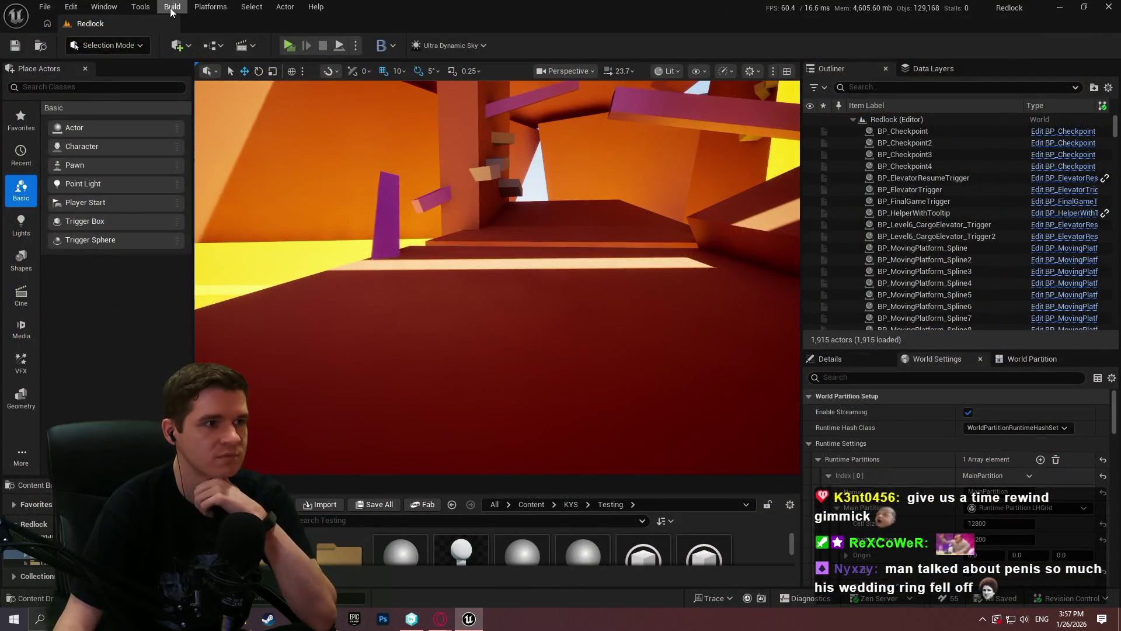
{"action": "left_click", "coordinate": [140, 7]}
{"action": "left_click", "coordinate": [195, 226]}
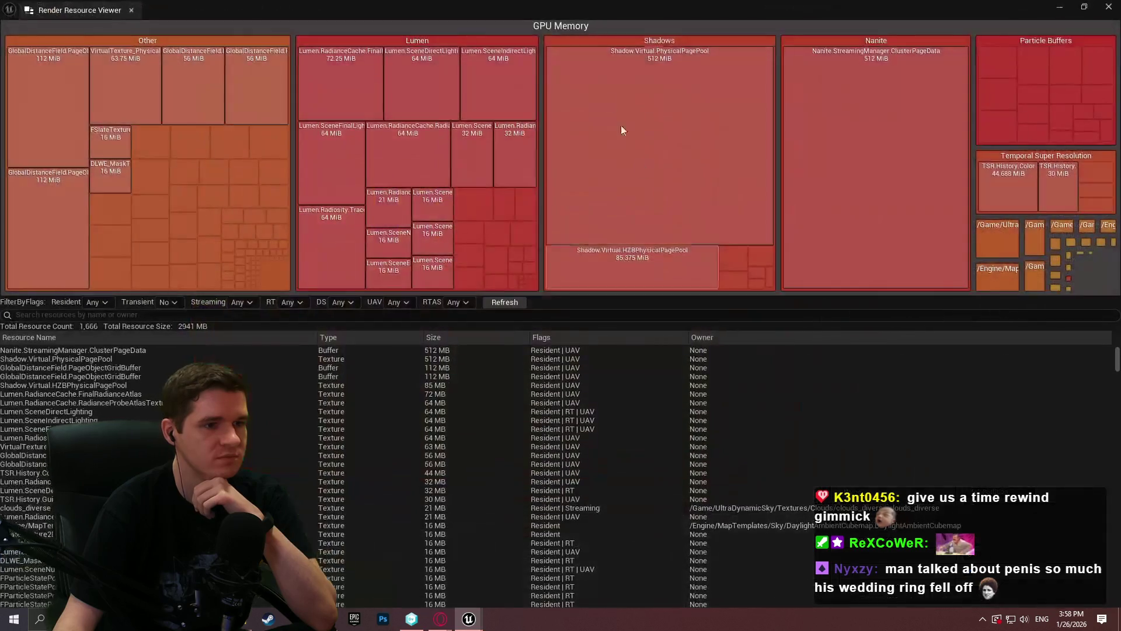
{"action": "left_click", "coordinate": [504, 302]}
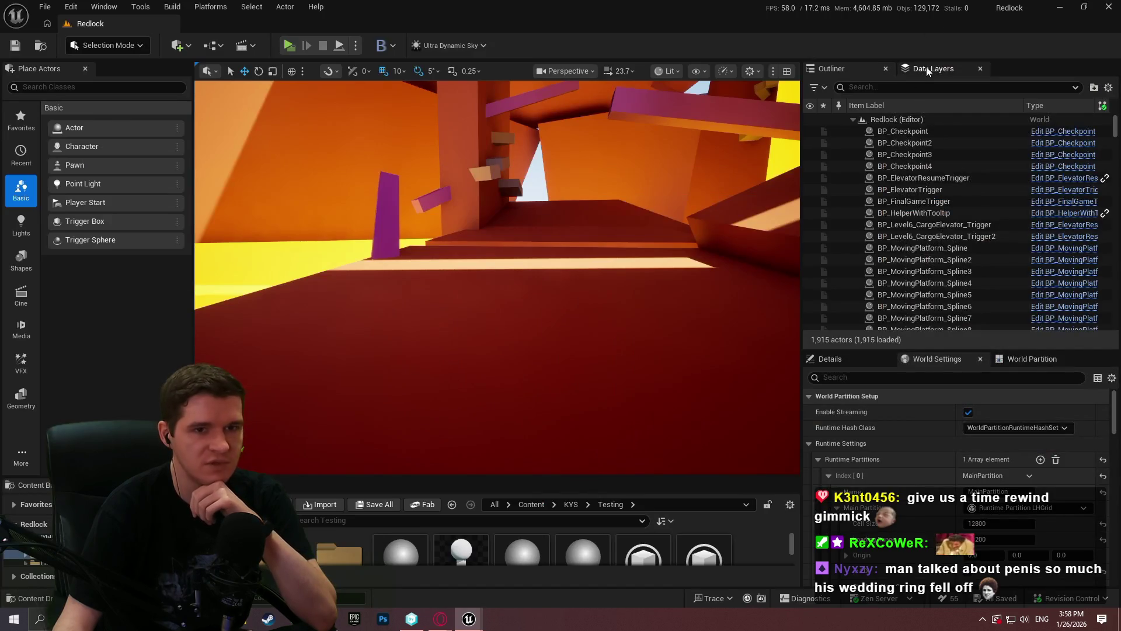
{"action": "left_click", "coordinate": [933, 69]}
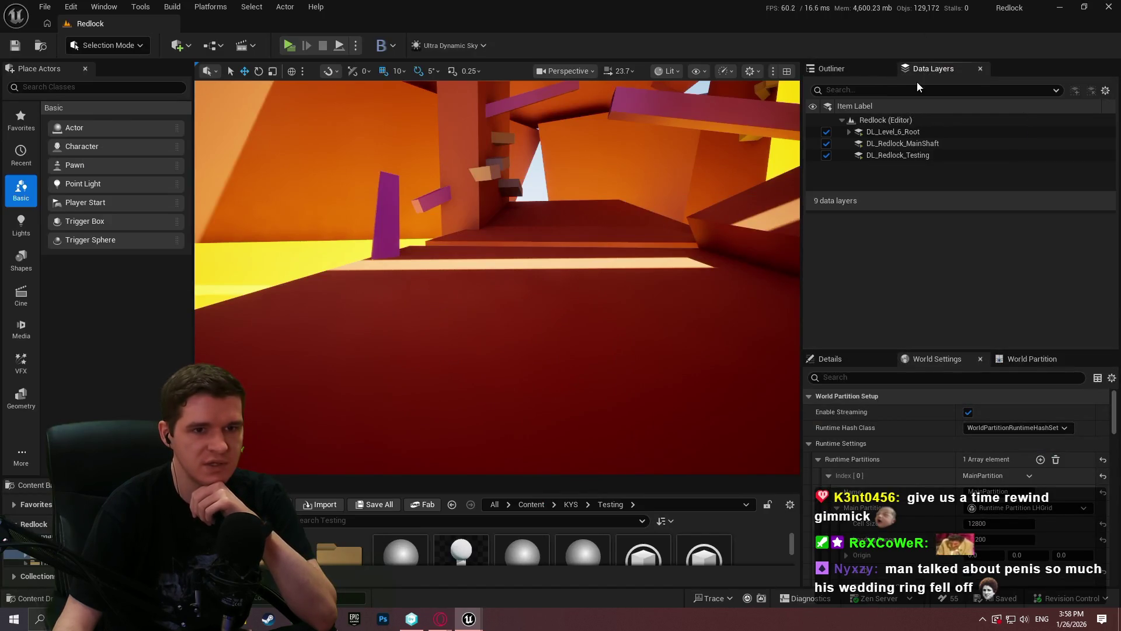
Step: Expand DL_Level_6_Root and DL_Level_6_Blockout, then refresh GPU memory to 2,949 MB over 1,436 resources
{"action": "left_click", "coordinate": [849, 131]}
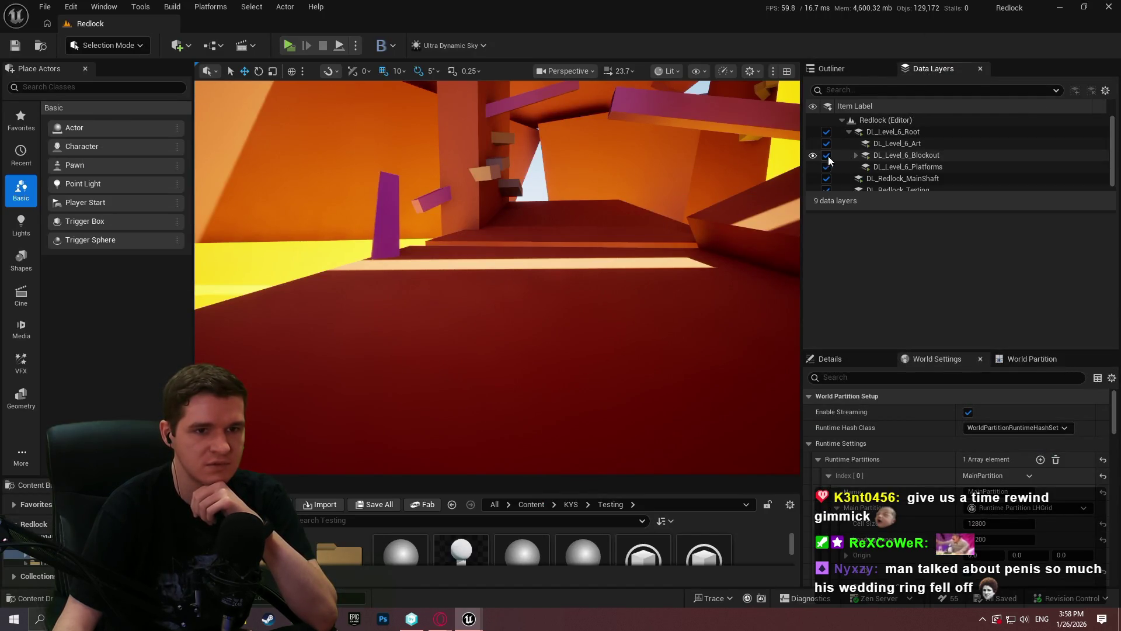
{"action": "left_click", "coordinate": [856, 155]}
{"action": "scroll", "coordinate": [858, 167], "scroll_direction": "down", "scroll_amount": 1}
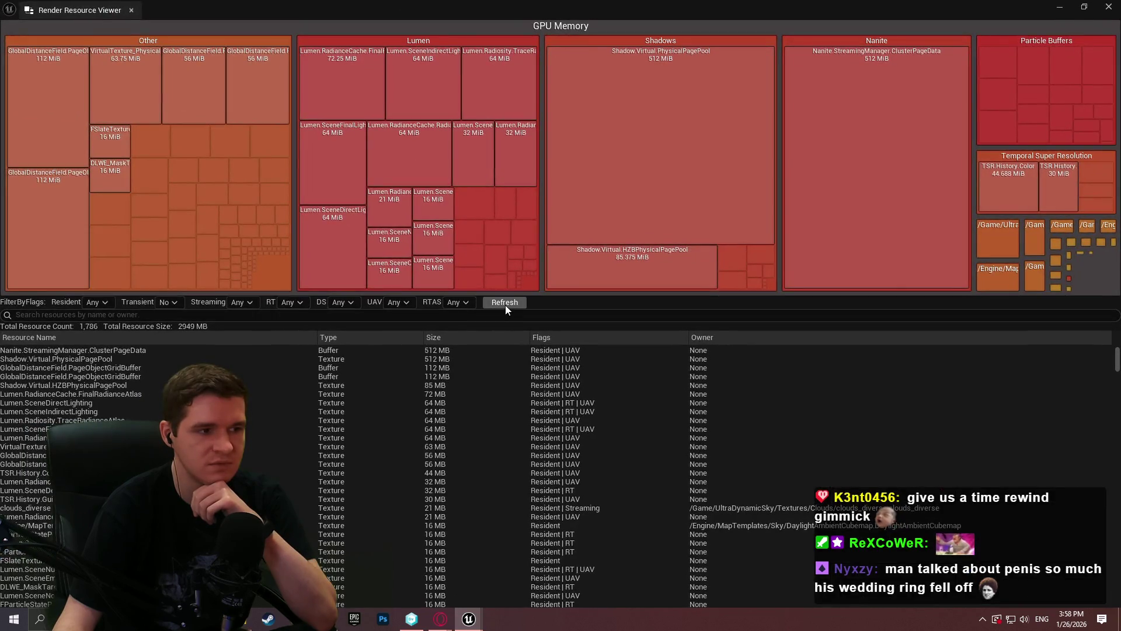
{"action": "left_click", "coordinate": [505, 305]}
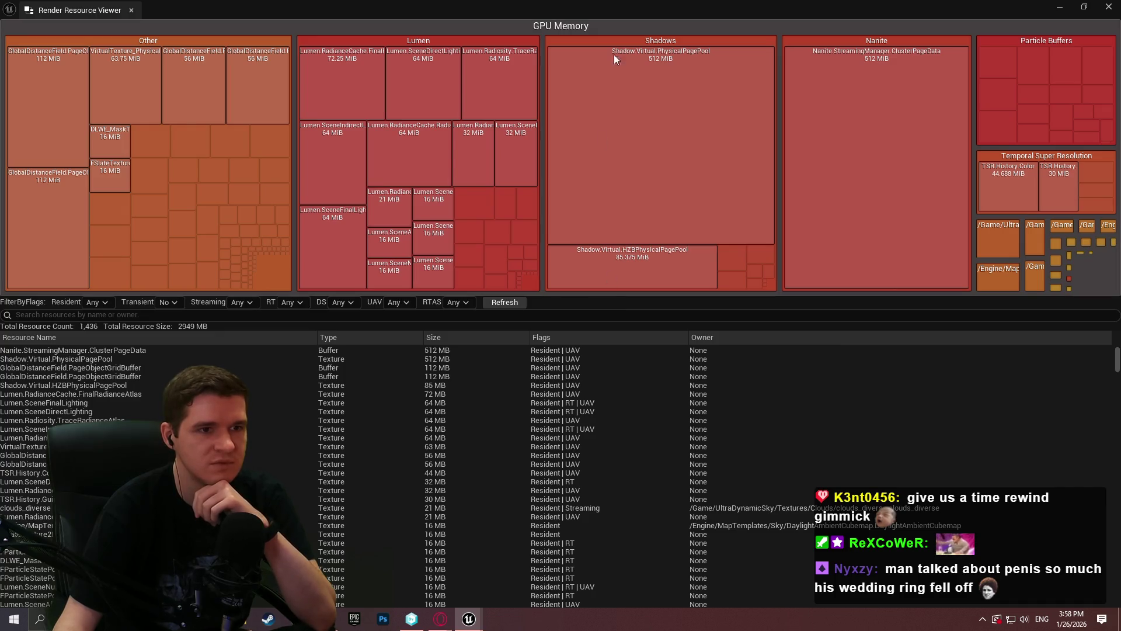
Step: Browse the Preview Platform options, refresh GPU memory still at 2,949 MB, then close the viewer to the Redlock level
{"action": "key", "text": "alt+Tab"}
{"action": "left_click", "coordinate": [724, 71]}
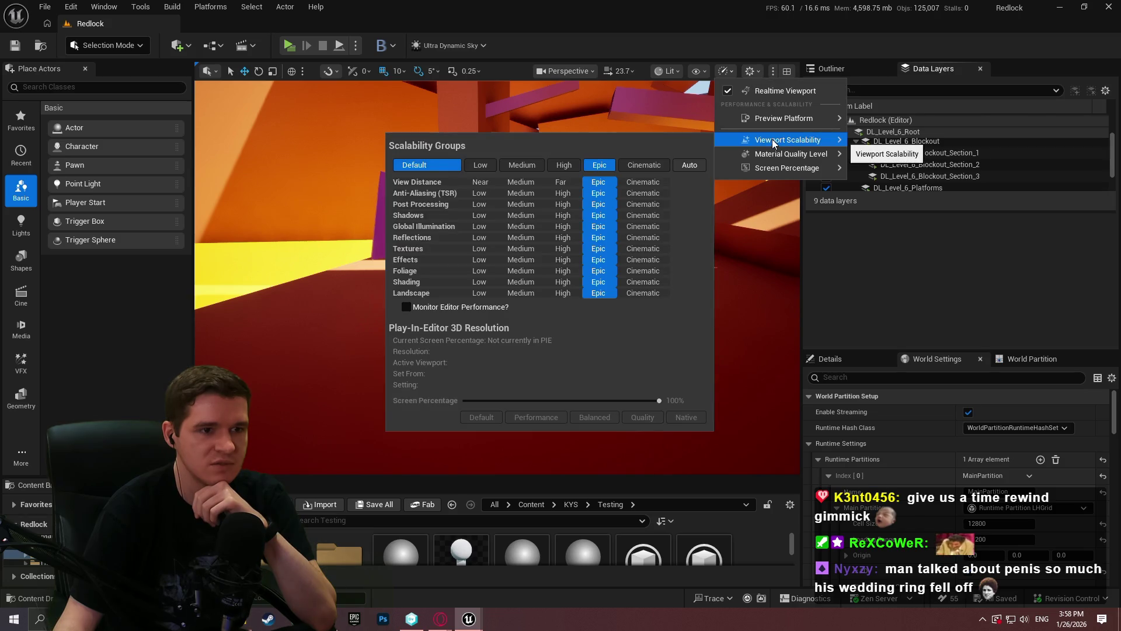
{"action": "mouse_move", "coordinate": [783, 119]}
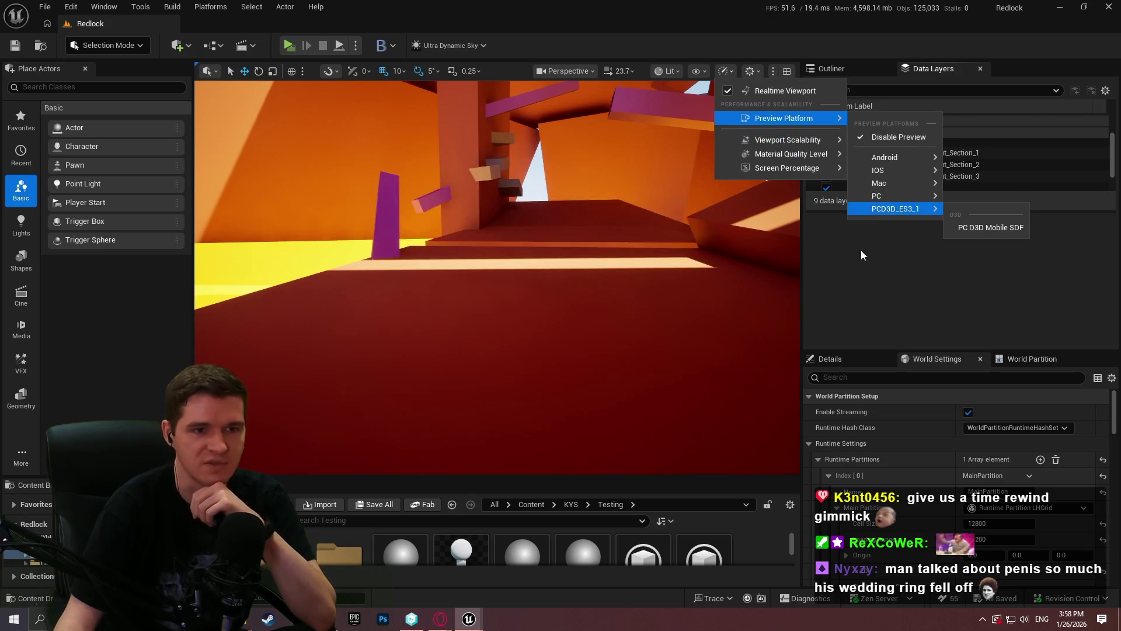
{"action": "left_click", "coordinate": [857, 333]}
{"action": "left_click", "coordinate": [375, 88]}
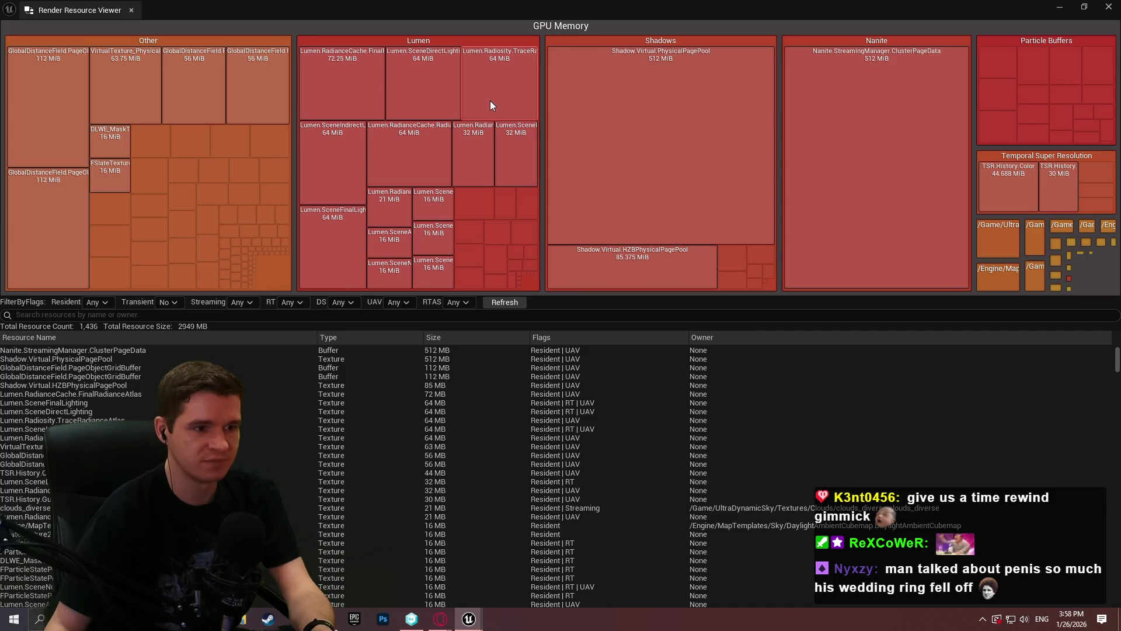
{"action": "left_click", "coordinate": [518, 301]}
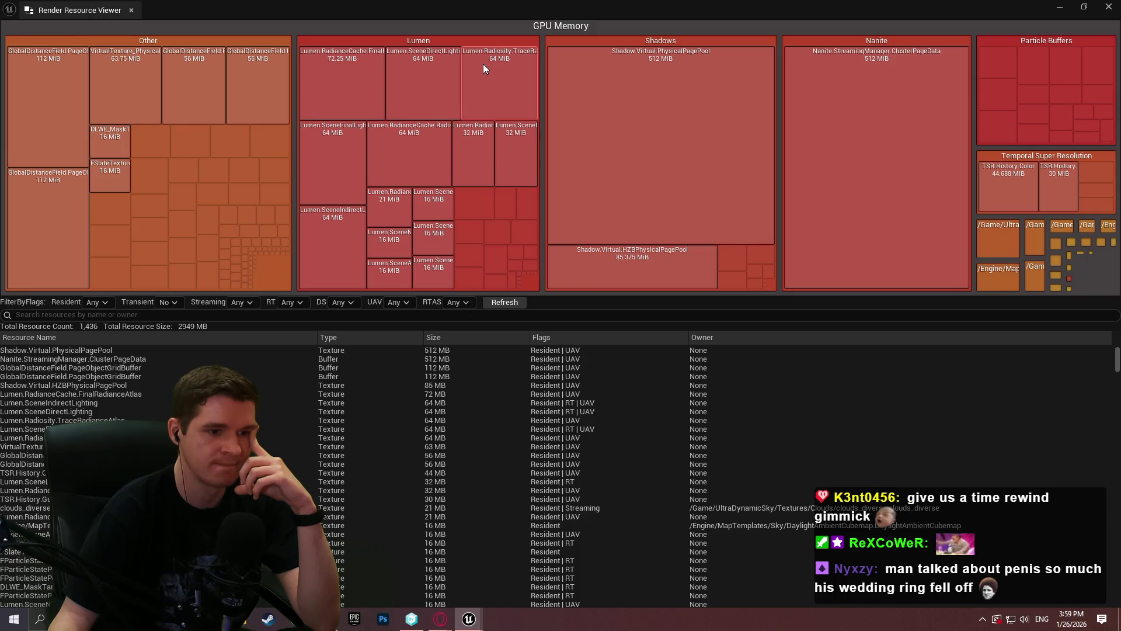
{"action": "left_click", "coordinate": [1108, 7]}
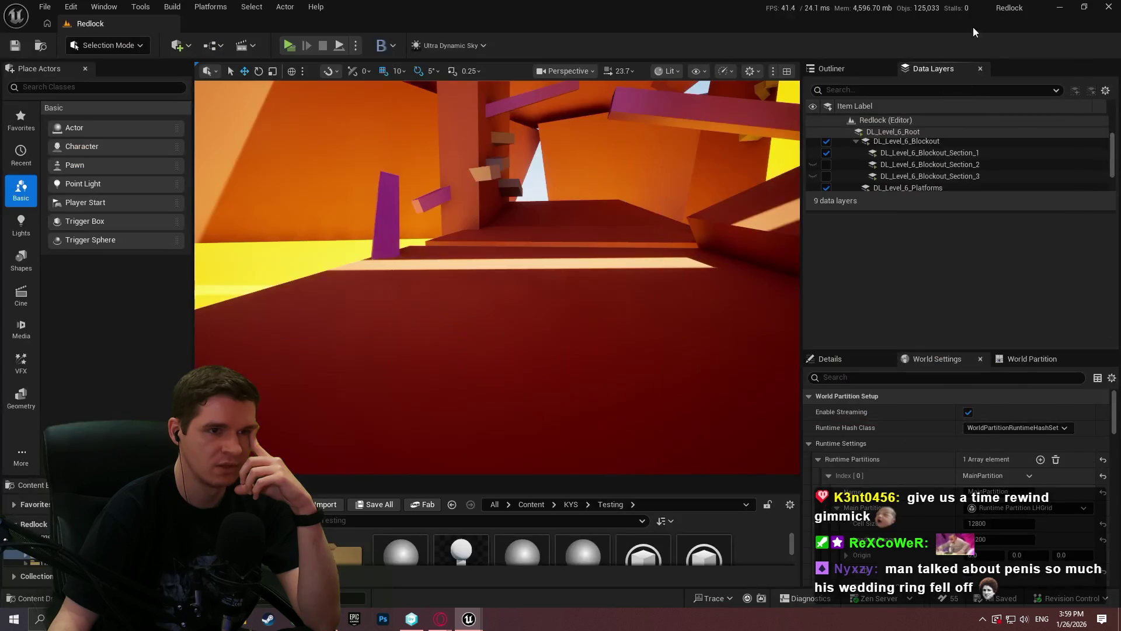
Step: Lower the viewport scalability from Epic to Medium and fly back through the level
{"action": "left_click", "coordinate": [726, 71]}
{"action": "mouse_move", "coordinate": [788, 140]}
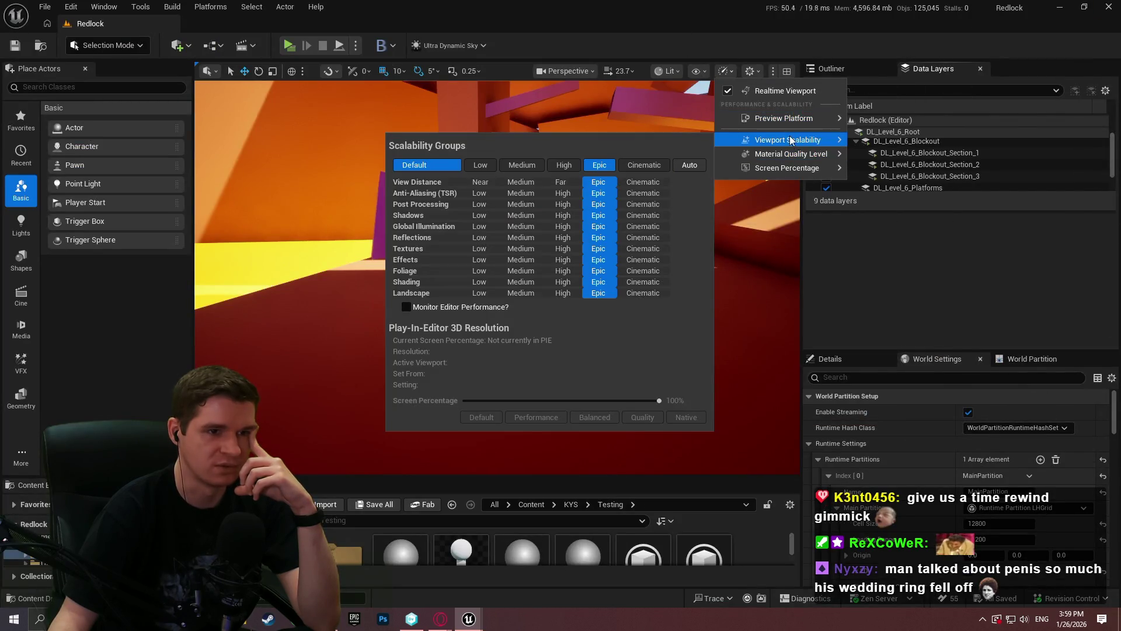
{"action": "left_click", "coordinate": [522, 166]}
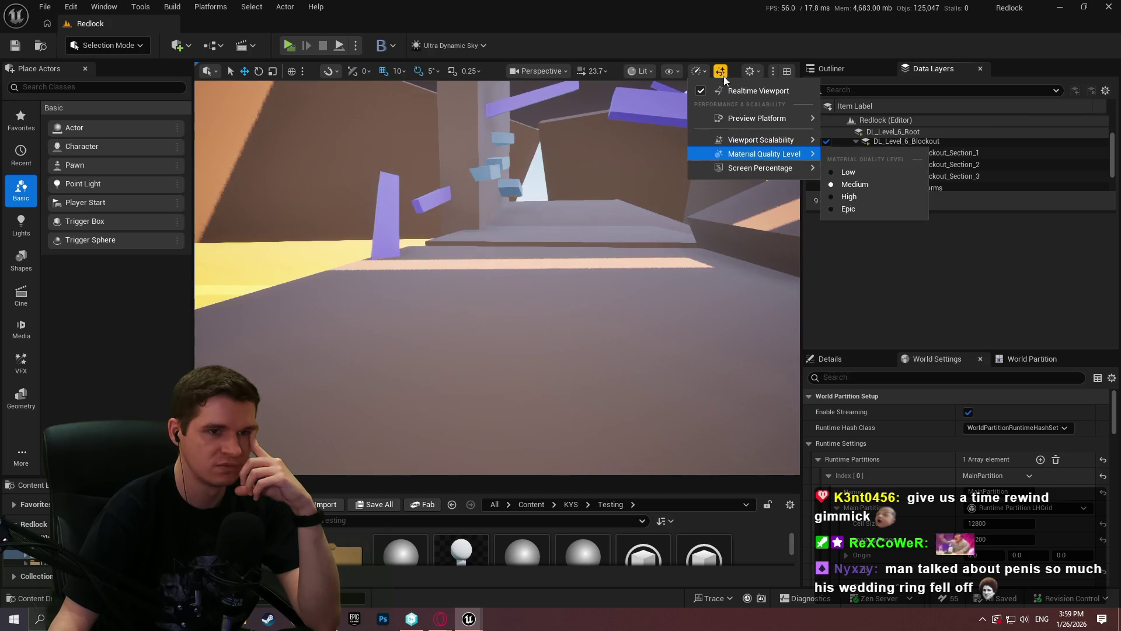
{"action": "key", "text": "Escape"}
{"action": "left_click_drag", "start_coordinate": [497, 262], "coordinate": [496, 229]}
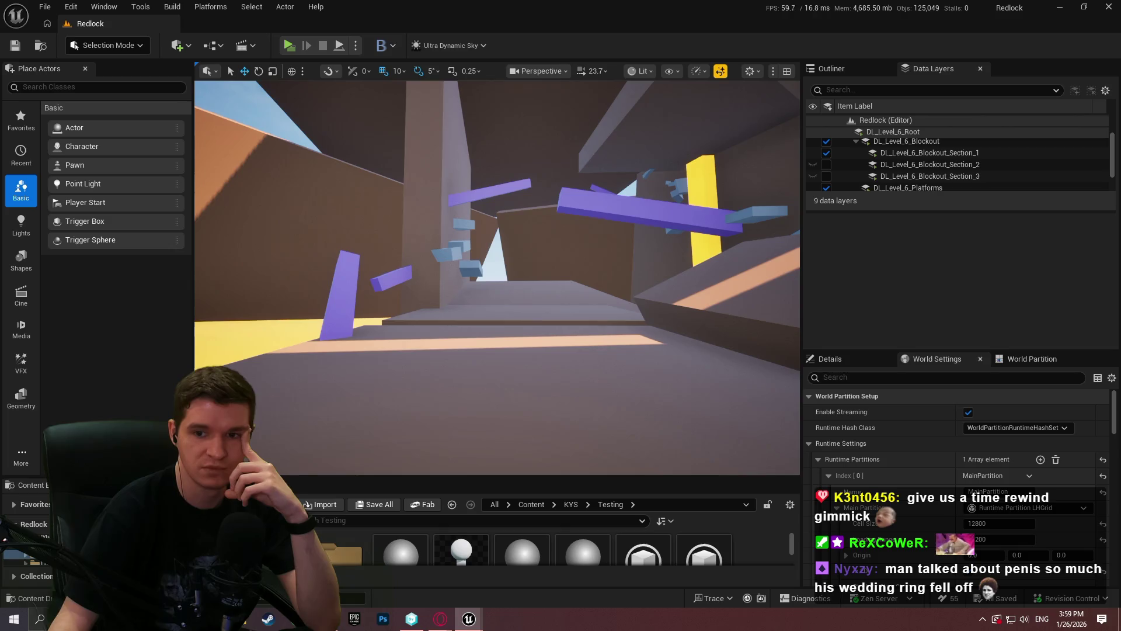
Step: Refresh the GPU memory breakdown in the Render Resource Viewer (1,945 MB over 1,385 resources) and return to the level
{"action": "key", "text": "alt+Tab"}
{"action": "left_click", "coordinate": [504, 302]}
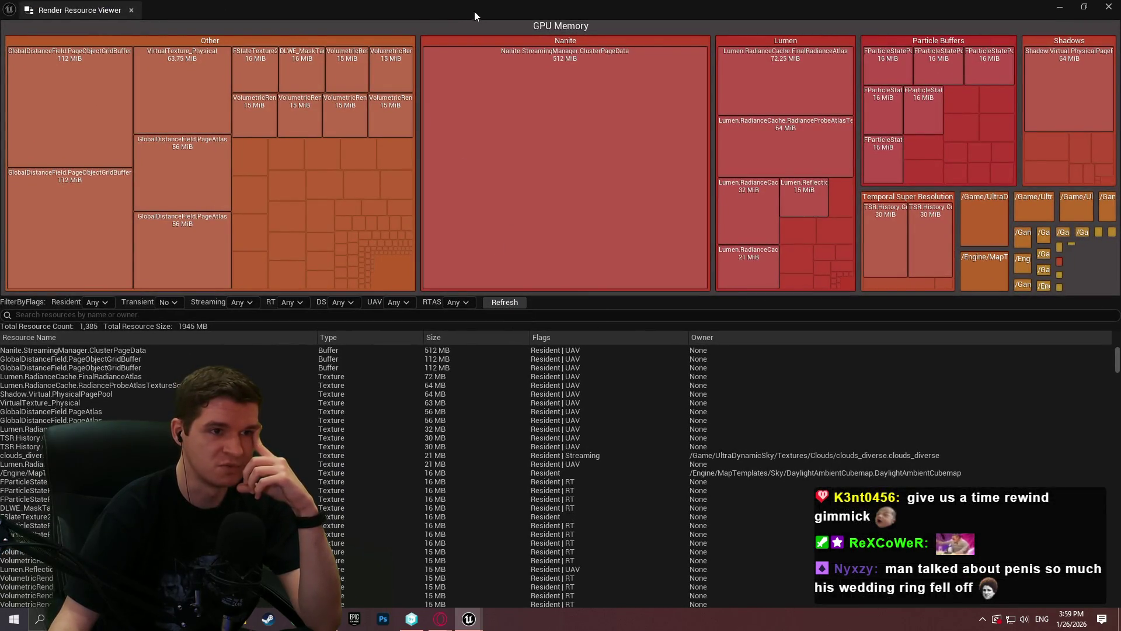
{"action": "key", "text": "alt+Tab"}
Step: Check the viewport settings and bring up the scalability quality groups again
{"action": "left_click", "coordinate": [749, 73]}
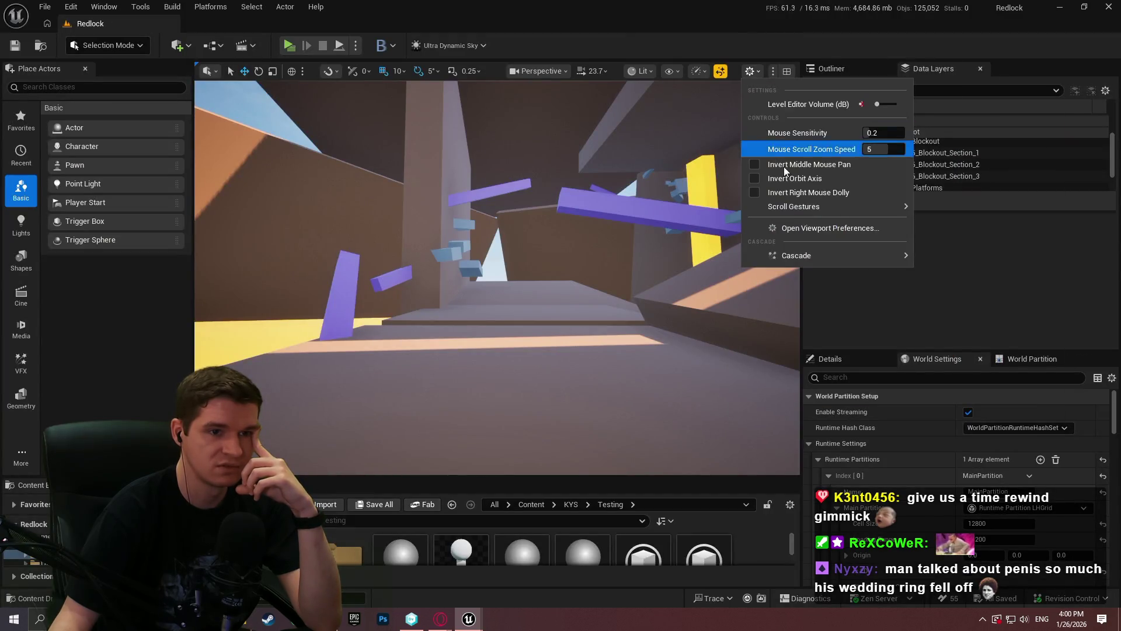
{"action": "left_click", "coordinate": [756, 70]}
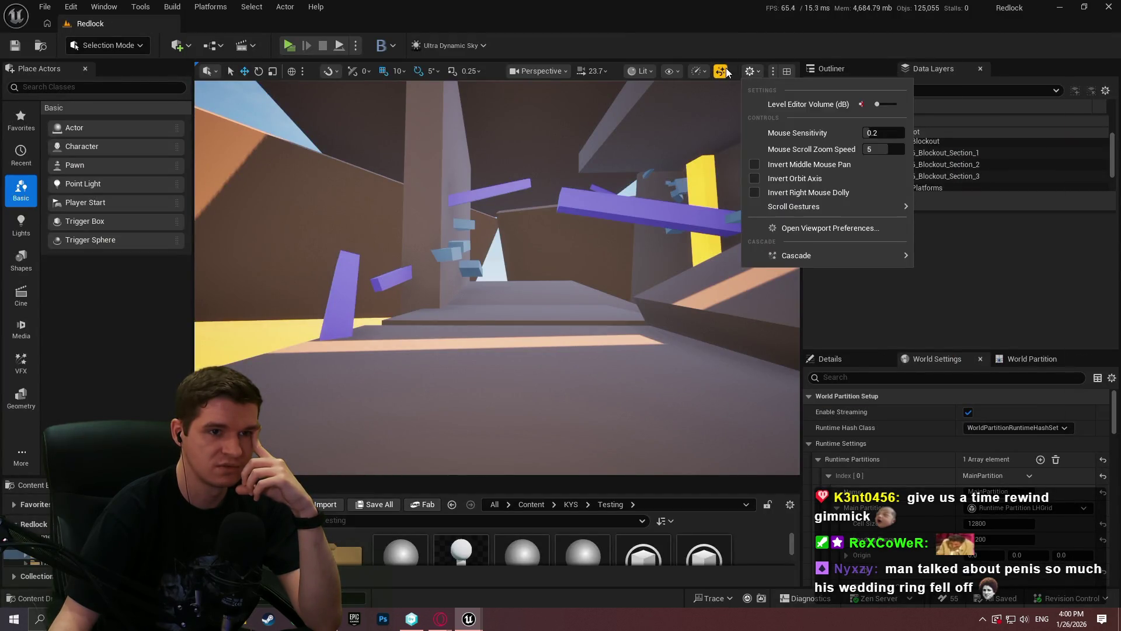
{"action": "left_click", "coordinate": [785, 70]}
{"action": "left_click", "coordinate": [698, 71]}
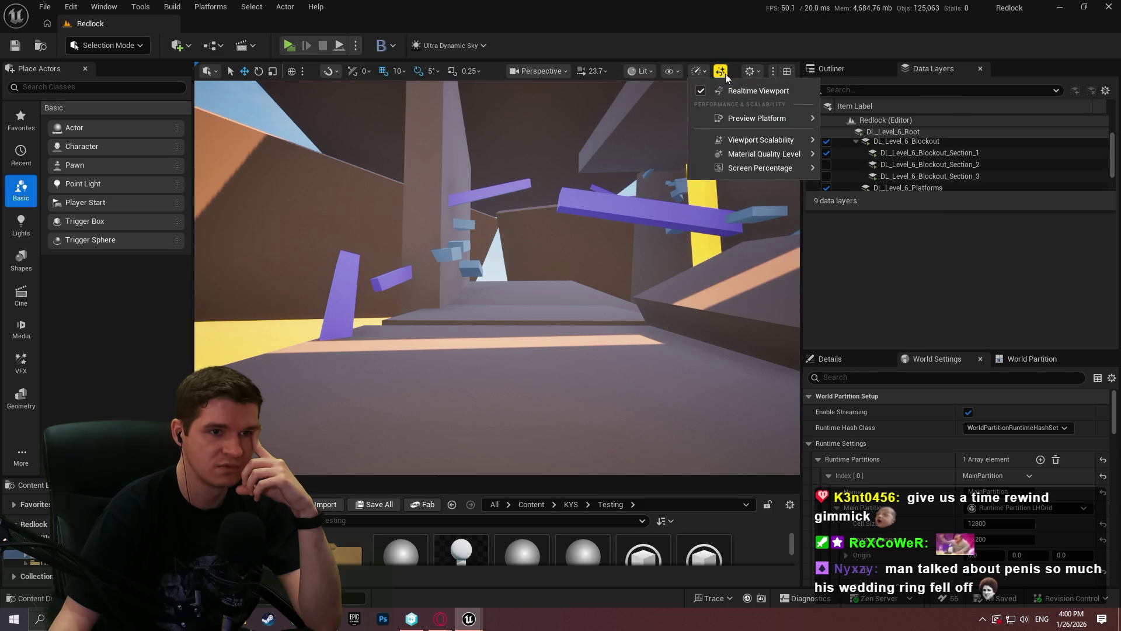
{"action": "mouse_move", "coordinate": [760, 140]}
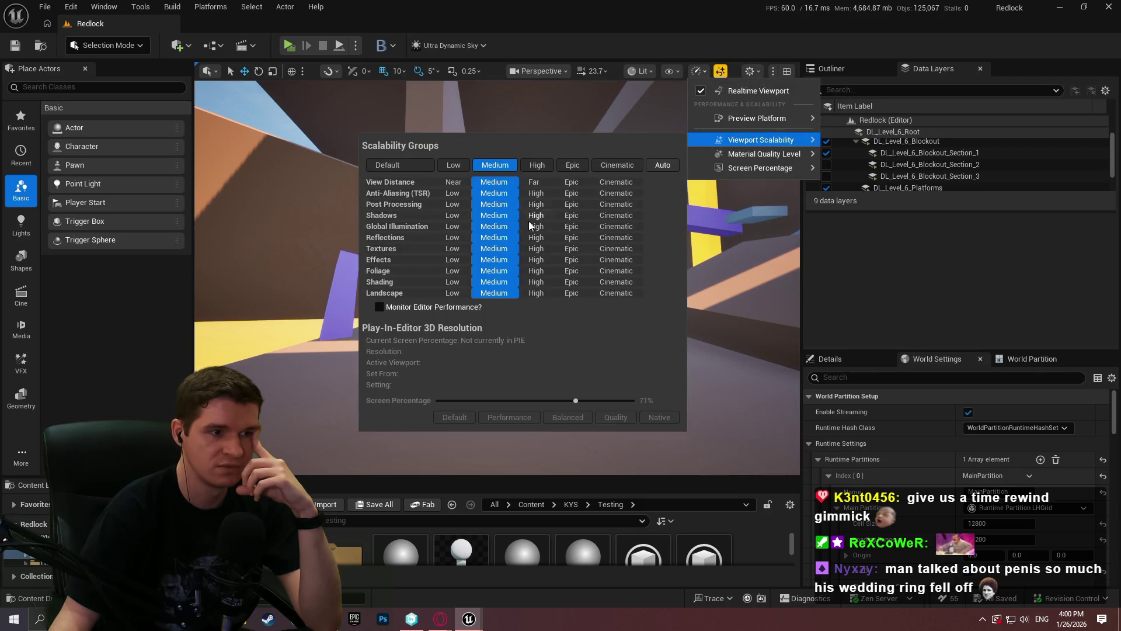
Step: Set Global Illumination and Reflections to High with other groups at Medium, then switch to the GPU memory viewer
{"action": "left_click", "coordinate": [535, 226]}
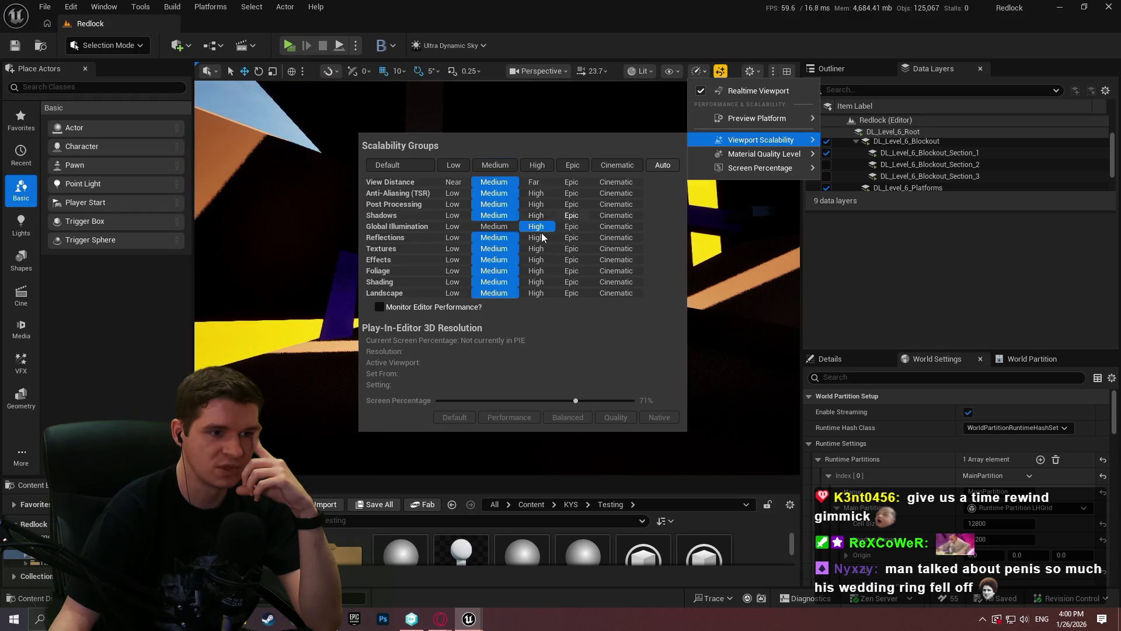
{"action": "left_click", "coordinate": [536, 238]}
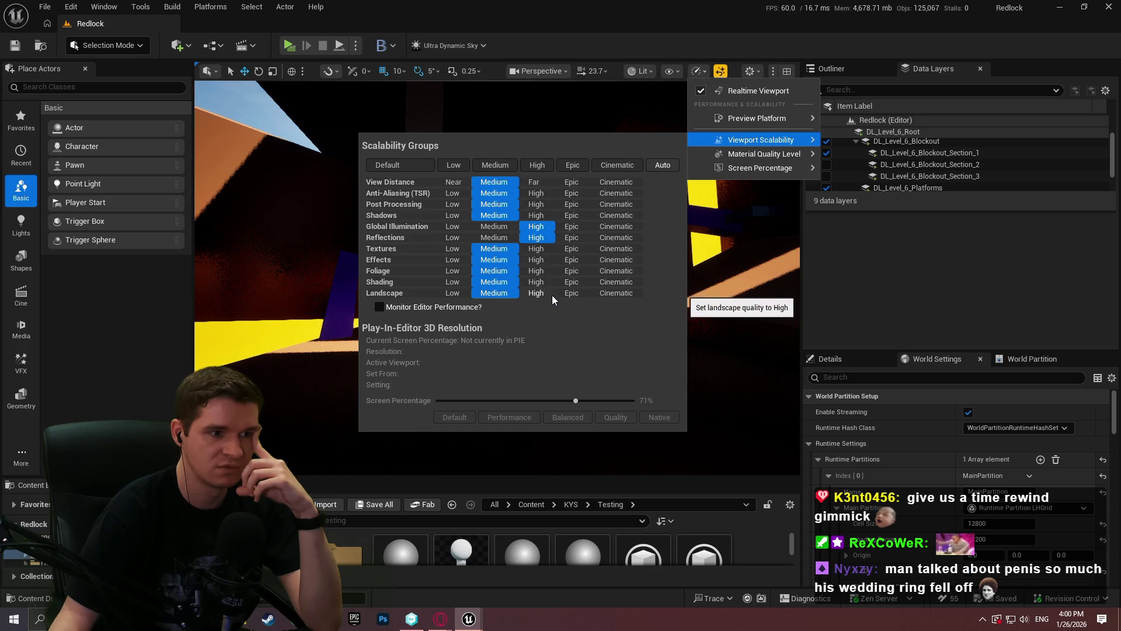
{"action": "left_click", "coordinate": [754, 289]}
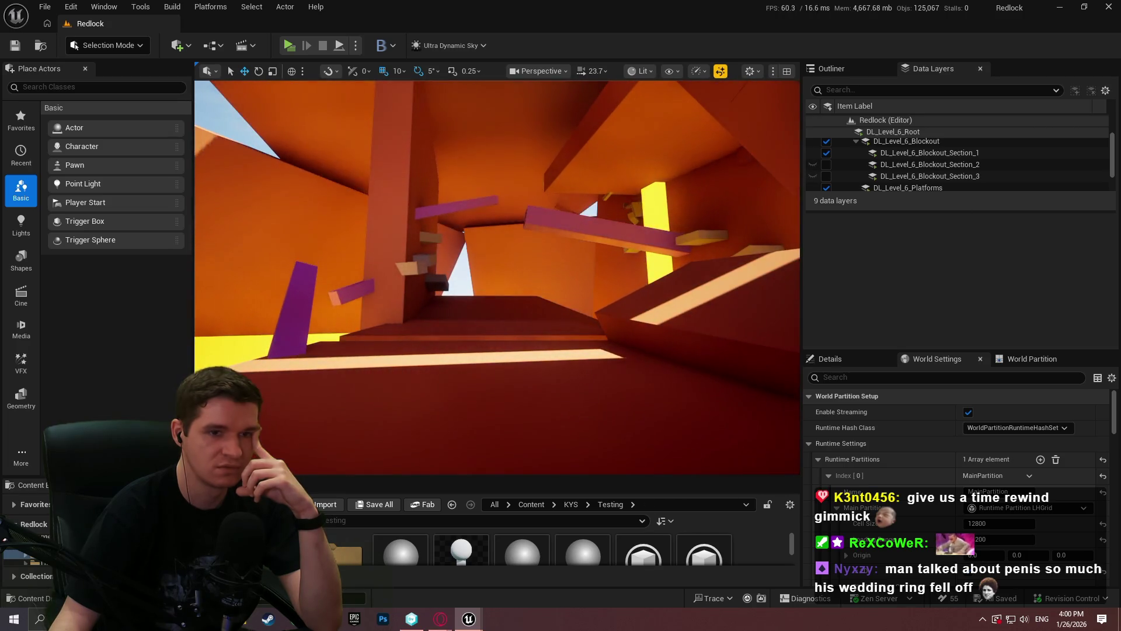
{"action": "key", "text": "alt+Tab"}
Step: Refresh the GPU memory breakdown twice (about 2,170 MB over 1,436 resources) and return to the level editor
{"action": "left_click", "coordinate": [504, 301]}
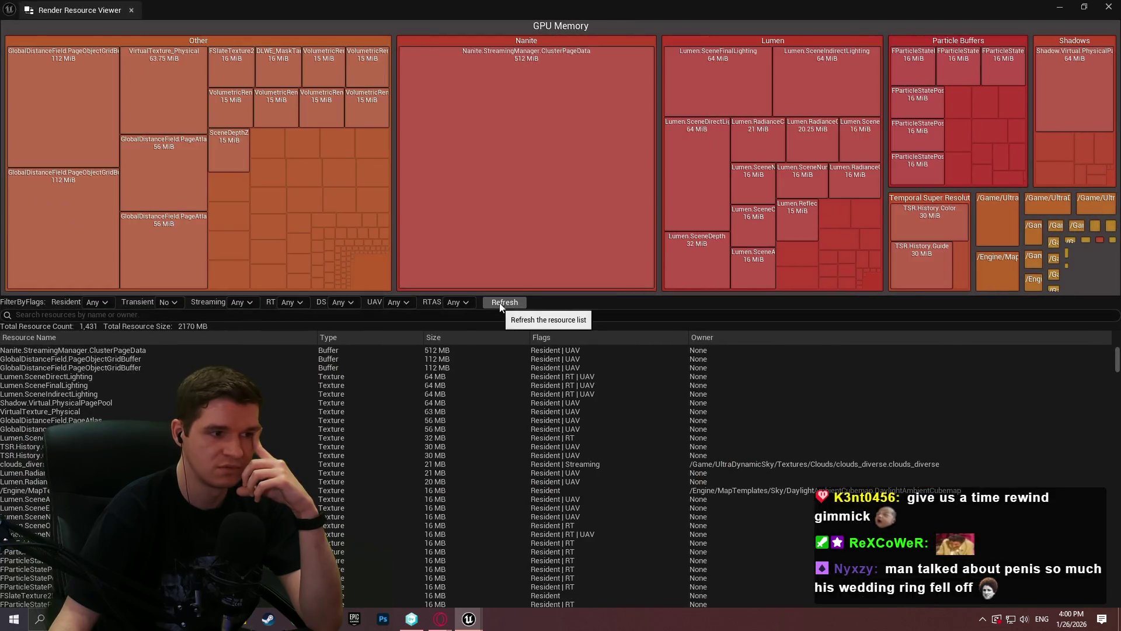
{"action": "left_click", "coordinate": [505, 301]}
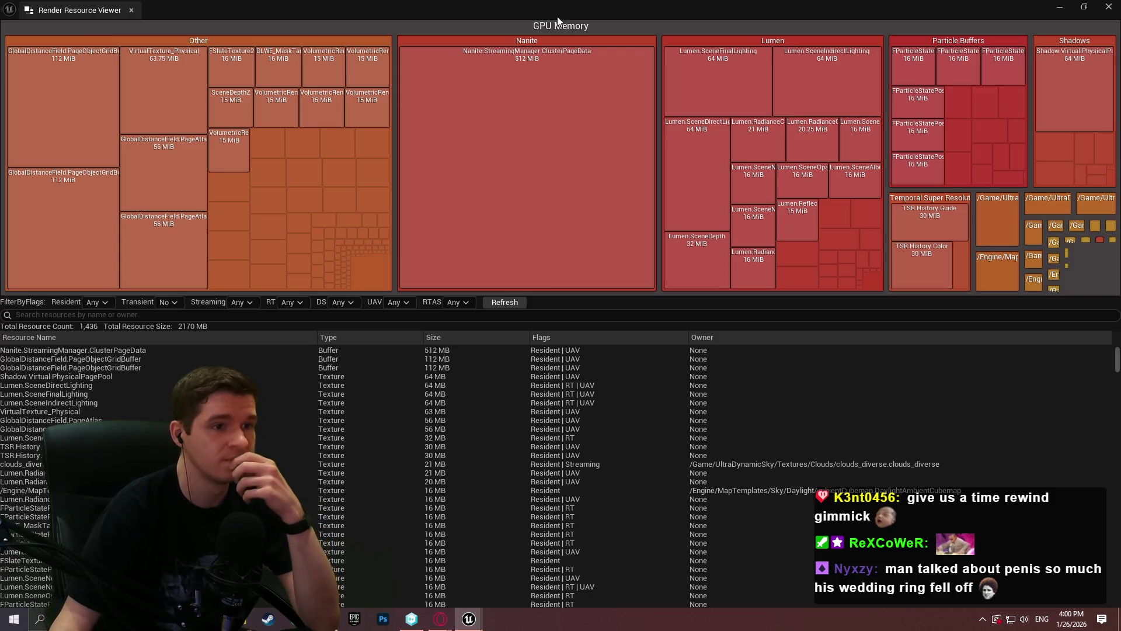
{"action": "key", "text": "alt+Tab"}
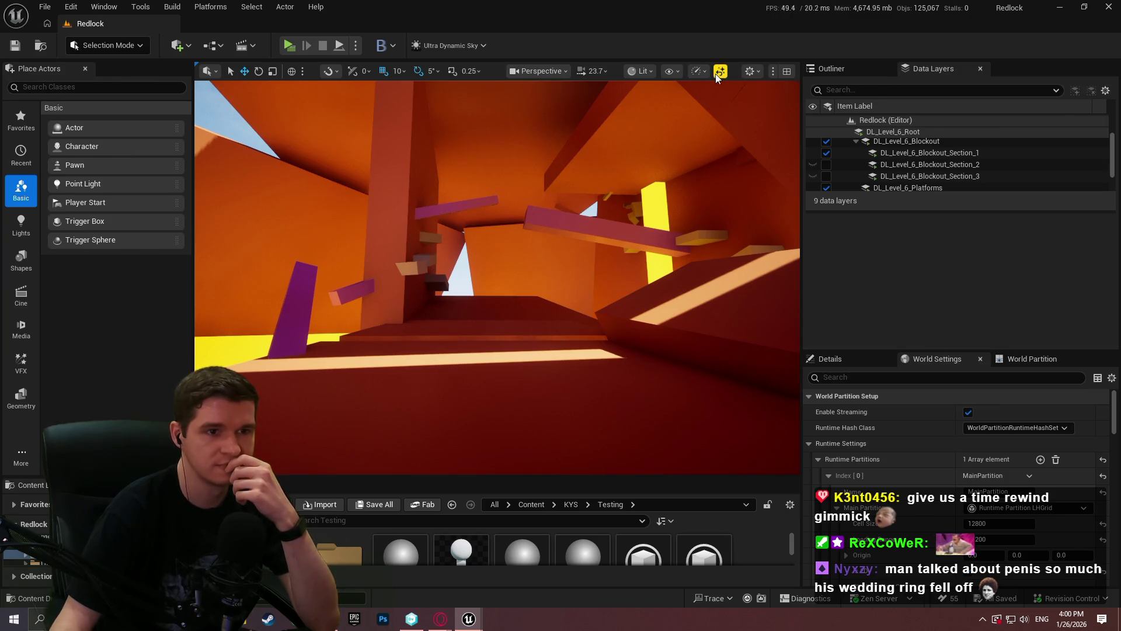
Step: Set all viewport scalability groups back to Epic and maximize the reopened Render Resource Viewer
{"action": "left_click", "coordinate": [698, 71]}
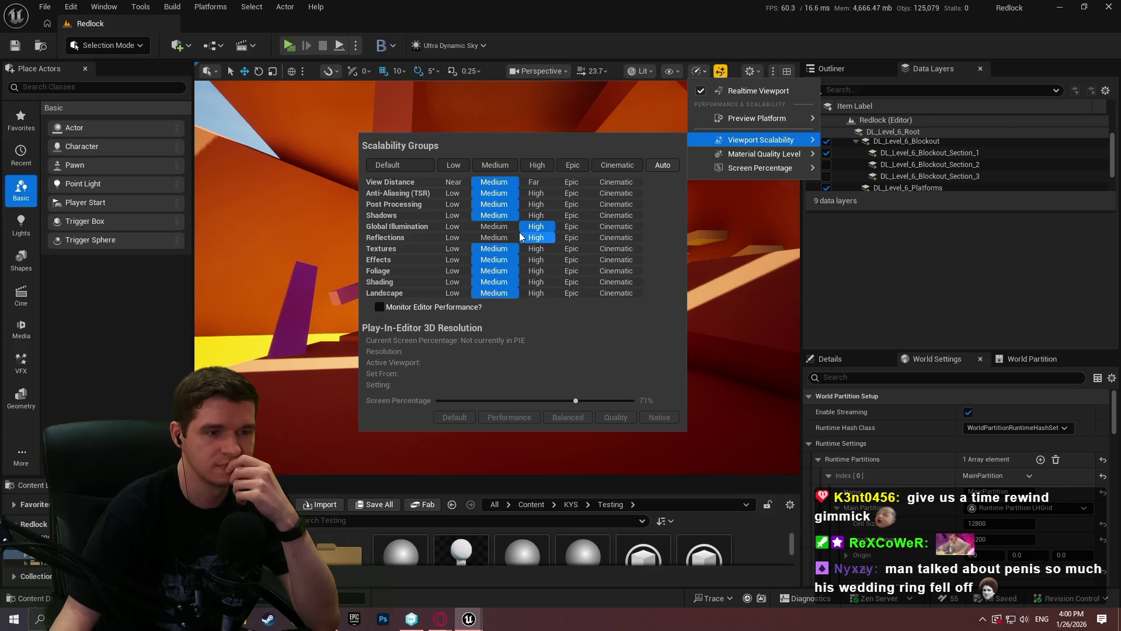
{"action": "left_click", "coordinate": [576, 163]}
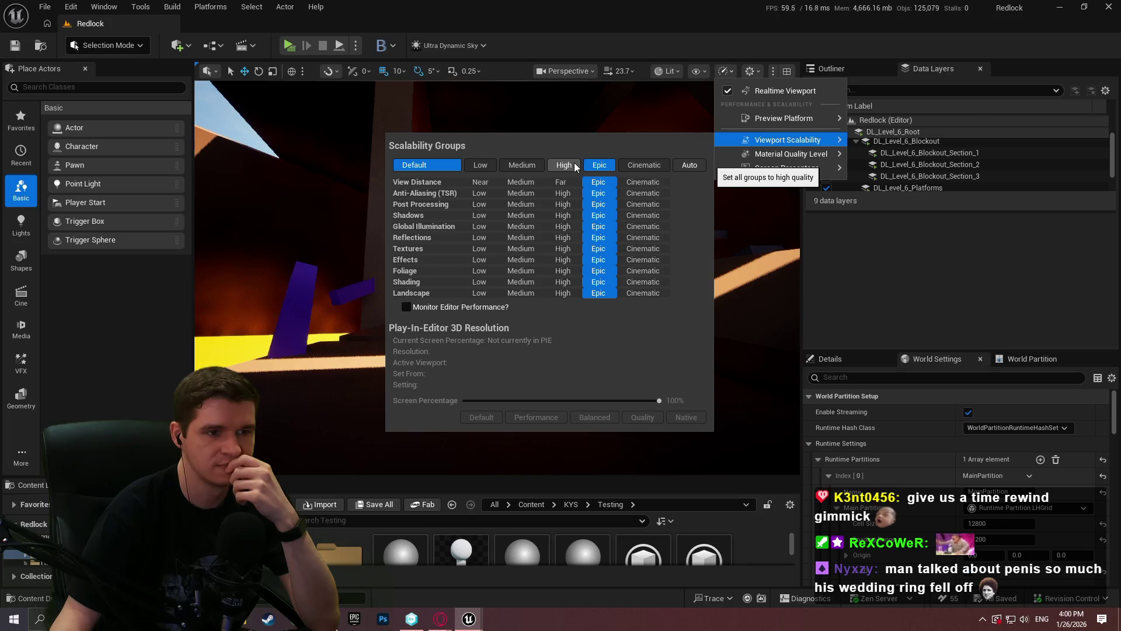
{"action": "mouse_move", "coordinate": [763, 153]}
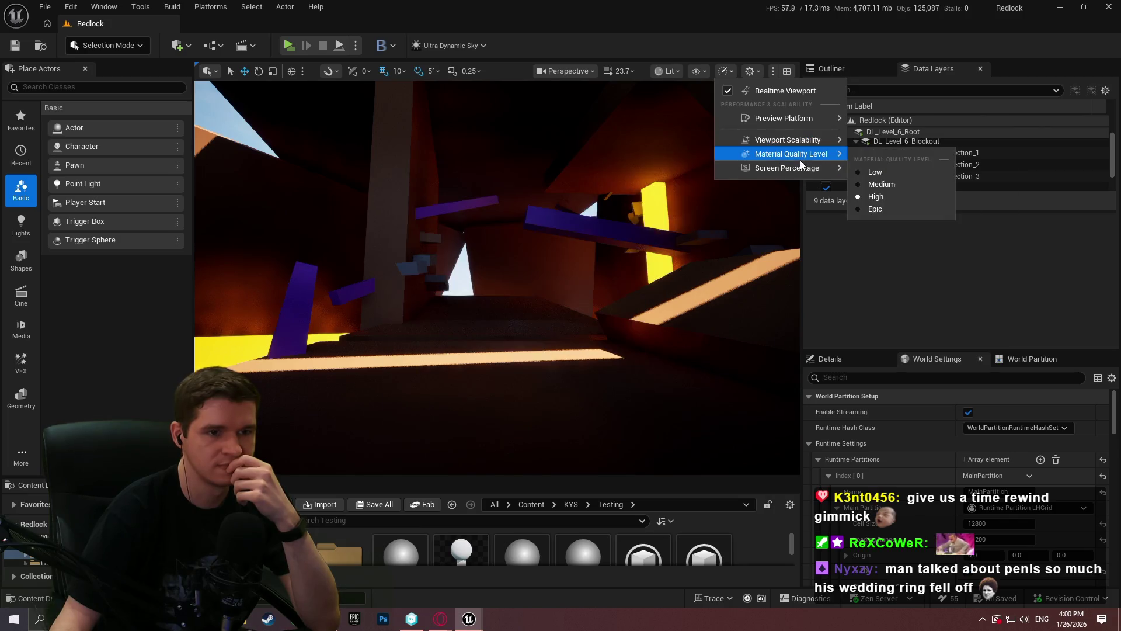
{"action": "left_click", "coordinate": [888, 29]}
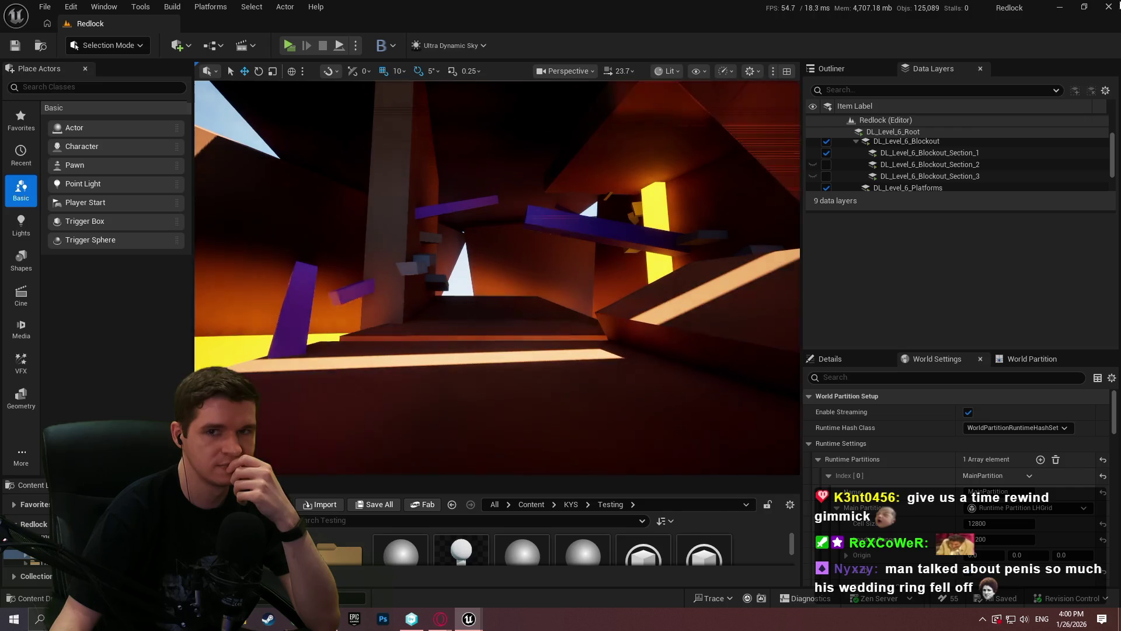
{"action": "key", "text": "ctrl+shift+comma"}
{"action": "double_click", "coordinate": [684, 131]}
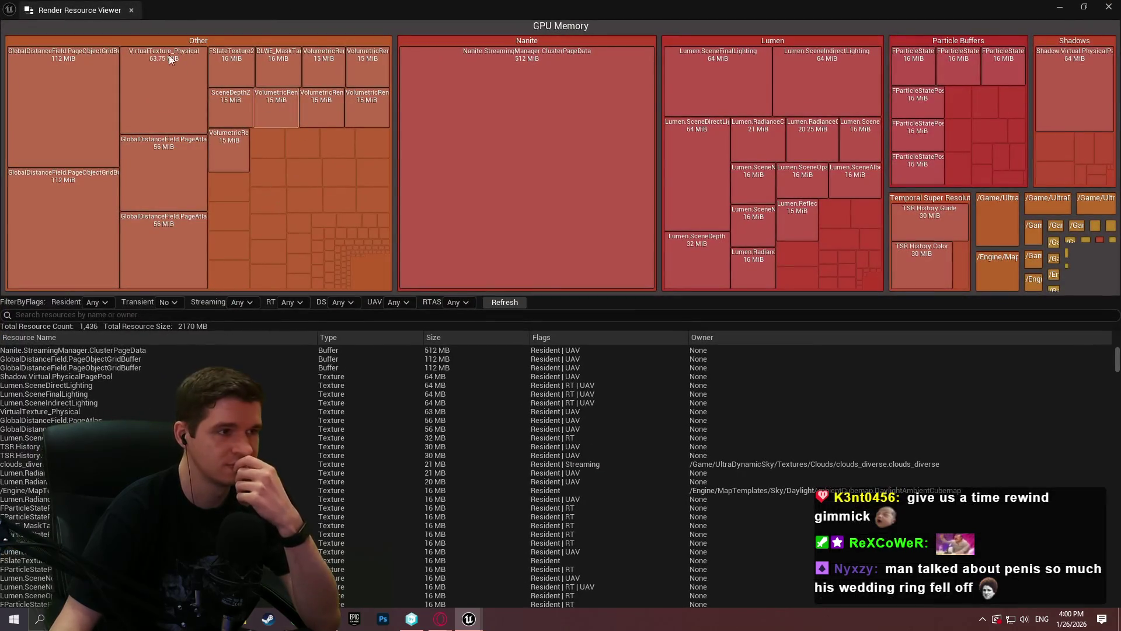
Step: Refresh the GPU memory breakdown (about 2,947 MB with a 512 MB virtual shadow page pool), inspect the Flags column, then restore and close the viewer
{"action": "left_click", "coordinate": [505, 302]}
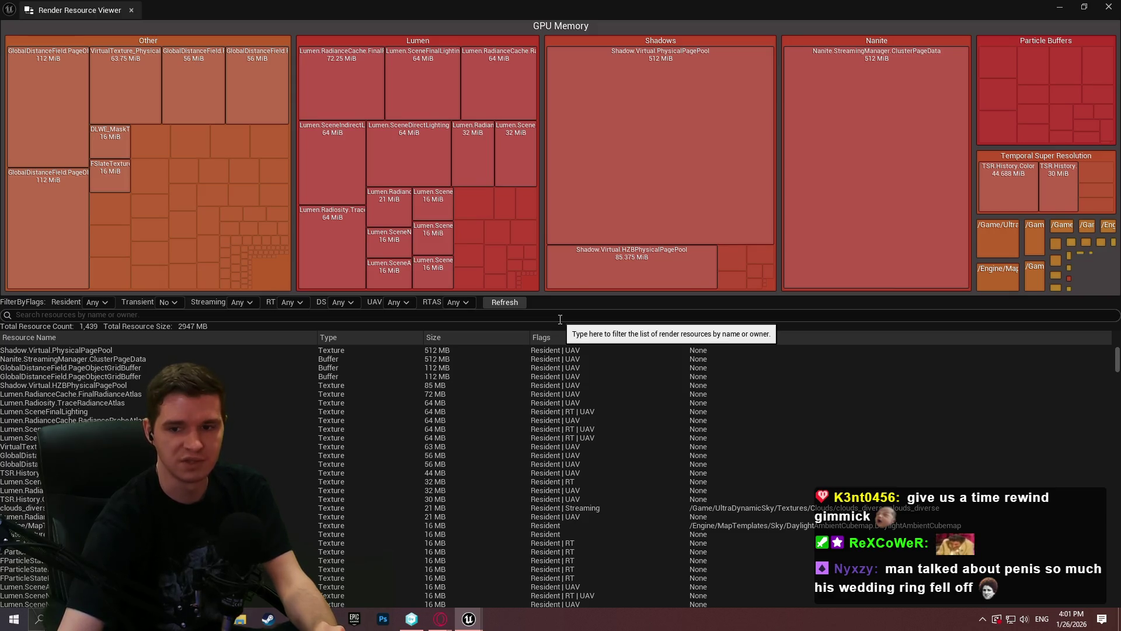
{"action": "right_click", "coordinate": [550, 341]}
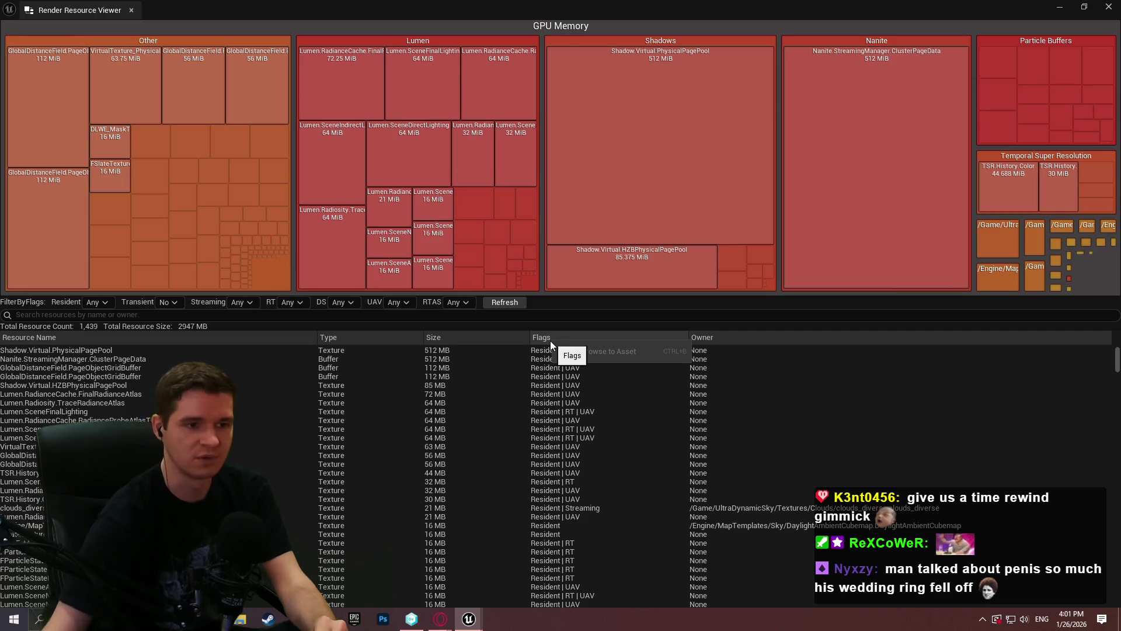
{"action": "left_click", "coordinate": [368, 315]}
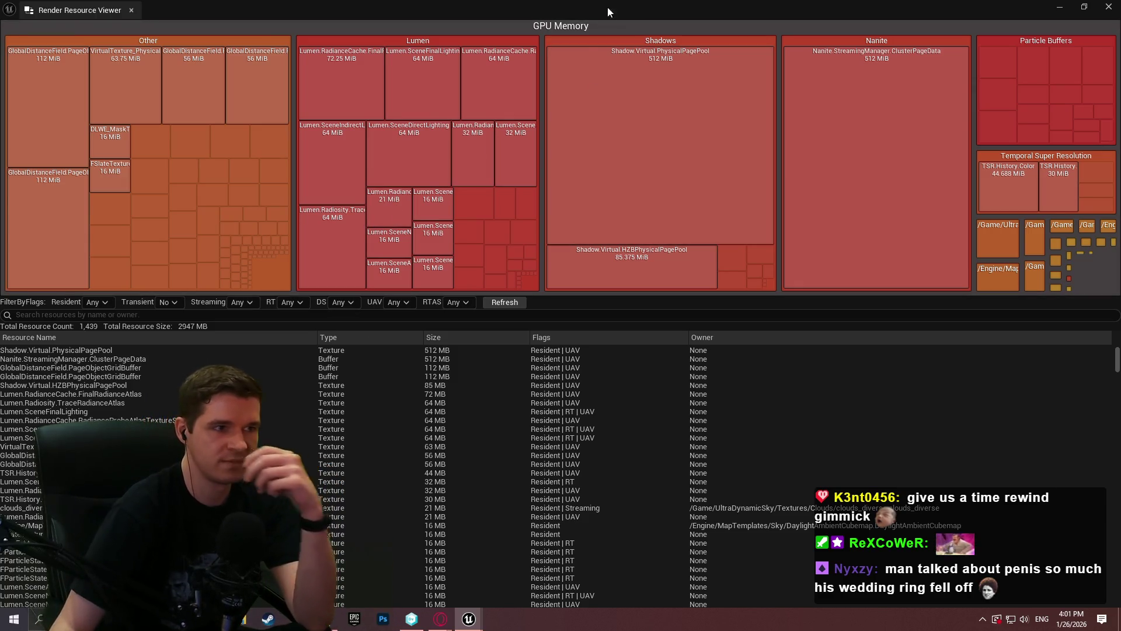
{"action": "mouse_move", "coordinate": [428, 3]}
{"action": "left_mouse_down"}
{"action": "mouse_move", "coordinate": [425, 18]}
{"action": "mouse_move", "coordinate": [484, 3]}
{"action": "left_mouse_up"}
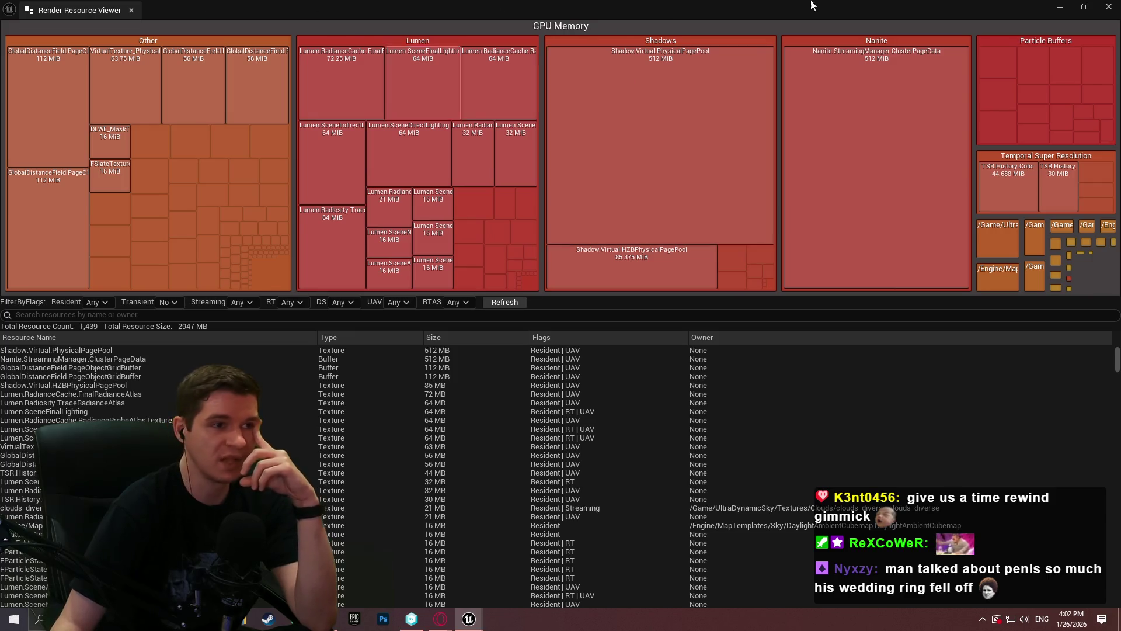
{"action": "left_click", "coordinate": [1108, 9]}
Step: Browse the Tools menu's debugging and profiling options without choosing one, then fly the camera to a new view
{"action": "left_click", "coordinate": [140, 7]}
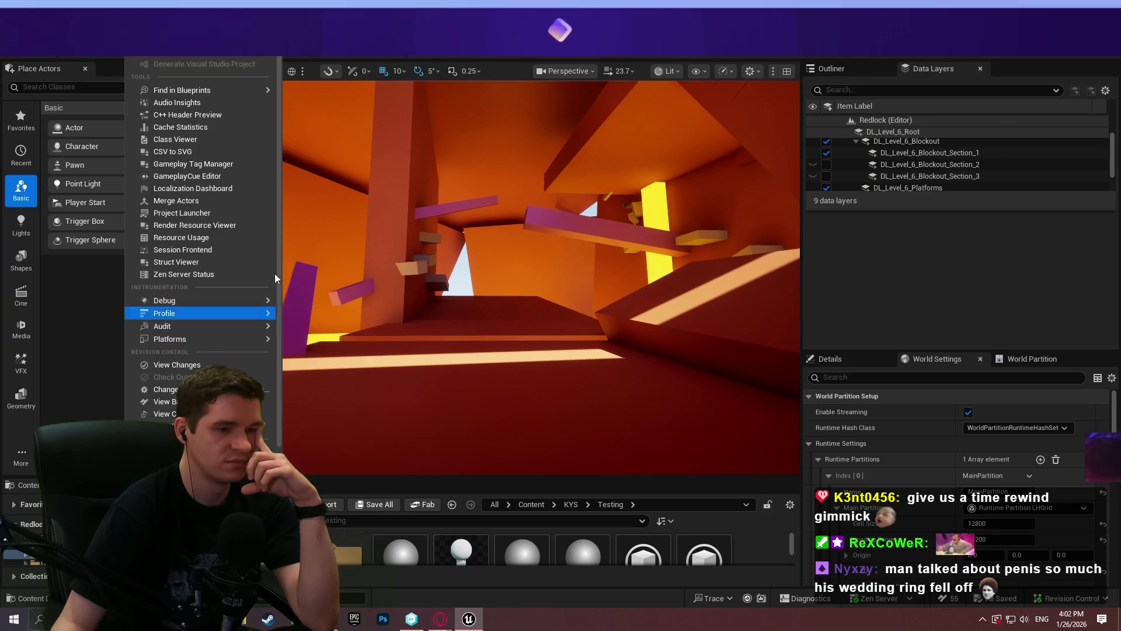
{"action": "left_click", "coordinate": [953, 336]}
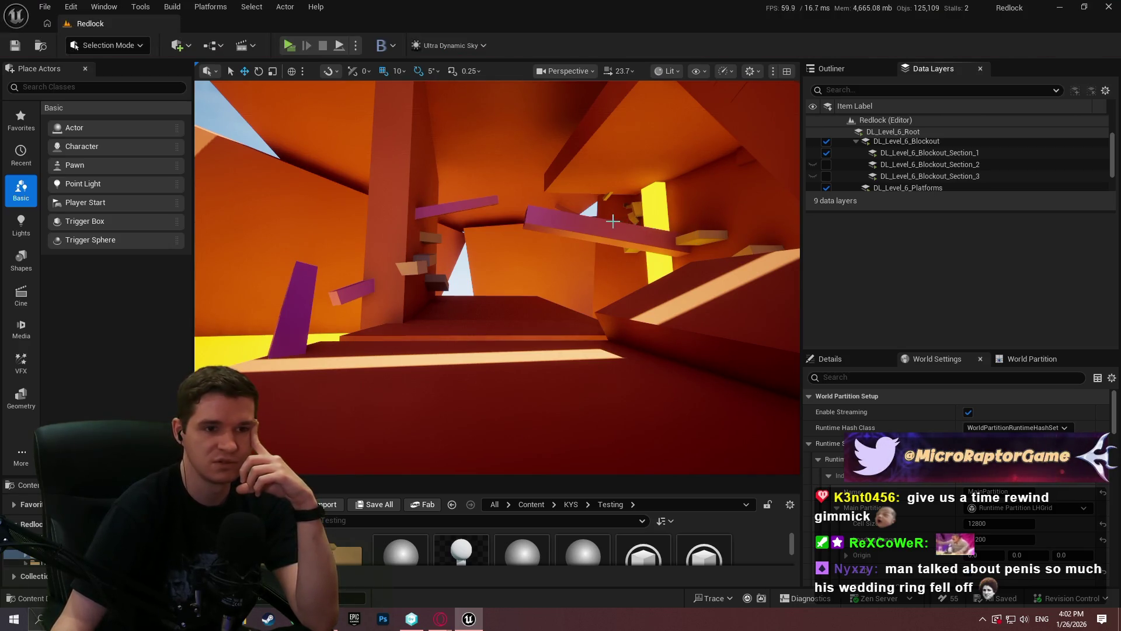
{"action": "left_click_drag", "start_coordinate": [711, 265], "coordinate": [653, 263]}
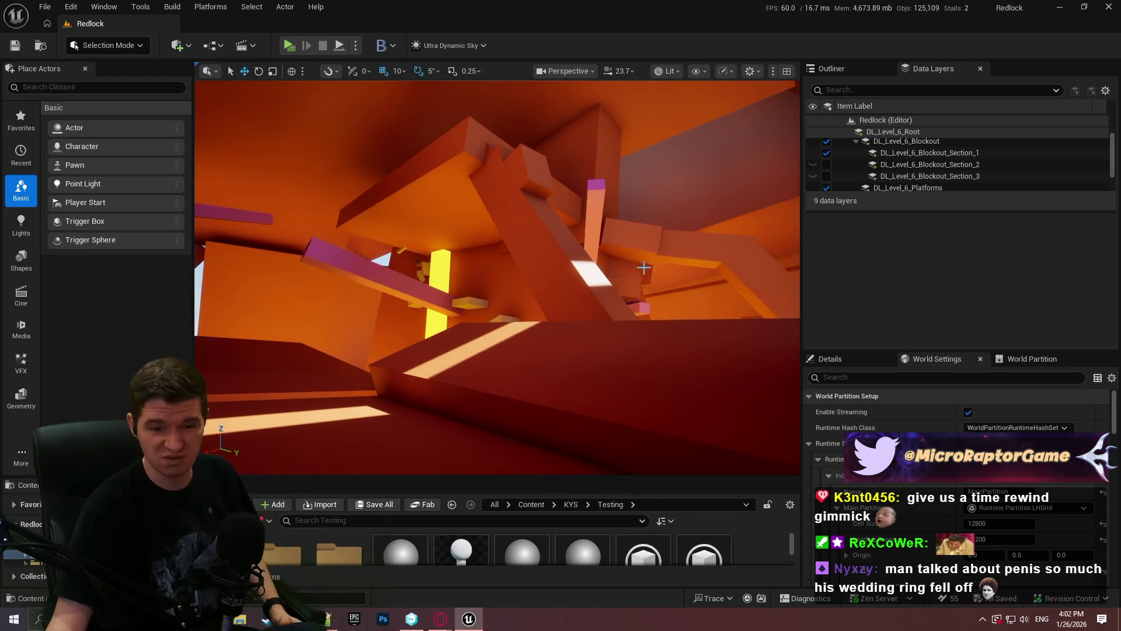
Step: Make the Blockout Section data layers visible and frame the white pillar and platforms in immersive fullscreen mode
{"action": "mouse_move", "coordinate": [660, 251]}
{"action": "left_mouse_down"}
{"action": "mouse_move", "coordinate": [614, 315]}
{"action": "mouse_move", "coordinate": [543, 264]}
{"action": "left_mouse_up"}
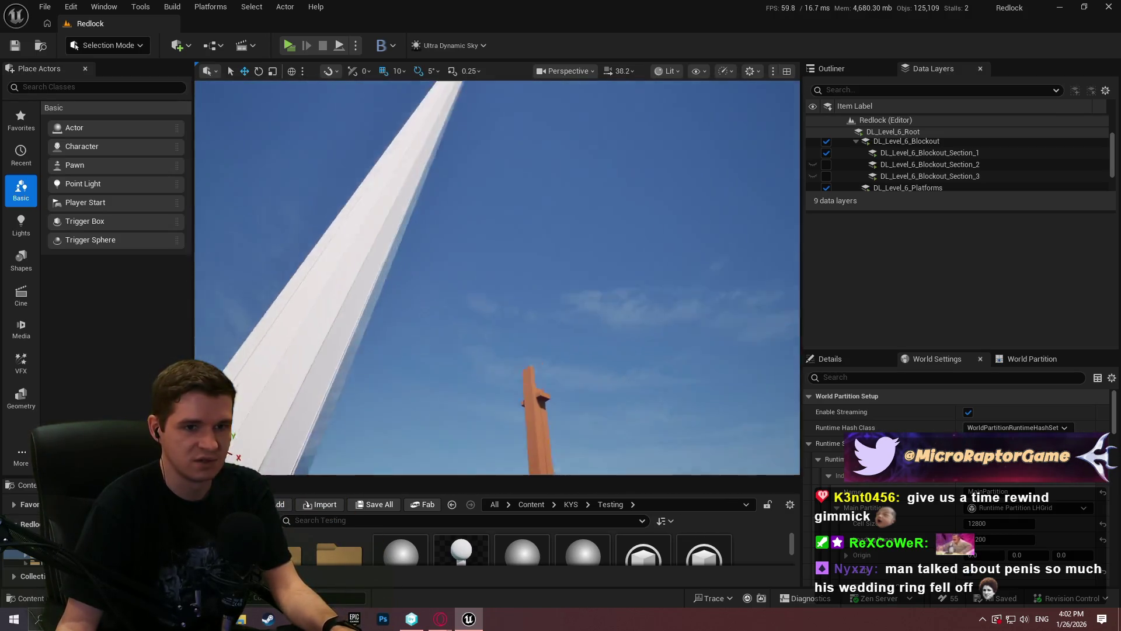
{"action": "left_click", "coordinate": [827, 176]}
{"action": "mouse_move", "coordinate": [526, 264]}
{"action": "left_mouse_down"}
{"action": "mouse_move", "coordinate": [491, 297]}
{"action": "mouse_move", "coordinate": [526, 263]}
{"action": "left_mouse_up"}
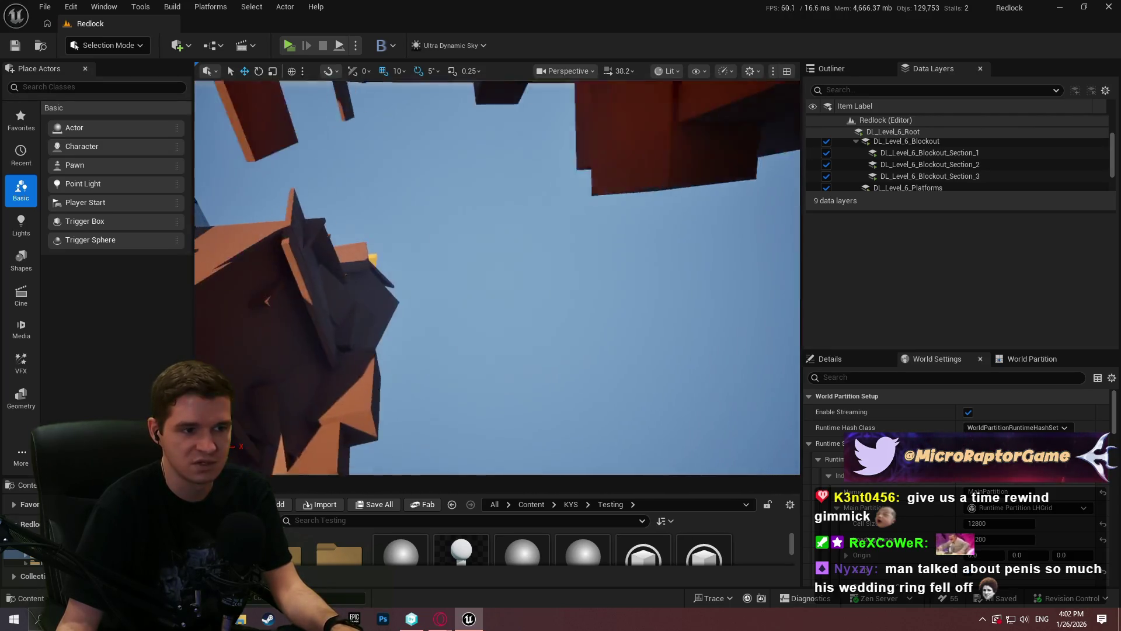
{"action": "mouse_move", "coordinate": [465, 293]}
{"action": "left_mouse_down"}
{"action": "mouse_move", "coordinate": [429, 289]}
{"action": "mouse_move", "coordinate": [442, 254]}
{"action": "mouse_move", "coordinate": [491, 281]}
{"action": "left_mouse_up"}
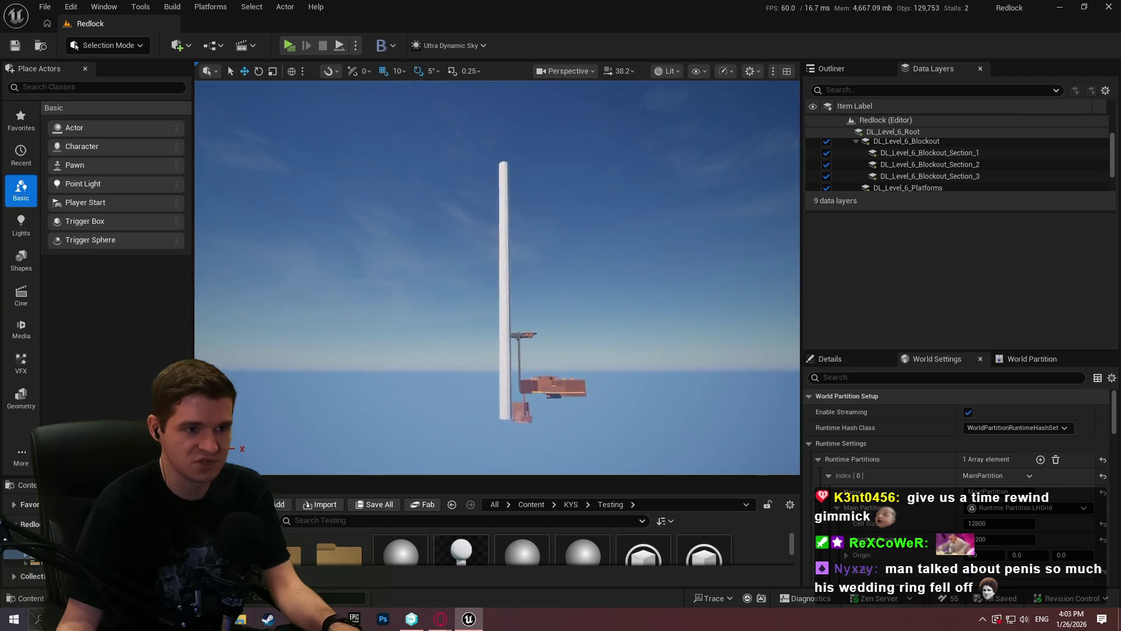
{"action": "key", "text": "F11"}
{"action": "left_click_drag", "start_coordinate": [561, 315], "coordinate": [561, 315]}
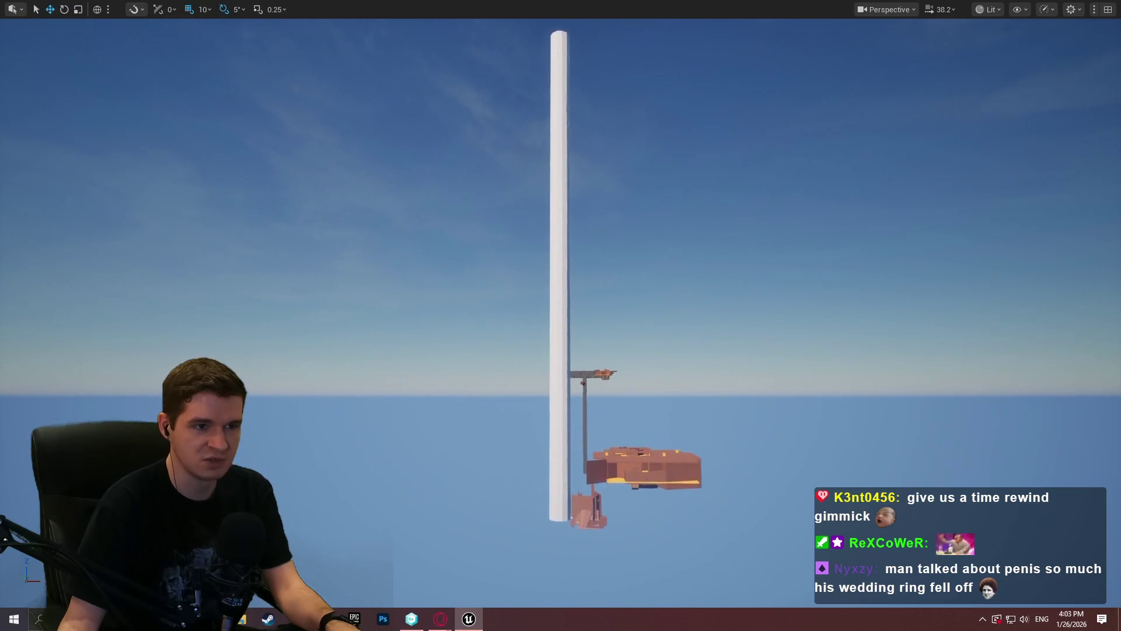
{"action": "key", "text": "super+shift+s"}
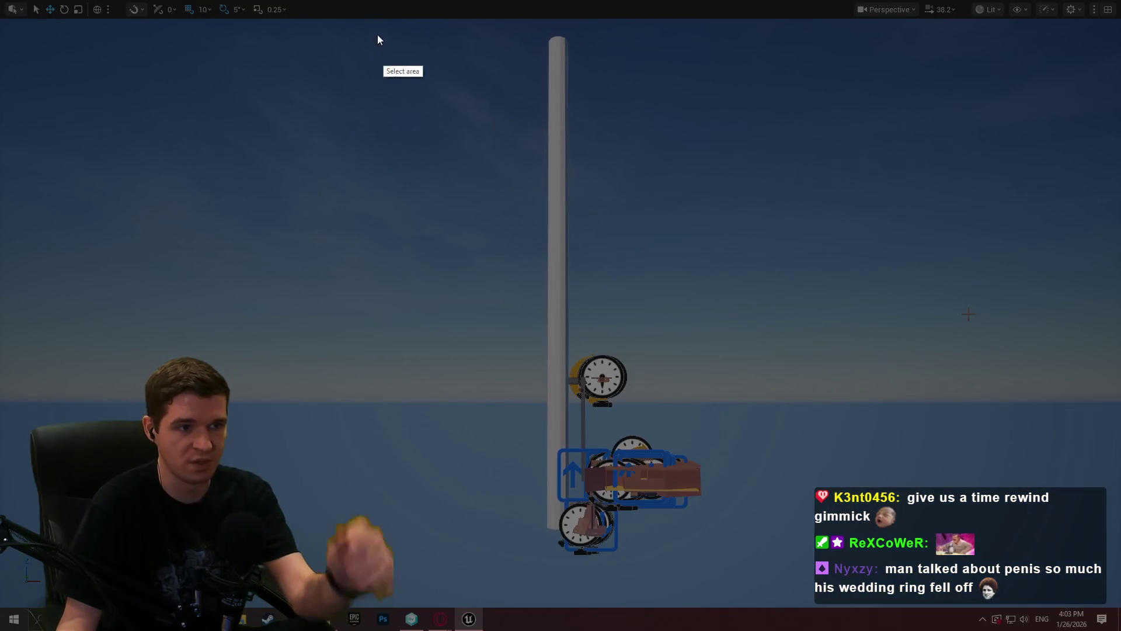
Step: Capture the pillar and platforms, draw five red boxes over empty sky areas around the pole, then dismiss the snip
{"action": "left_click_drag", "start_coordinate": [326, 37], "coordinate": [821, 582]}
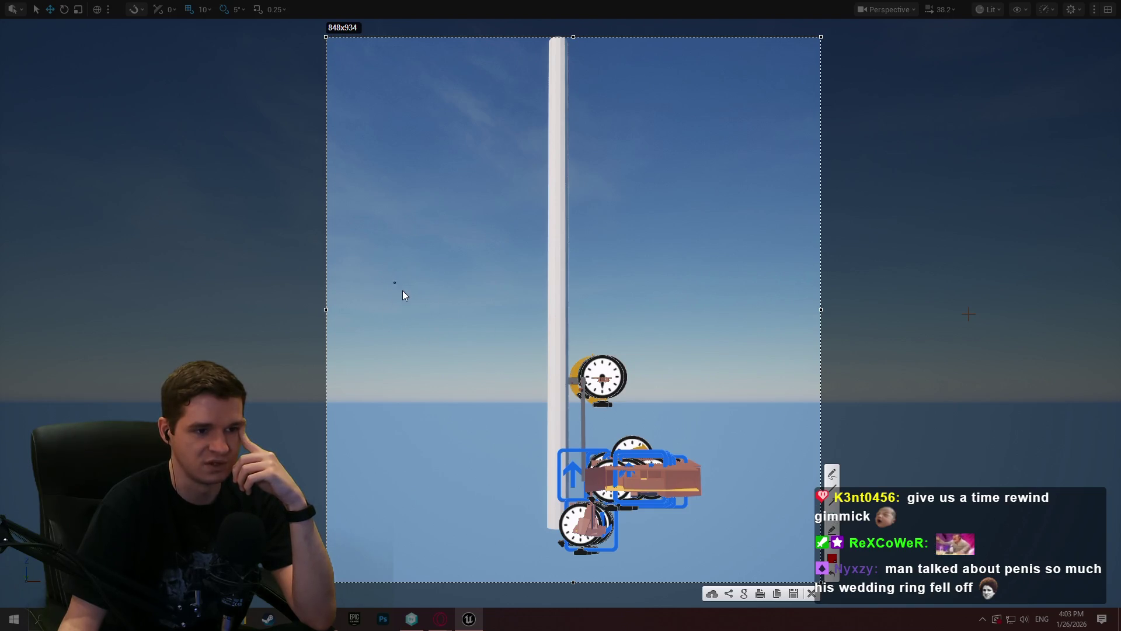
{"action": "left_click_drag", "start_coordinate": [375, 211], "coordinate": [539, 356]}
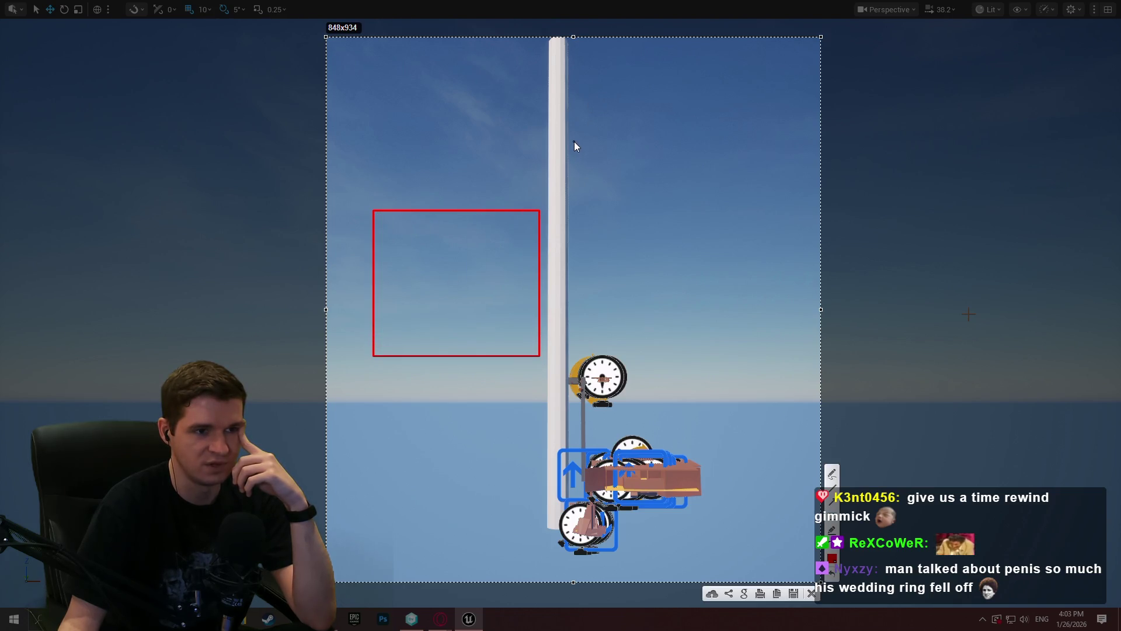
{"action": "left_click_drag", "start_coordinate": [574, 142], "coordinate": [700, 203]}
{"action": "left_click_drag", "start_coordinate": [428, 88], "coordinate": [457, 114]}
{"action": "mouse_move", "coordinate": [579, 57]}
{"action": "left_mouse_down"}
{"action": "mouse_move", "coordinate": [703, 74]}
{"action": "mouse_move", "coordinate": [703, 93]}
{"action": "left_mouse_up"}
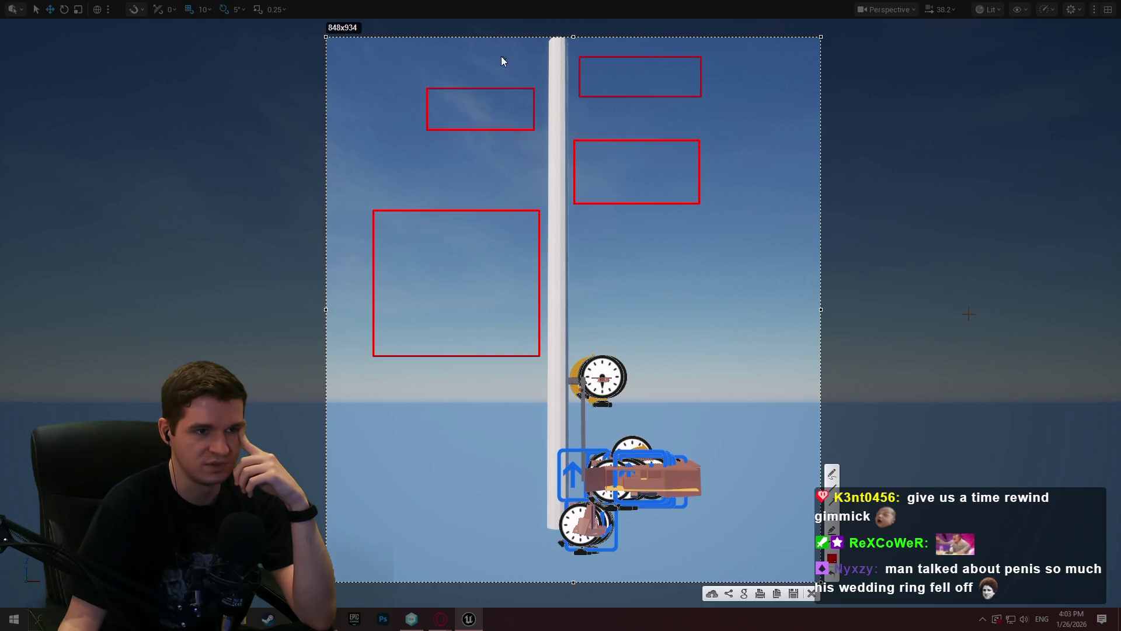
{"action": "left_click_drag", "start_coordinate": [456, 43], "coordinate": [540, 59]}
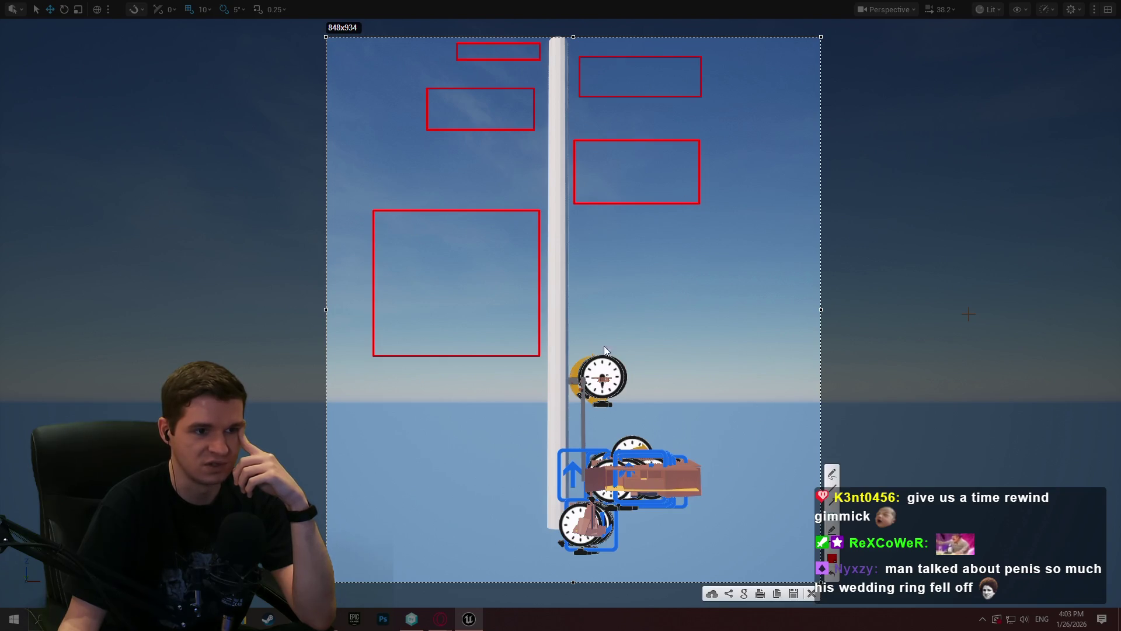
{"action": "left_click", "coordinate": [810, 594]}
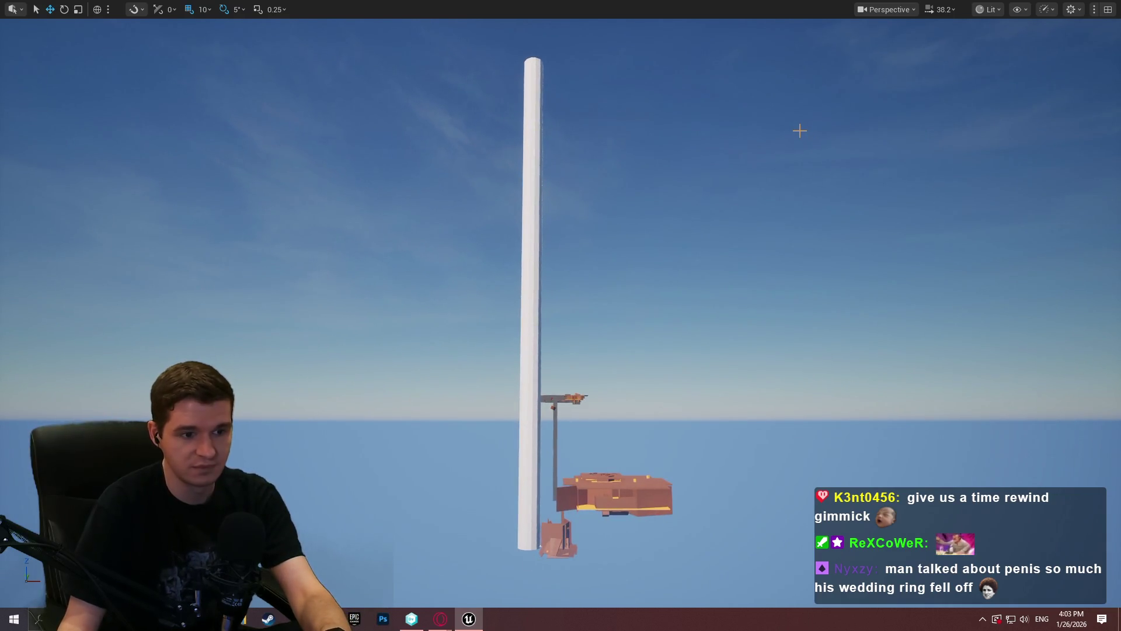
Step: Exit immersive mode and fly inside to the Chemical/QA, Water Storage and Monitoring rooms
{"action": "key", "text": "F11"}
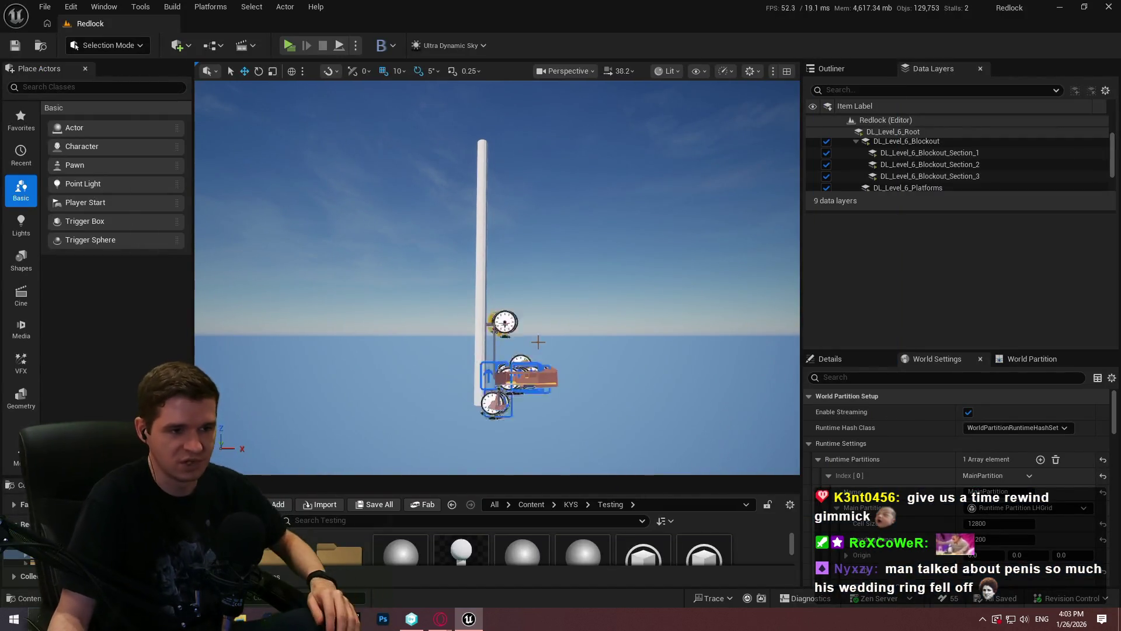
{"action": "scroll", "coordinate": [504, 282], "scroll_direction": "up", "scroll_amount": 2}
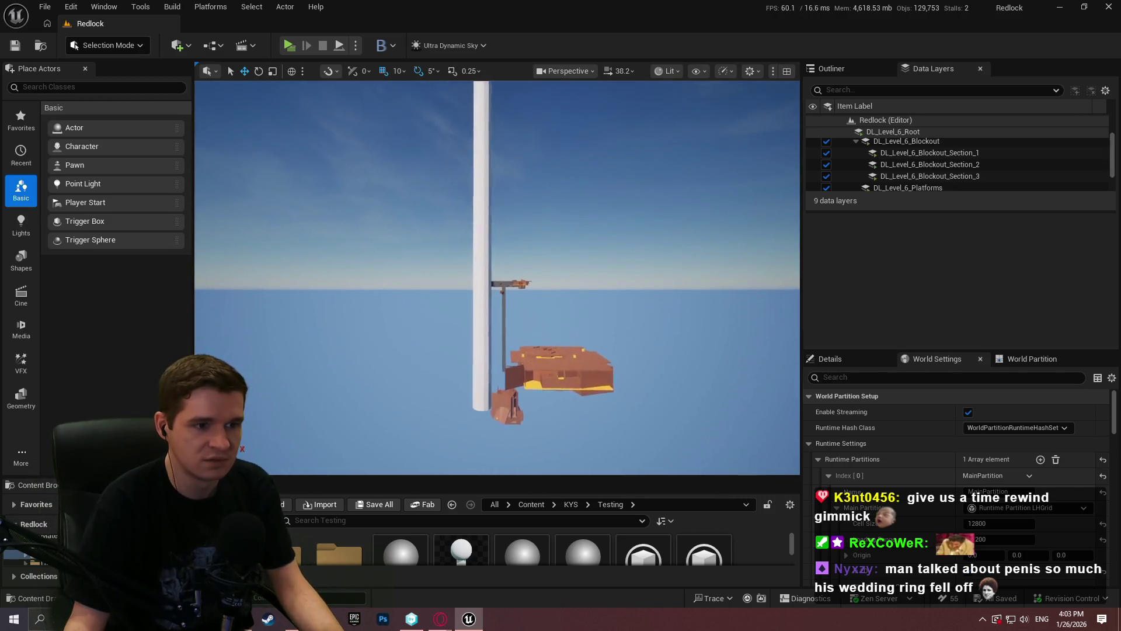
{"action": "scroll", "coordinate": [504, 282], "scroll_direction": "up", "scroll_amount": 4}
{"action": "scroll", "coordinate": [504, 282], "scroll_direction": "up", "scroll_amount": 5}
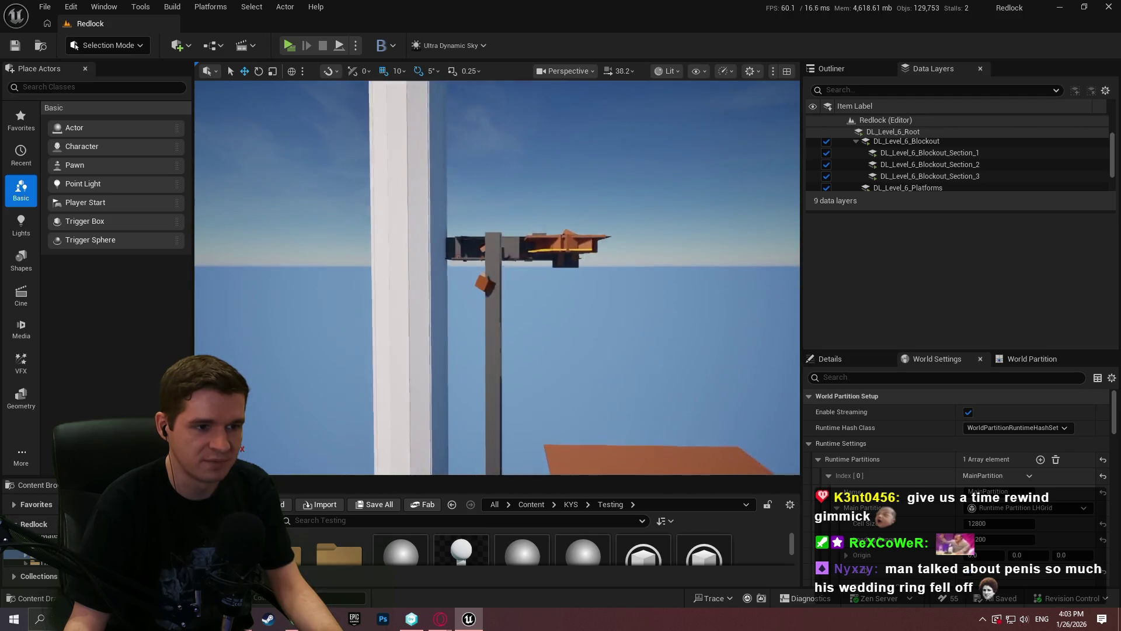
{"action": "left_click_drag", "start_coordinate": [574, 332], "coordinate": [575, 332]}
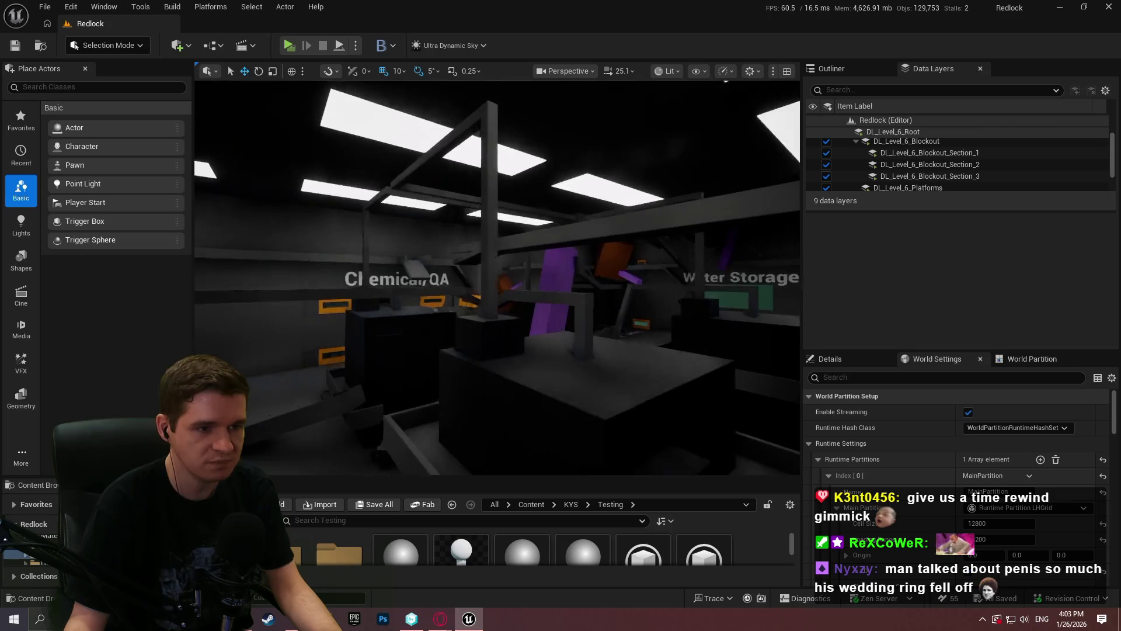
{"action": "left_click_drag", "start_coordinate": [497, 278], "coordinate": [497, 278]}
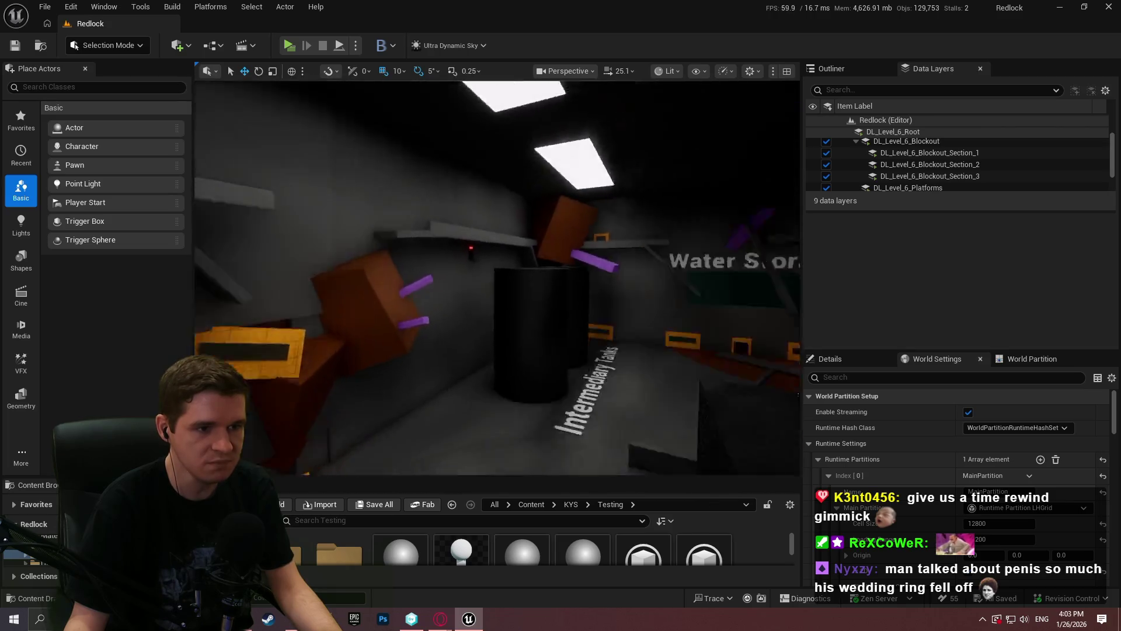
{"action": "left_click_drag", "start_coordinate": [610, 305], "coordinate": [610, 306]}
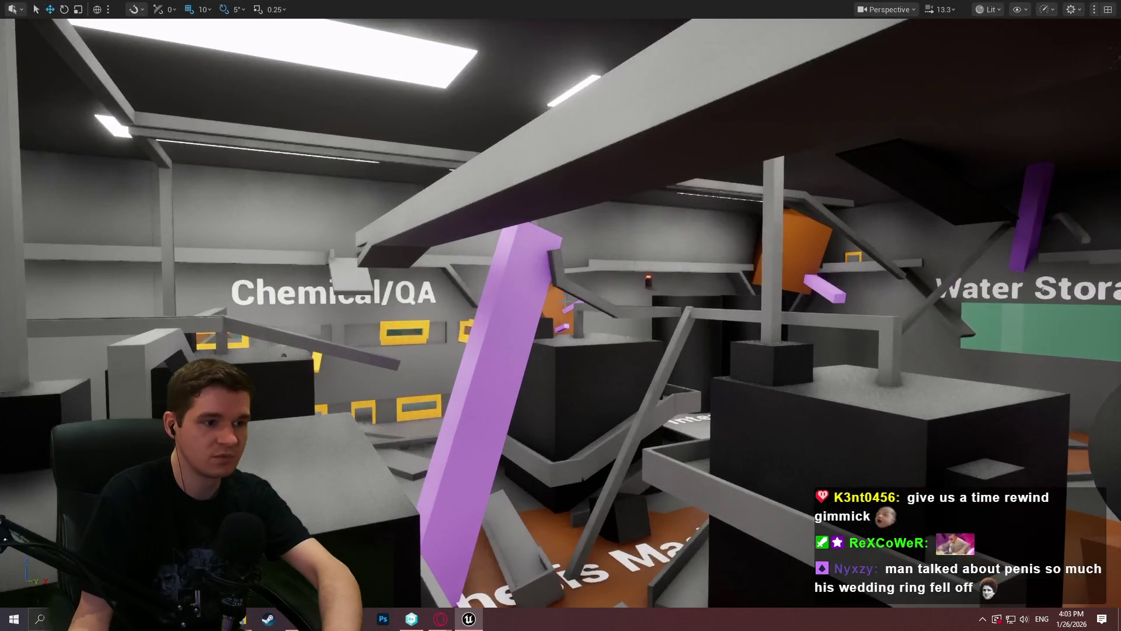
{"action": "left_click_drag", "start_coordinate": [567, 299], "coordinate": [386, 145]}
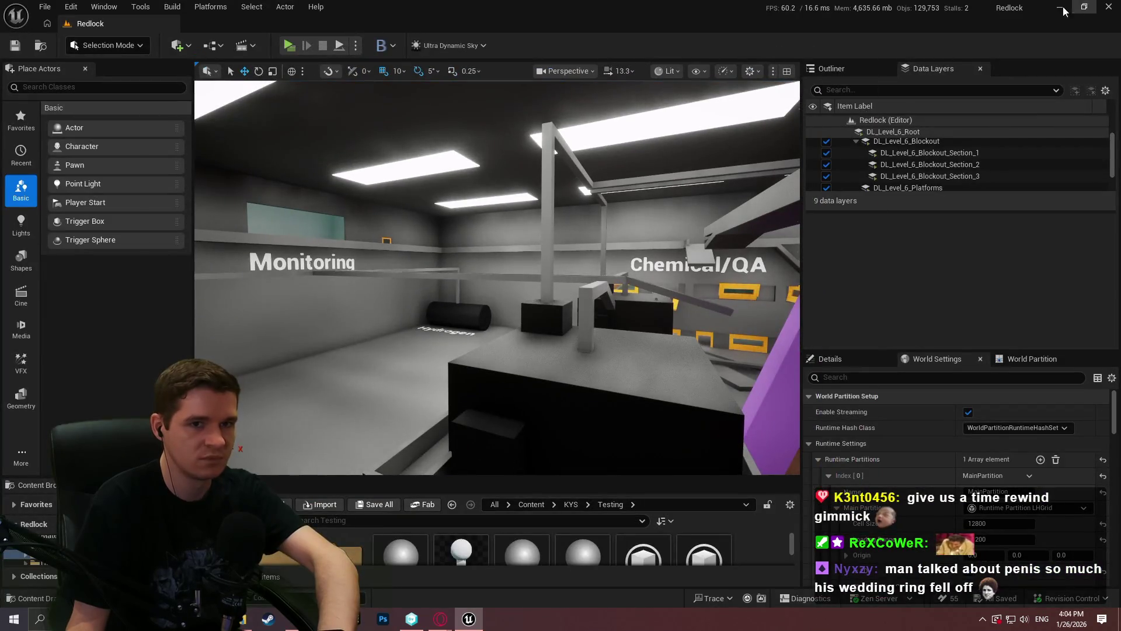
Step: Minimize Unreal, glance through Unity Version Control's pending changes, branches and workspace tree, then close it
{"action": "left_click", "coordinate": [1111, 6]}
{"action": "left_click", "coordinate": [55, 68]}
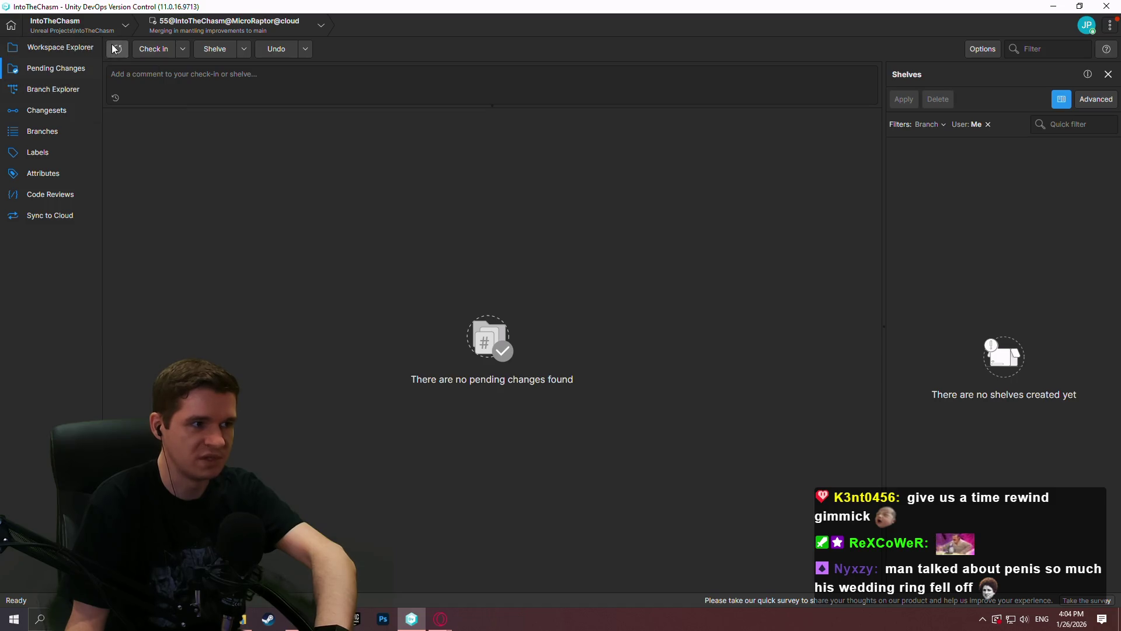
{"action": "left_click", "coordinate": [52, 89]}
{"action": "left_click", "coordinate": [56, 68]}
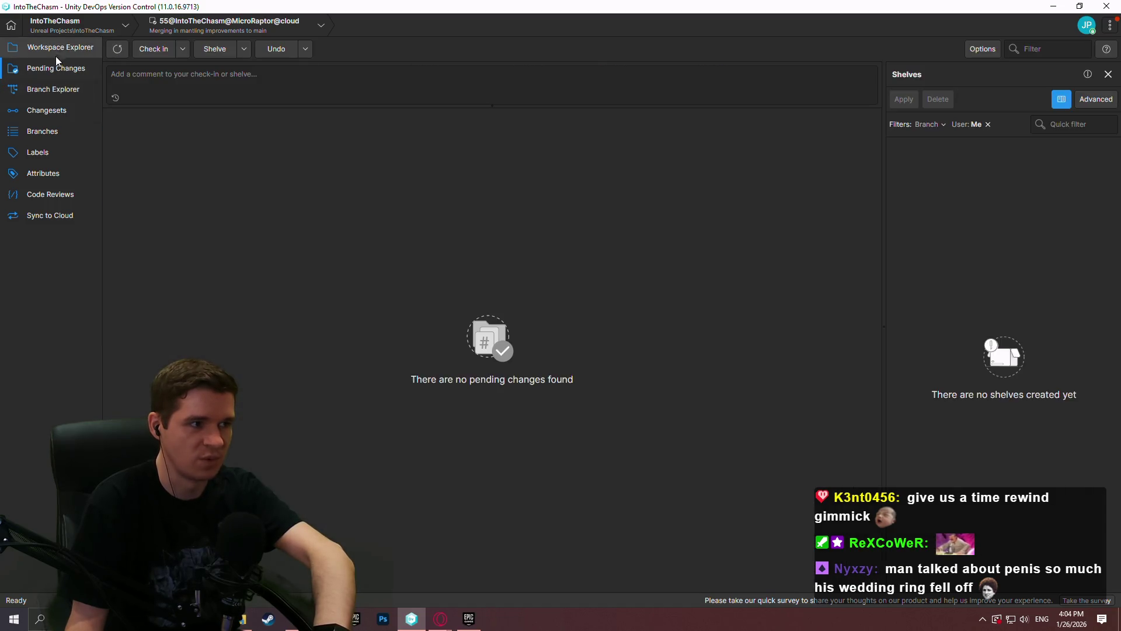
{"action": "left_click", "coordinate": [60, 47]}
{"action": "left_click", "coordinate": [1106, 5]}
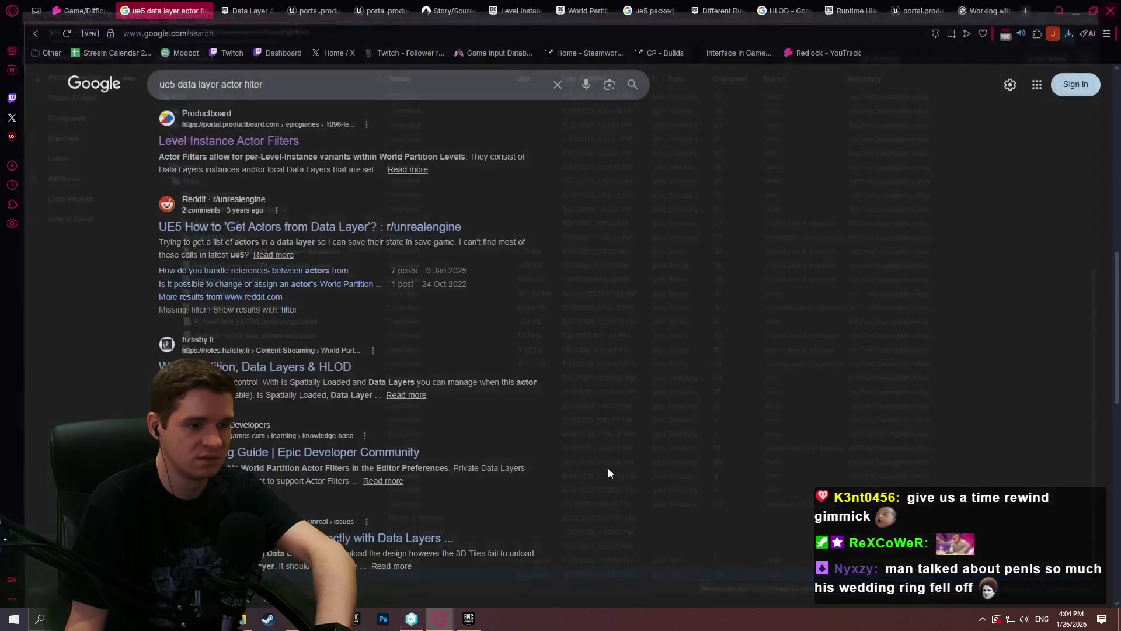
Step: Close Chrome and the Epic Games Launcher, leaving the Notepad++ design notes showing
{"action": "left_click", "coordinate": [1110, 10]}
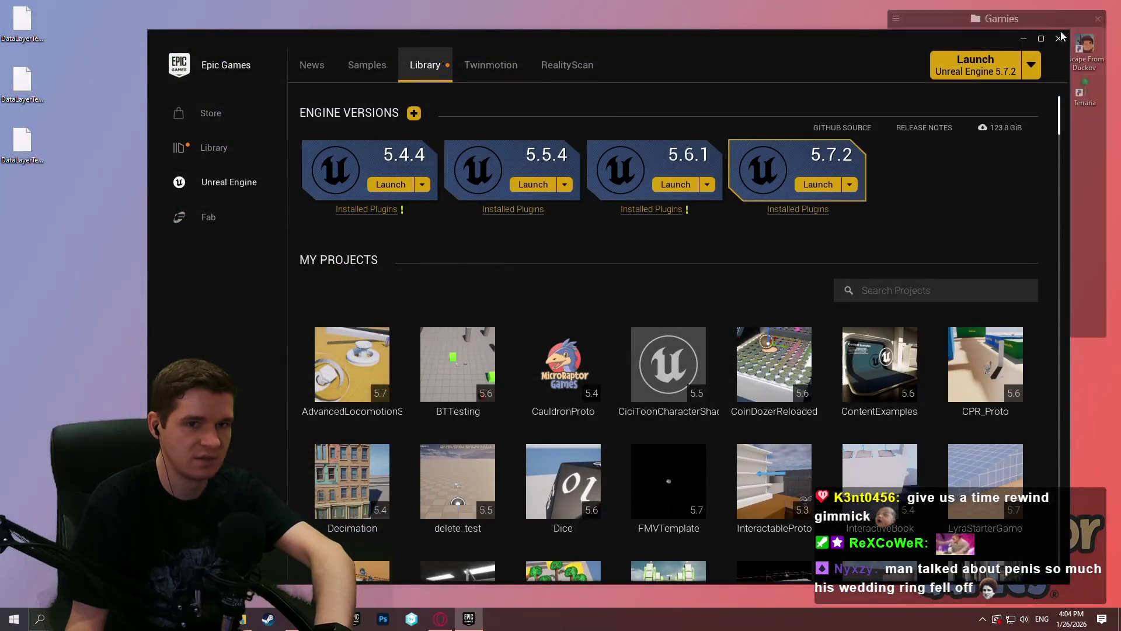
{"action": "left_click", "coordinate": [1087, 16]}
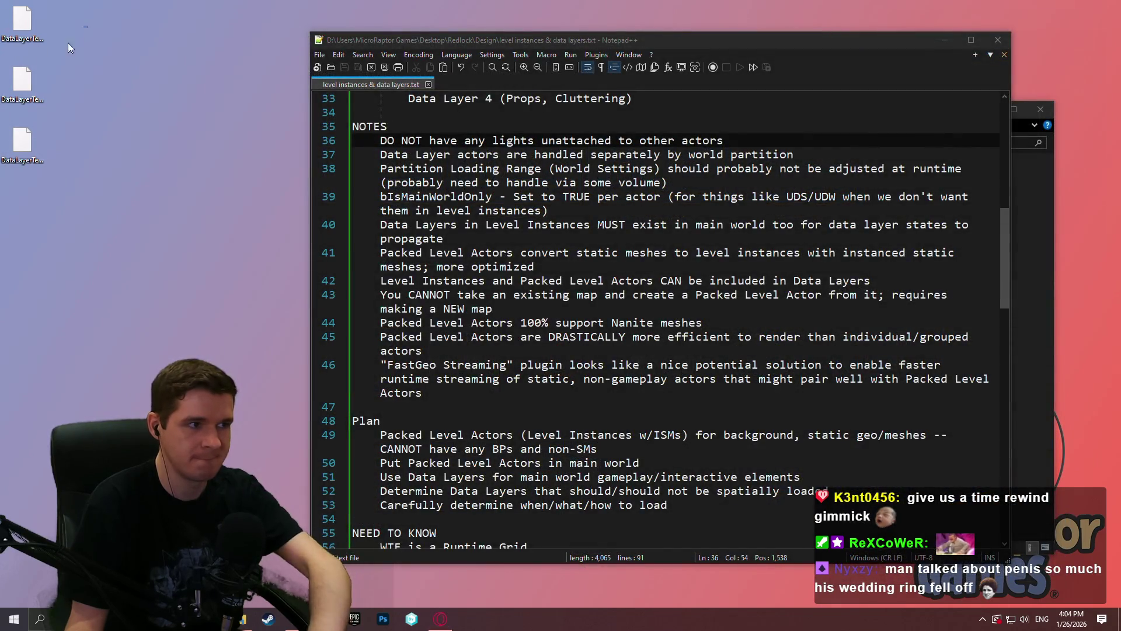
Step: Delete three desktop file icons, then close the Notepad++ notes and the folder window
{"action": "left_click_drag", "start_coordinate": [86, 27], "coordinate": [29, 174]}
{"action": "key", "text": "Delete"}
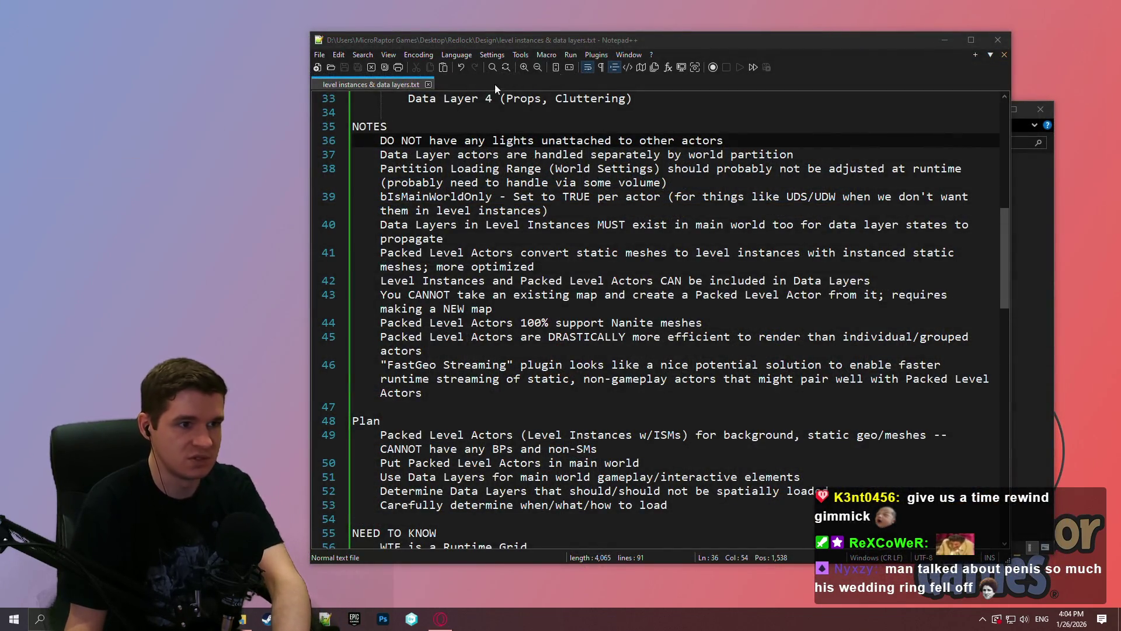
{"action": "left_click", "coordinate": [704, 154]}
{"action": "scroll", "coordinate": [1002, 245], "scroll_direction": "up", "scroll_amount": 10}
{"action": "scroll", "coordinate": [977, 102], "scroll_direction": "up", "scroll_amount": 3}
{"action": "scroll", "coordinate": [999, 263], "scroll_direction": "down", "scroll_amount": 12}
{"action": "scroll", "coordinate": [991, 296], "scroll_direction": "down", "scroll_amount": 4}
{"action": "scroll", "coordinate": [990, 296], "scroll_direction": "up", "scroll_amount": 6}
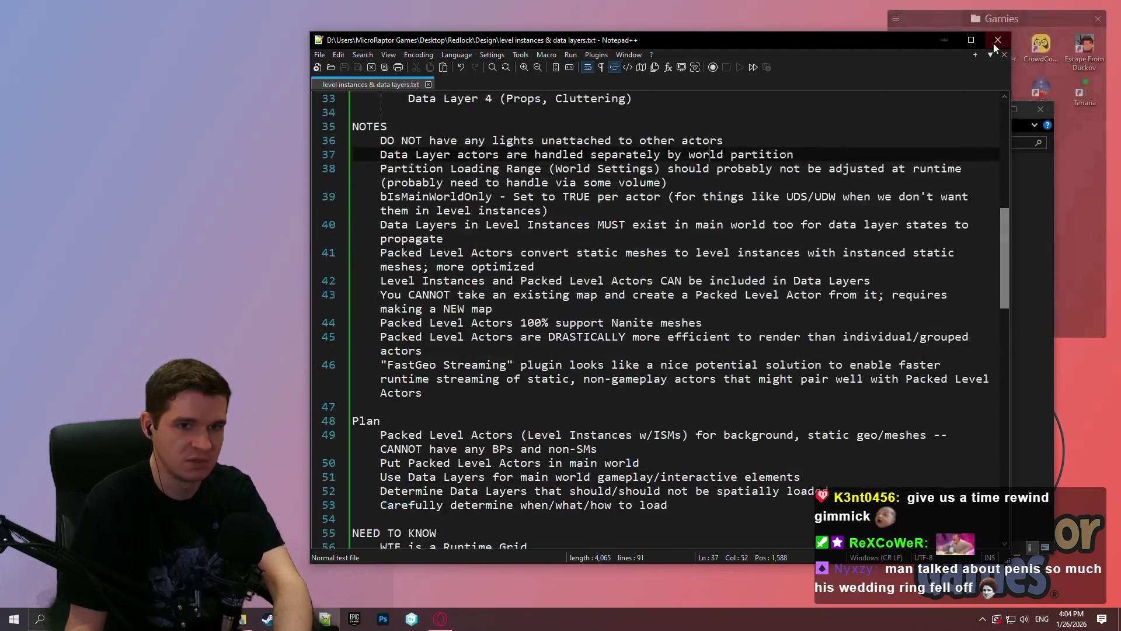
{"action": "left_click", "coordinate": [945, 39]}
{"action": "left_click", "coordinate": [1039, 111]}
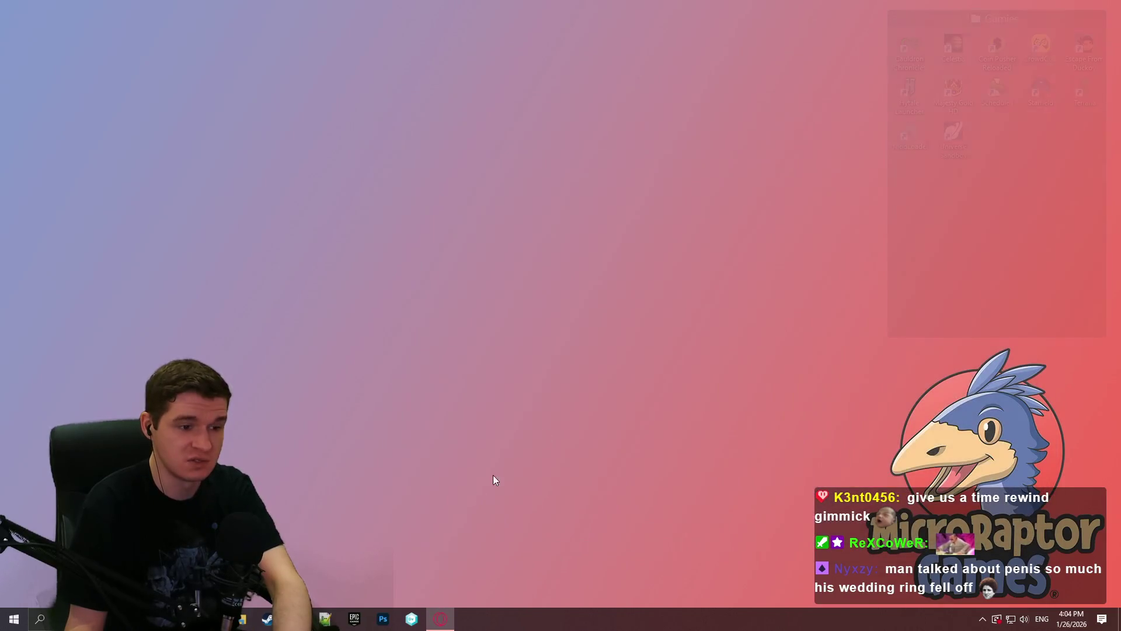
Step: Relaunch Notepad++ and reopen level instances & data layers.txt from the recent files list
{"action": "left_click", "coordinate": [324, 618]}
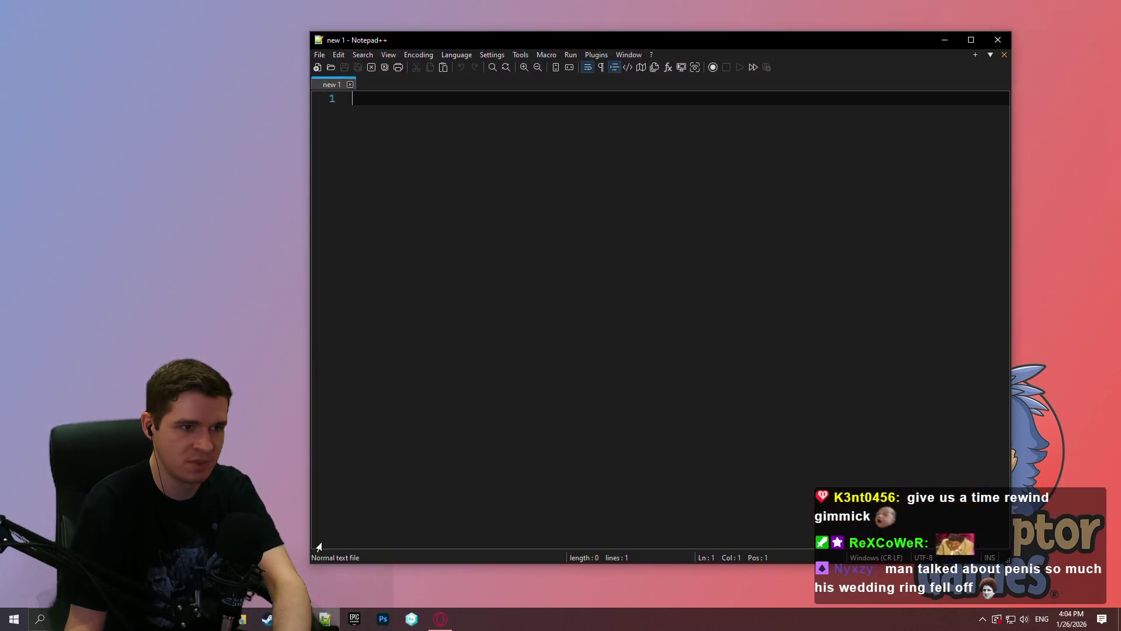
{"action": "left_click", "coordinate": [331, 67]}
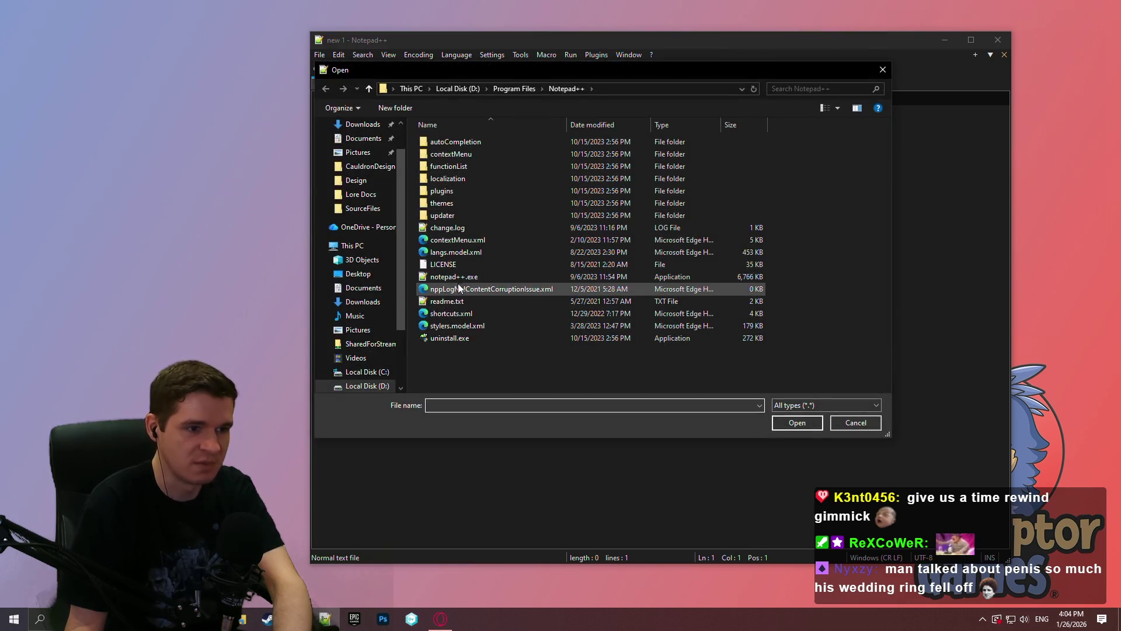
{"action": "left_click", "coordinate": [883, 69]}
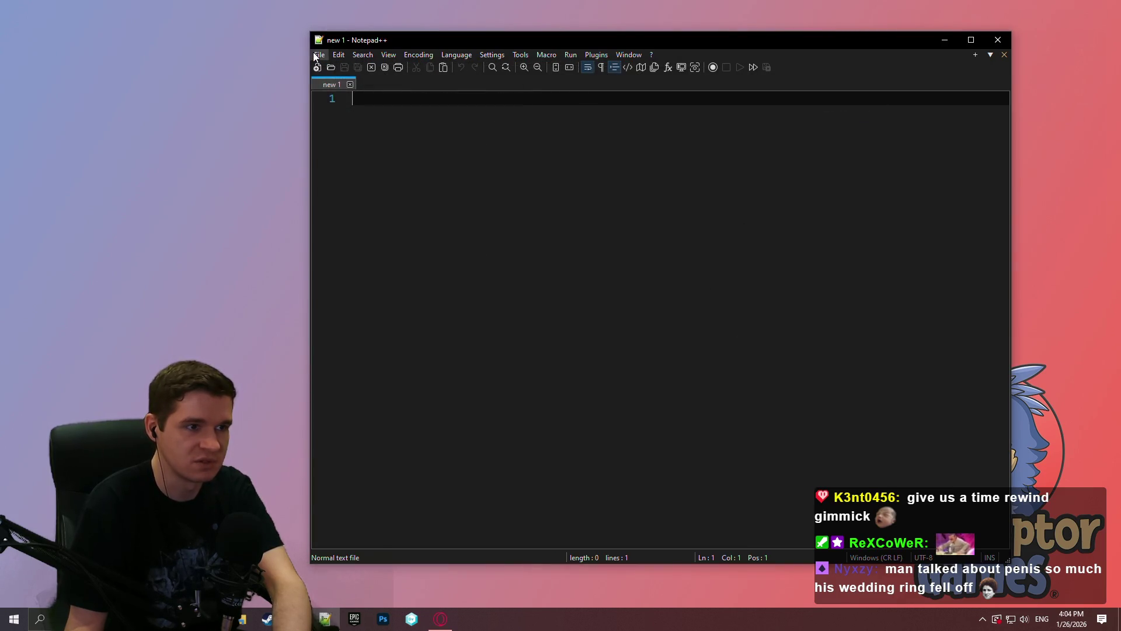
{"action": "left_click", "coordinate": [320, 54]}
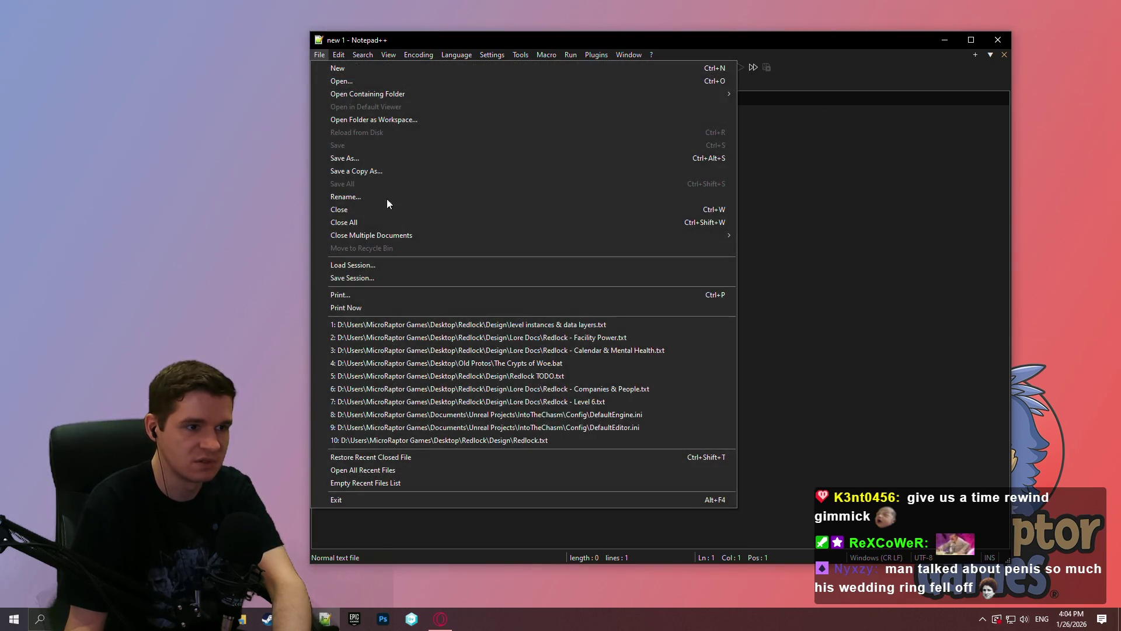
{"action": "left_click", "coordinate": [586, 325]}
{"action": "scroll", "coordinate": [869, 195], "scroll_direction": "down", "scroll_amount": 5}
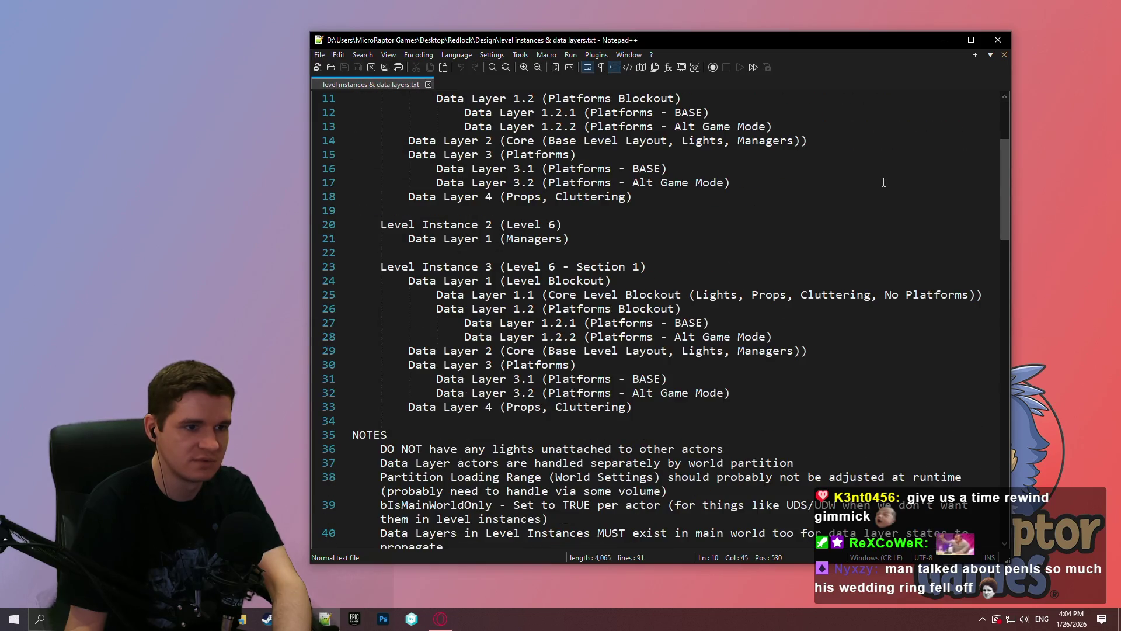
{"action": "scroll", "coordinate": [869, 194], "scroll_direction": "down", "scroll_amount": 3}
{"action": "scroll", "coordinate": [869, 195], "scroll_direction": "up", "scroll_amount": 3}
{"action": "scroll", "coordinate": [870, 195], "scroll_direction": "up", "scroll_amount": 3}
{"action": "scroll", "coordinate": [850, 201], "scroll_direction": "up", "scroll_amount": 3}
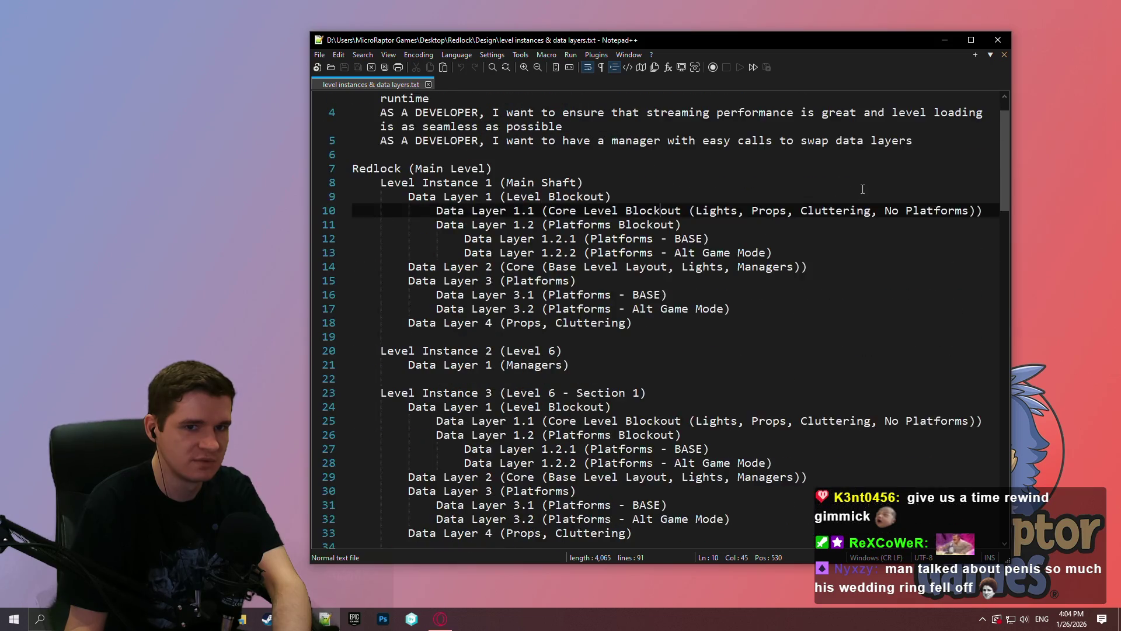
{"action": "scroll", "coordinate": [828, 209], "scroll_direction": "up", "scroll_amount": 2}
Step: Move up to the Redlock (Main Level) line, shift the notes window left, caret at end of line 4
{"action": "key", "text": "Up"}
{"action": "key", "text": "Up"}
{"action": "key", "text": "Up"}
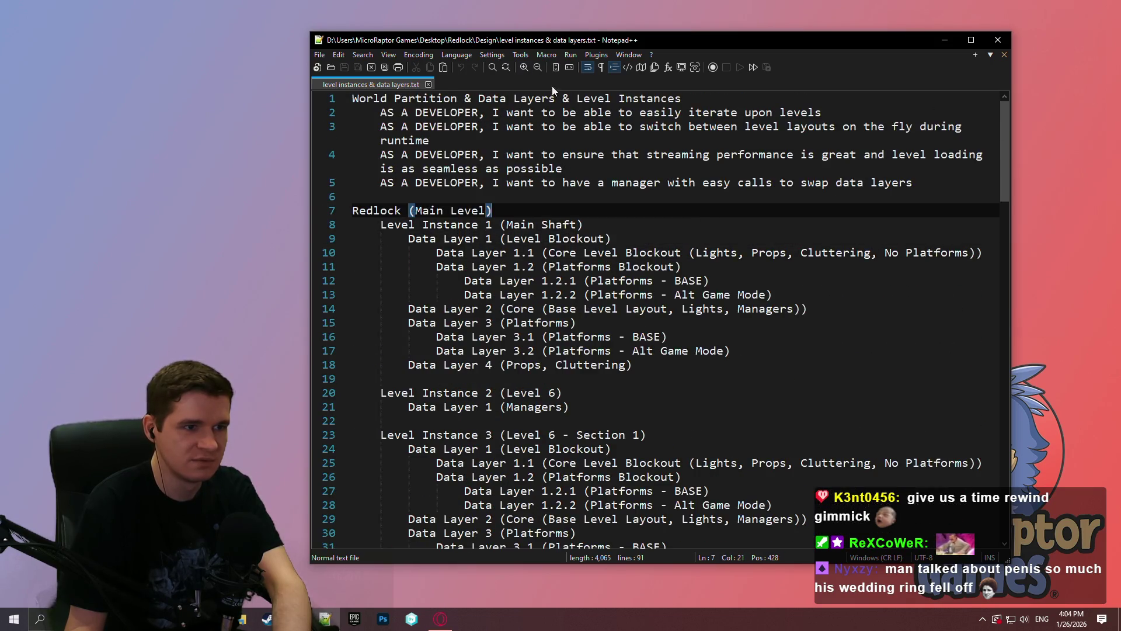
{"action": "left_click_drag", "start_coordinate": [574, 41], "coordinate": [574, 37]}
{"action": "left_click_drag", "start_coordinate": [415, 38], "coordinate": [361, 35]}
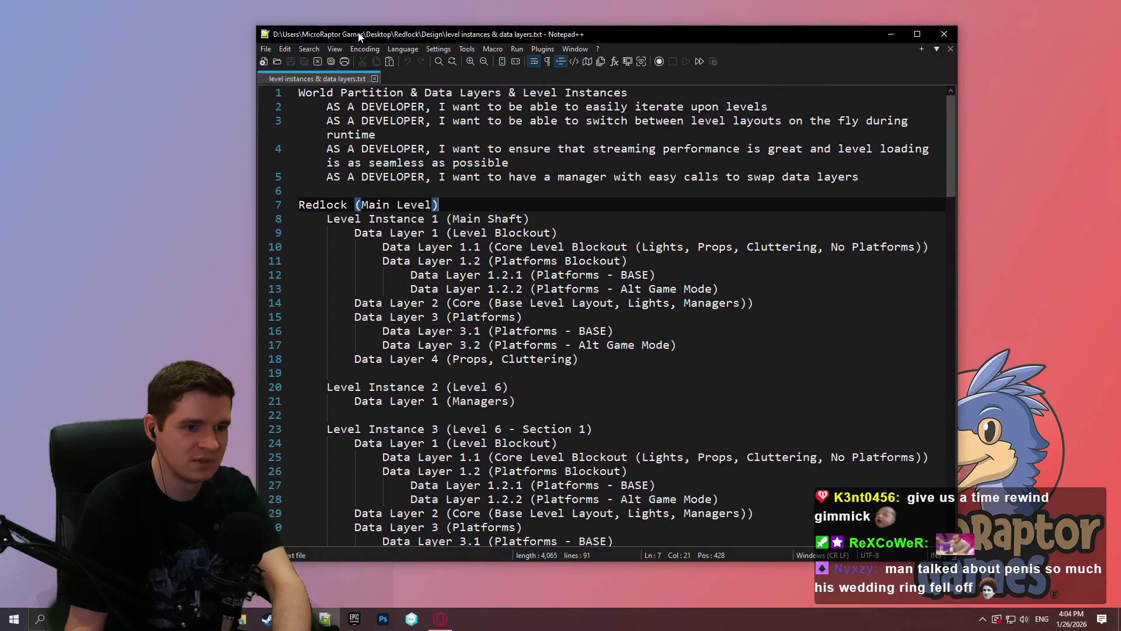
{"action": "left_click", "coordinate": [654, 161]}
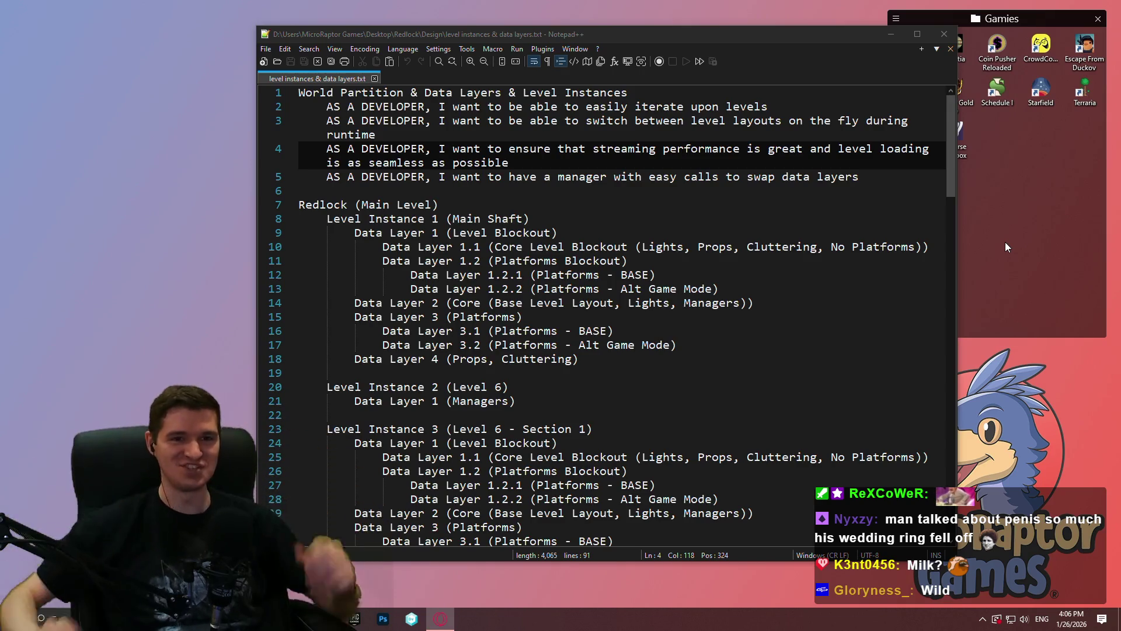
{"action": "left_click_drag", "start_coordinate": [522, 40], "coordinate": [487, 55]}
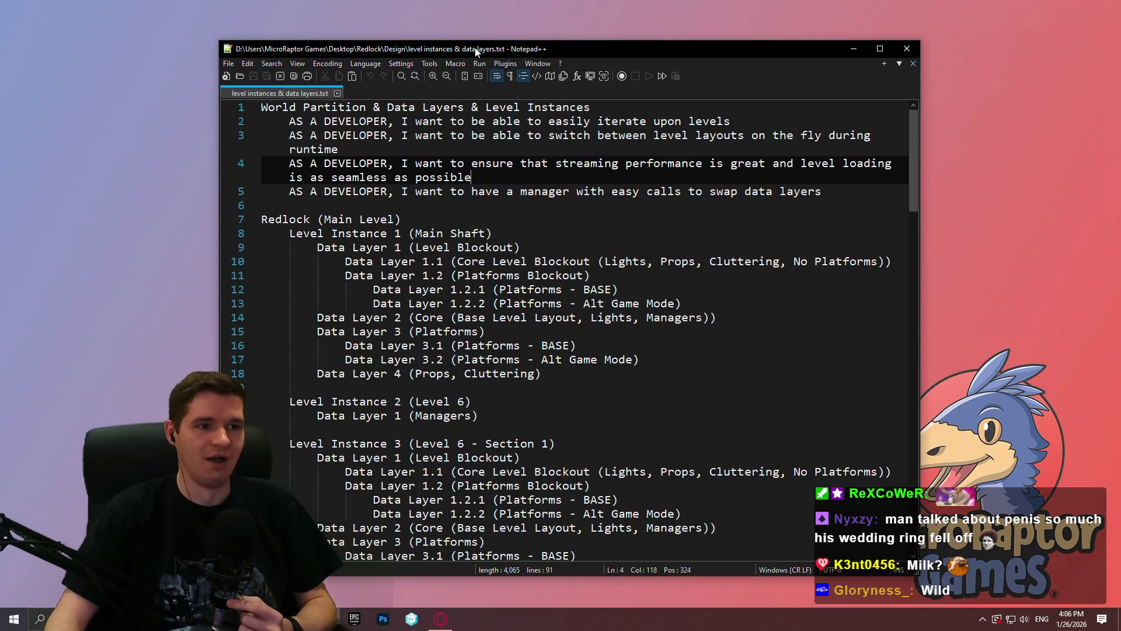
{"action": "mouse_move", "coordinate": [487, 52]}
{"action": "left_mouse_down"}
{"action": "mouse_move", "coordinate": [501, 54]}
{"action": "mouse_move", "coordinate": [487, 52]}
{"action": "left_mouse_up"}
{"action": "key", "text": "super+d"}
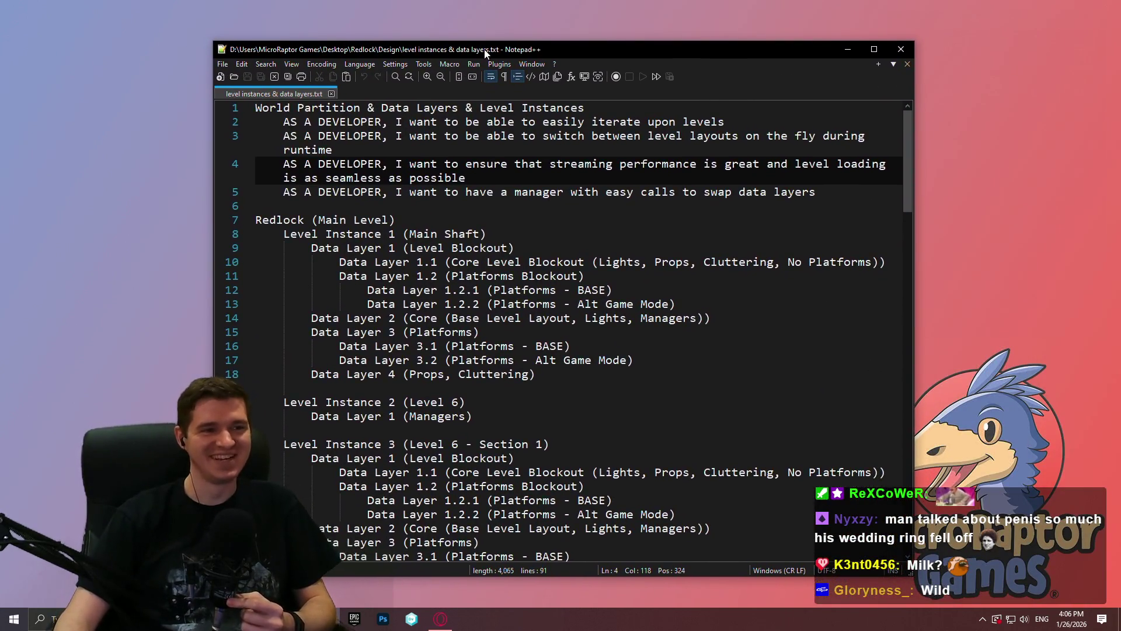
{"action": "left_click", "coordinate": [693, 192]}
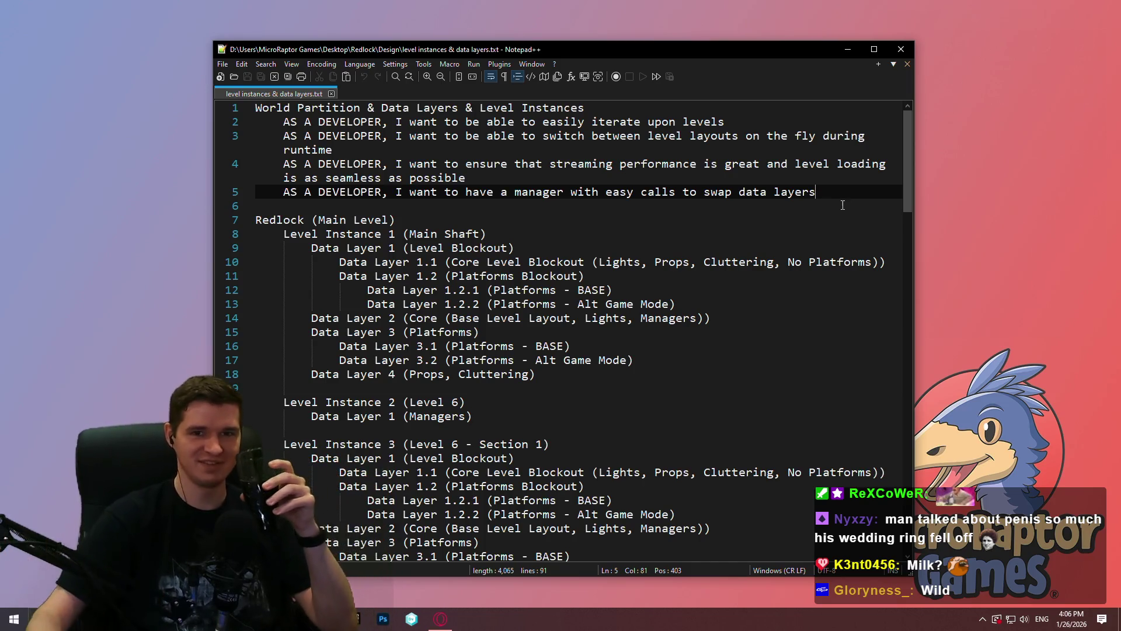
{"action": "left_click", "coordinate": [858, 261]}
{"action": "left_click", "coordinate": [801, 272]}
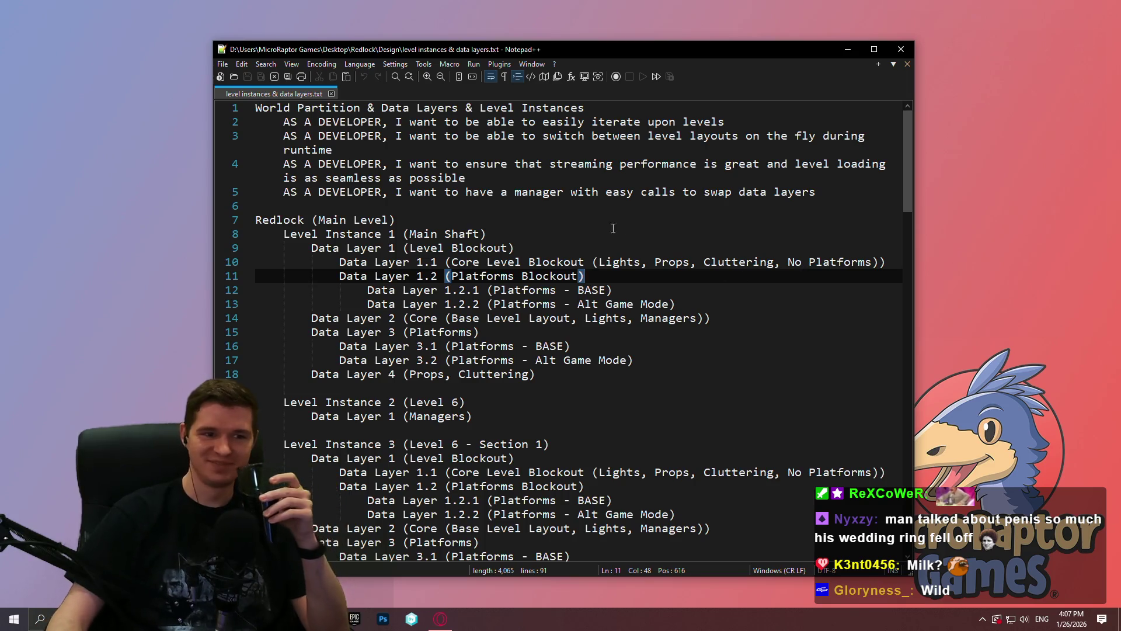
{"action": "left_click", "coordinate": [597, 219]}
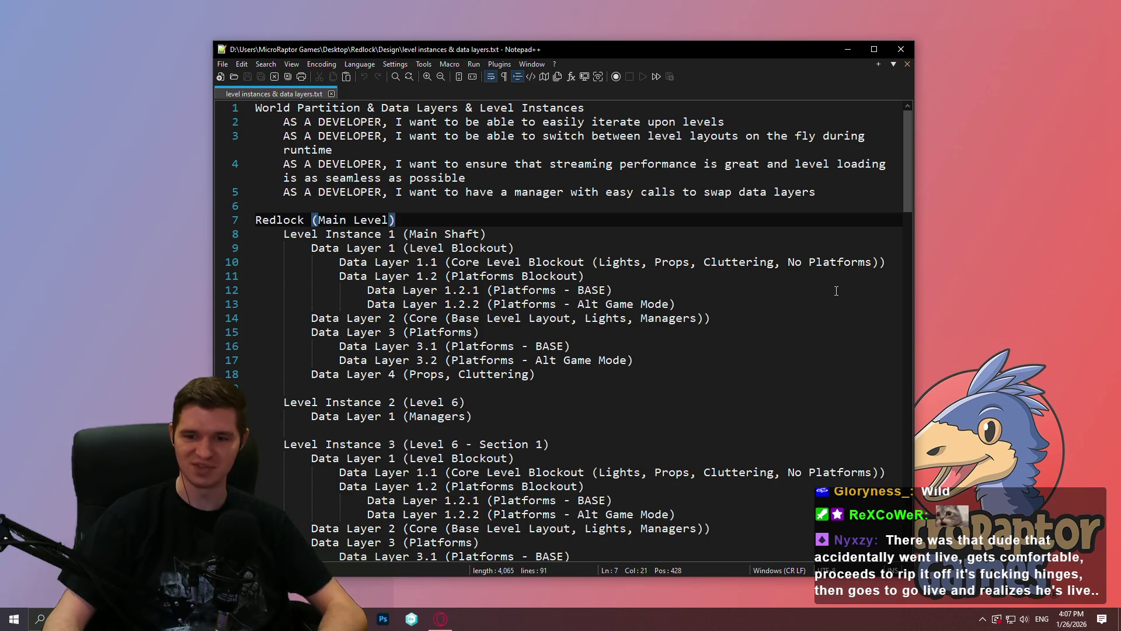
{"action": "left_click", "coordinate": [836, 291]}
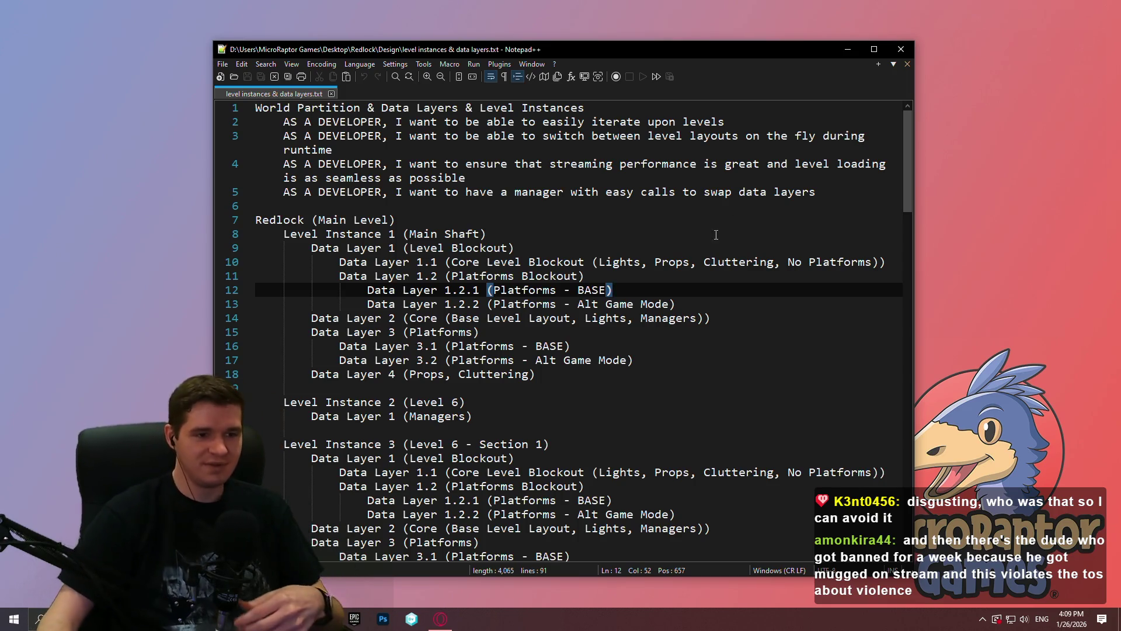
Step: Hide the notes, briefly check Steam, and bring up the Stream Calendar 2026 sheet in the browser
{"action": "left_click", "coordinate": [701, 346]}
{"action": "left_click", "coordinate": [705, 140]}
{"action": "key", "text": "super+d"}
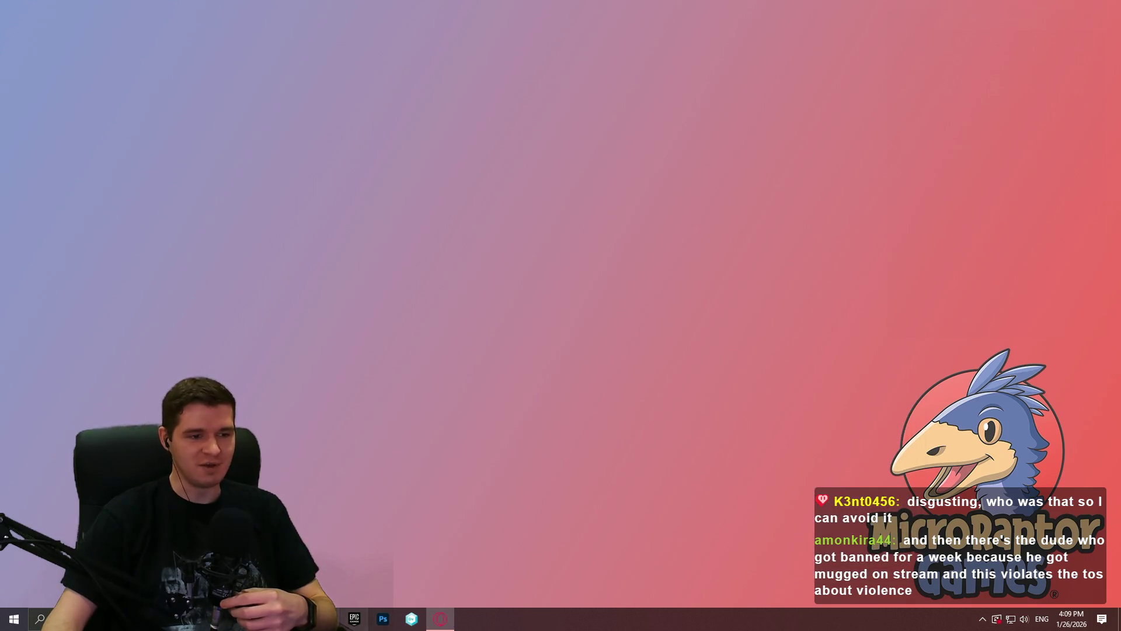
{"action": "left_click", "coordinate": [468, 619]}
{"action": "left_click", "coordinate": [1113, 10]}
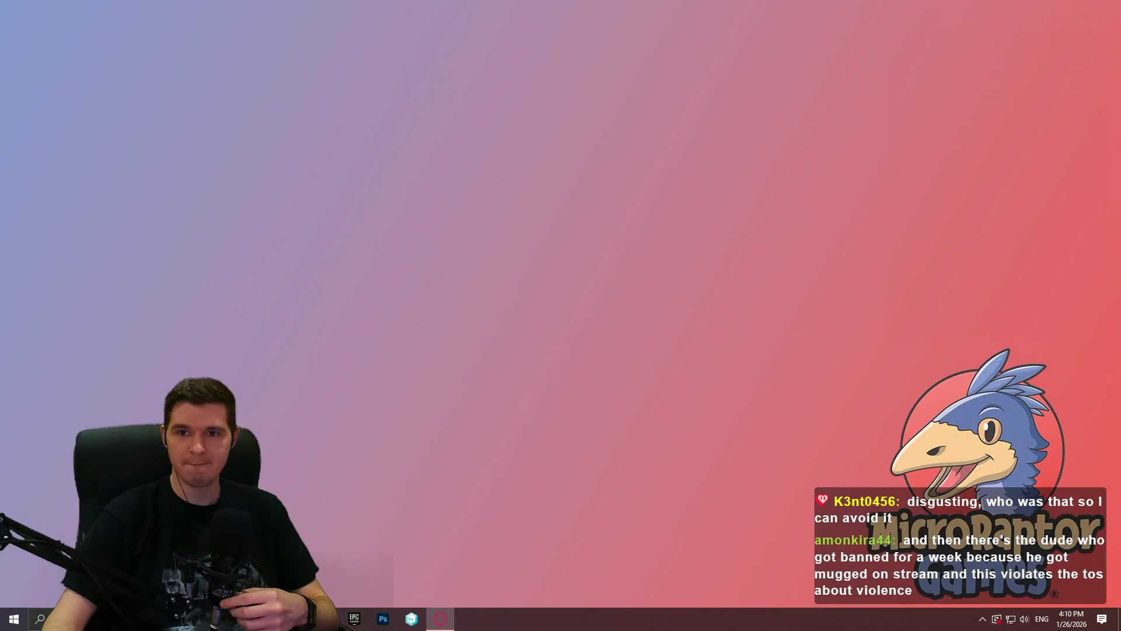
{"action": "left_click", "coordinate": [439, 619]}
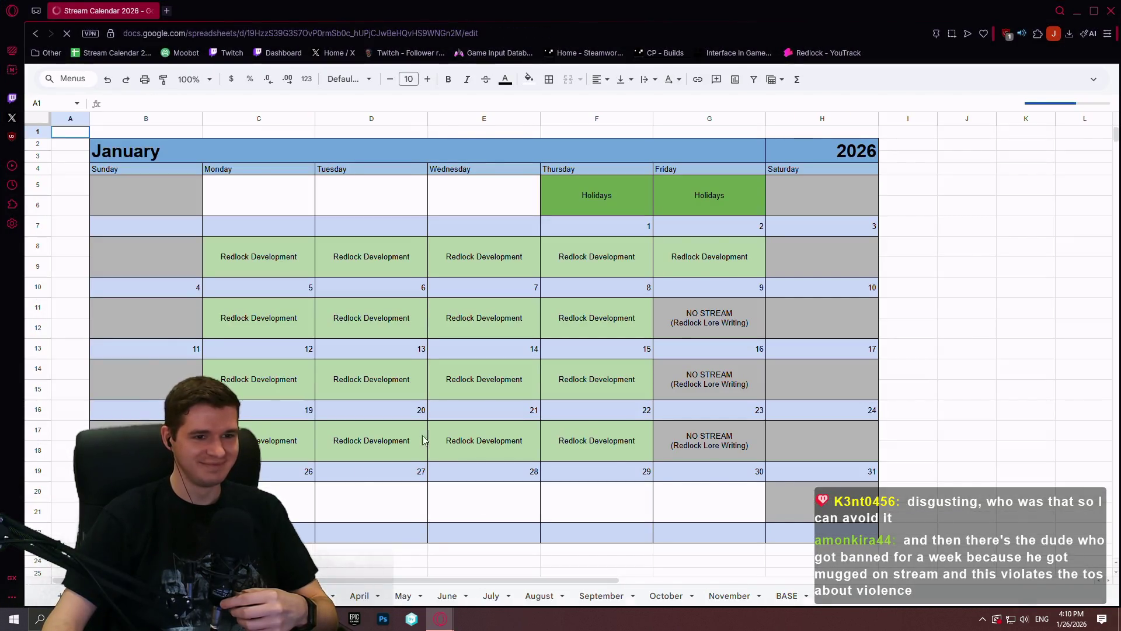
{"action": "left_click", "coordinate": [1033, 423]}
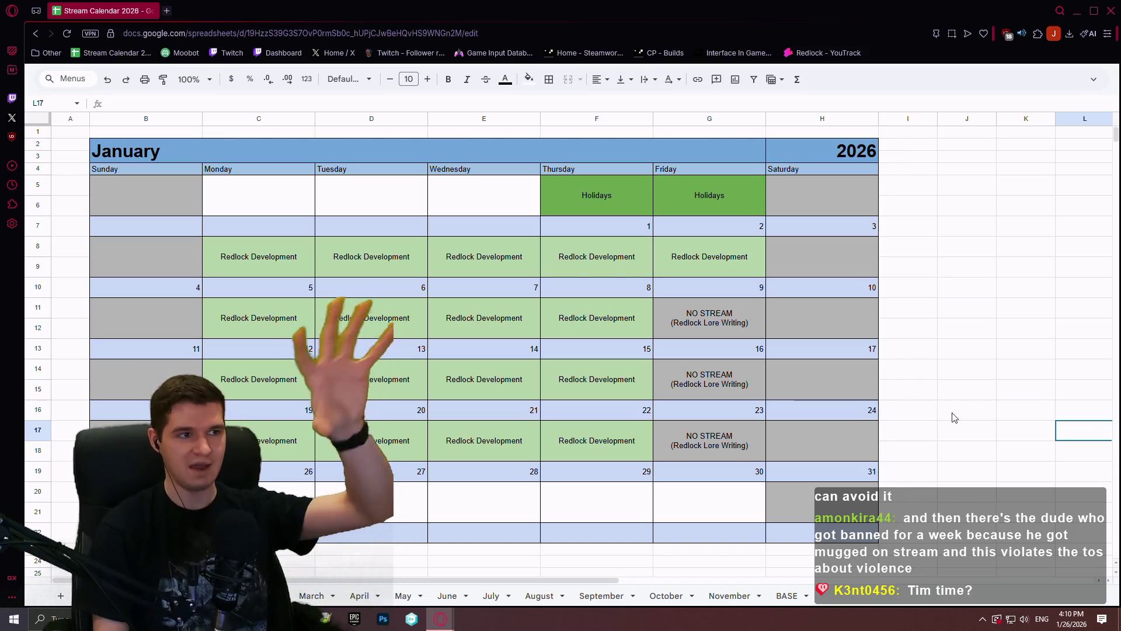
{"action": "left_click", "coordinate": [166, 10]}
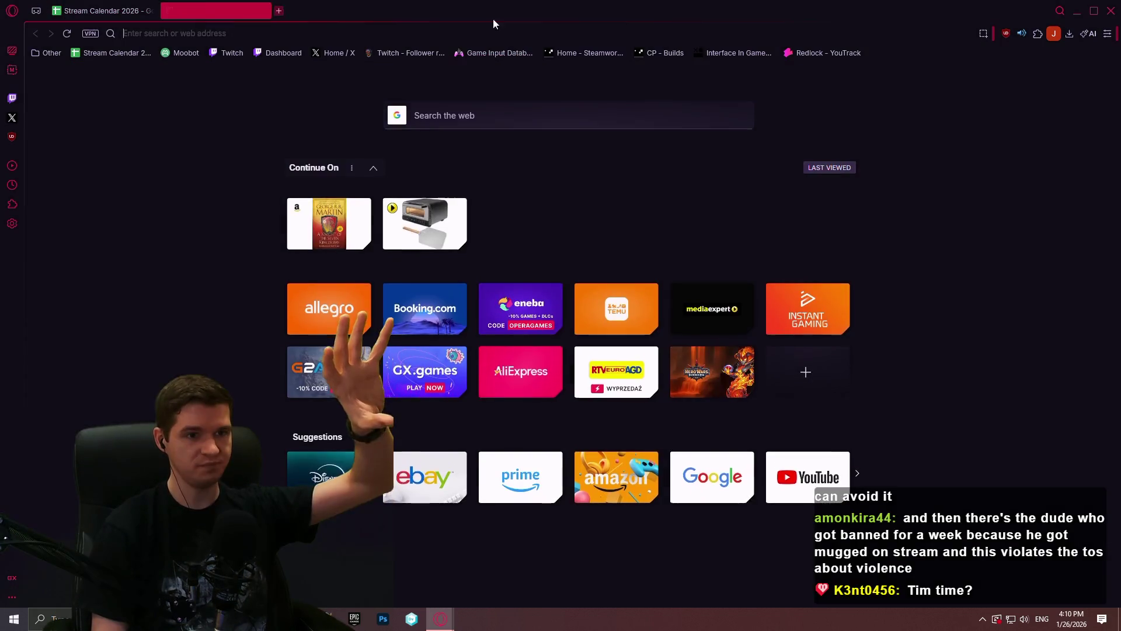
Step: Load the Redlock YouTrack knowledge base, then bring Notepad++ back up
{"action": "left_click", "coordinate": [824, 52]}
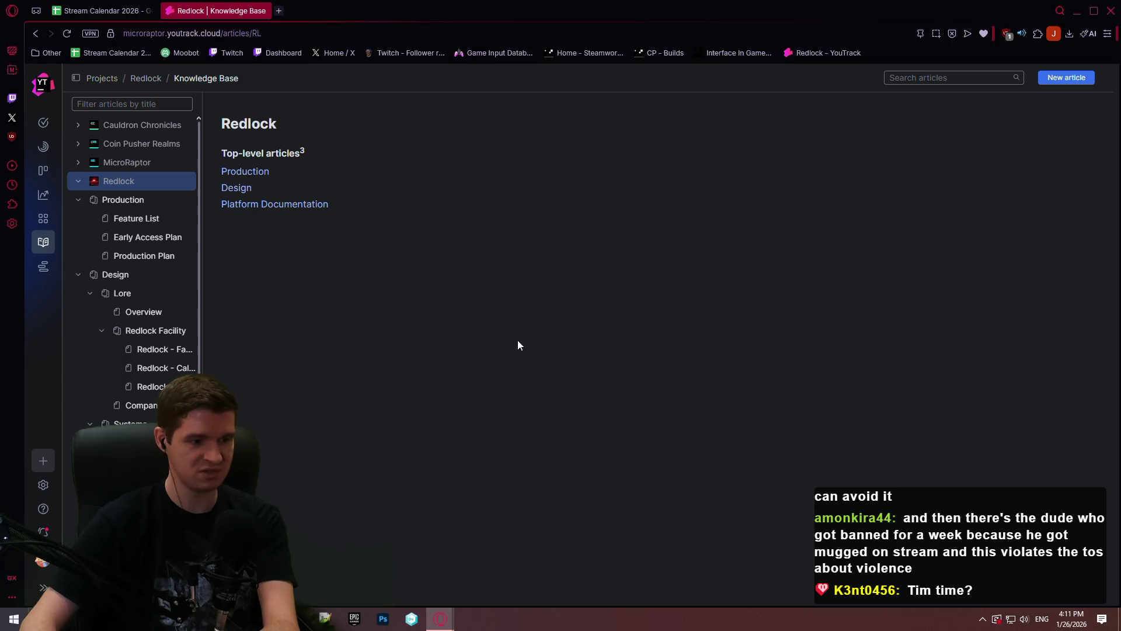
{"action": "left_click", "coordinate": [325, 619]}
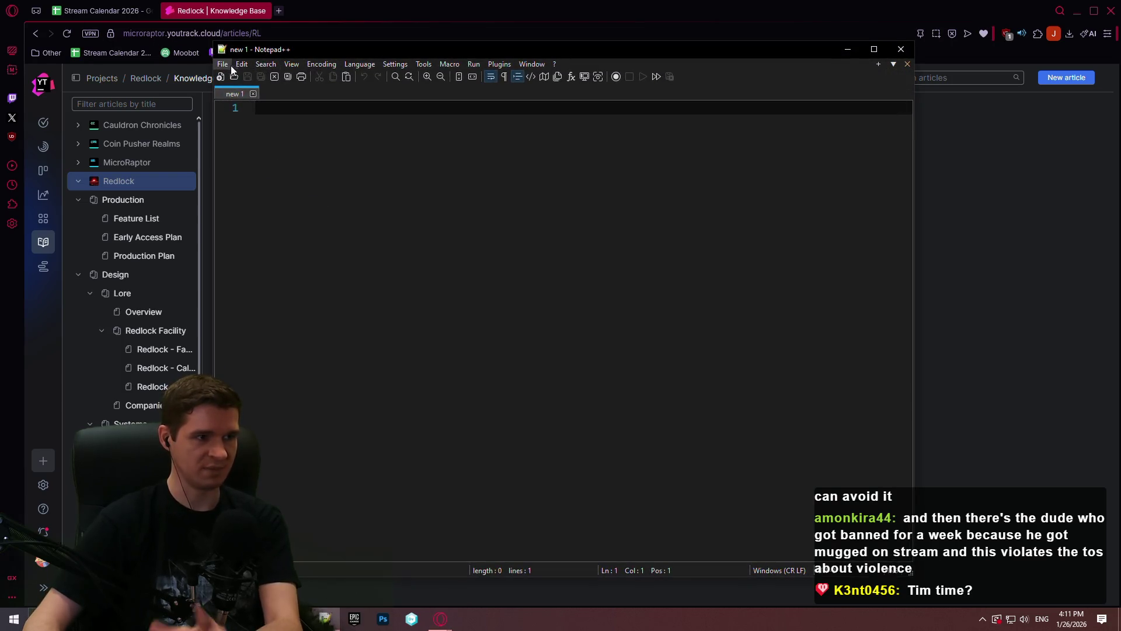
Step: Reopen the level instances & data layers notes from recent files and place the caret after the Runtime Grid note
{"action": "left_click", "coordinate": [223, 65]}
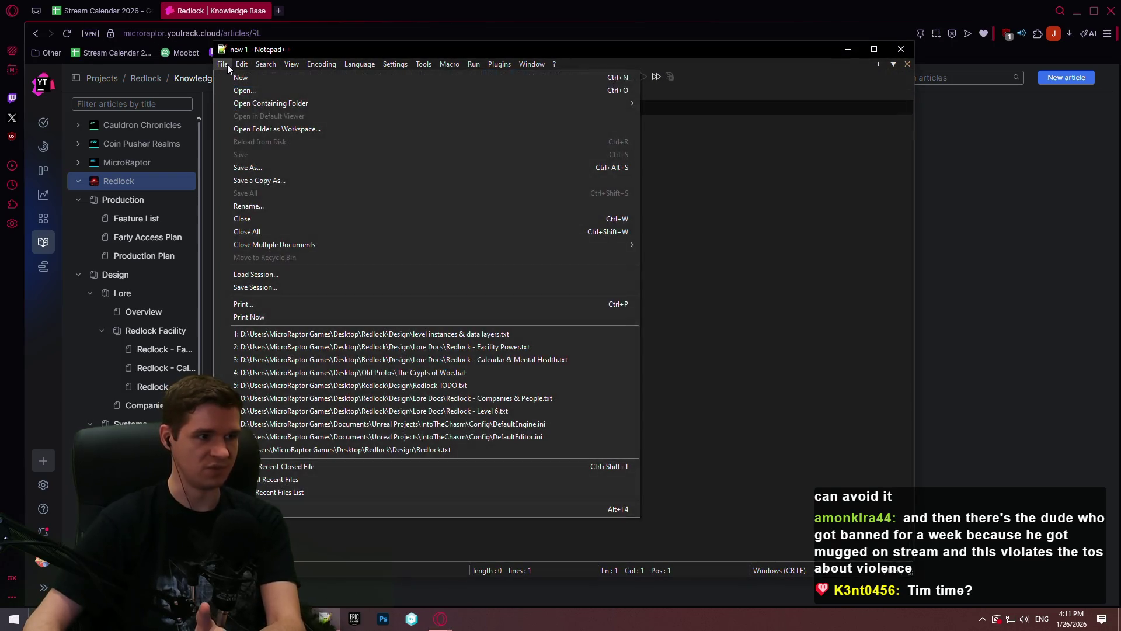
{"action": "left_click", "coordinate": [467, 337]}
{"action": "scroll", "coordinate": [579, 262], "scroll_direction": "down", "scroll_amount": 3}
{"action": "mouse_move", "coordinate": [913, 147]}
{"action": "left_mouse_down"}
{"action": "mouse_move", "coordinate": [906, 388]}
{"action": "mouse_move", "coordinate": [895, 257]}
{"action": "mouse_move", "coordinate": [881, 229]}
{"action": "left_mouse_up"}
{"action": "scroll", "coordinate": [859, 263], "scroll_direction": "down", "scroll_amount": 4}
{"action": "scroll", "coordinate": [853, 304], "scroll_direction": "down", "scroll_amount": 4}
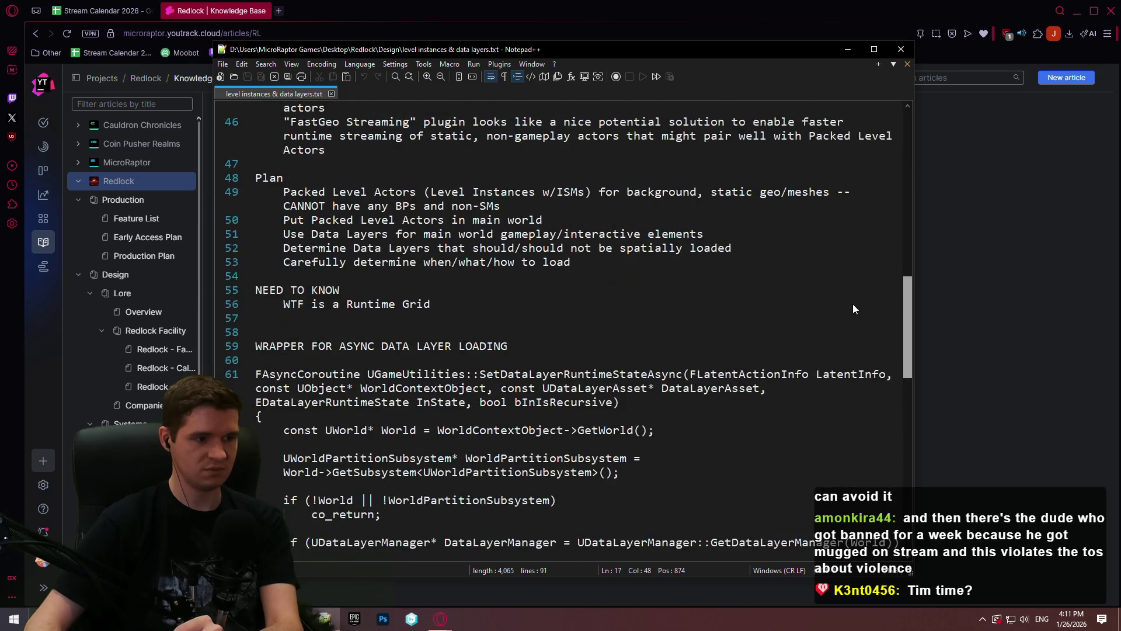
{"action": "left_click", "coordinate": [490, 303]}
Step: Start an indented Plan step under the Plan heading, rewording the art pass line and fixing a Beautiful typo
{"action": "key", "text": "Return"}
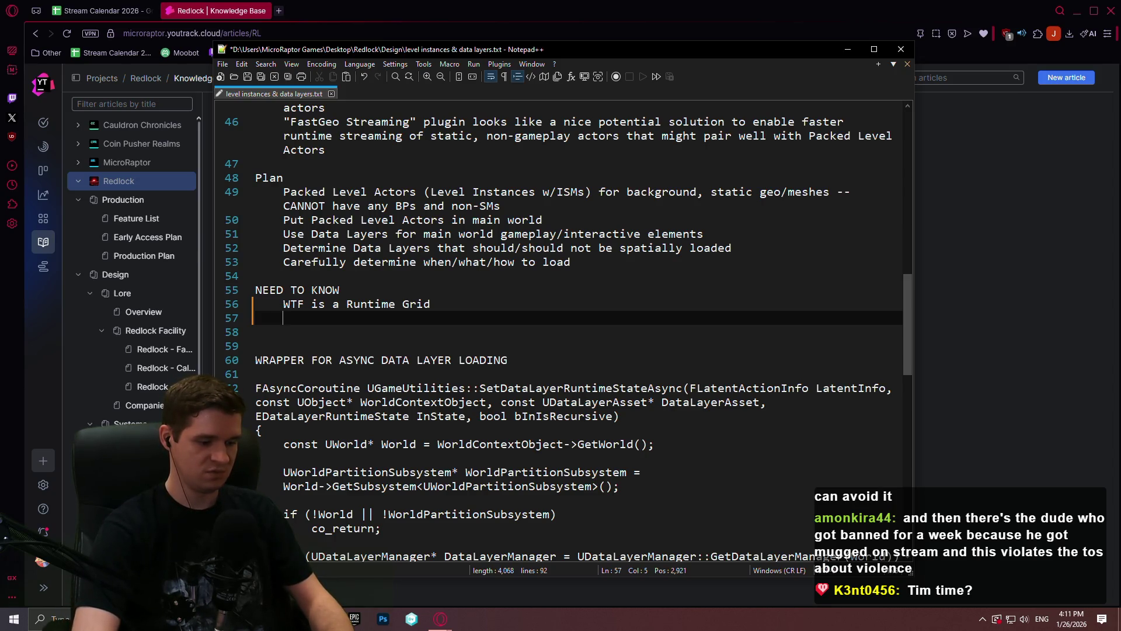
{"action": "type", "text": "Once"}
{"action": "key", "text": "BackSpace"}
{"action": "key", "text": "BackSpace"}
{"action": "key", "text": "BackSpace"}
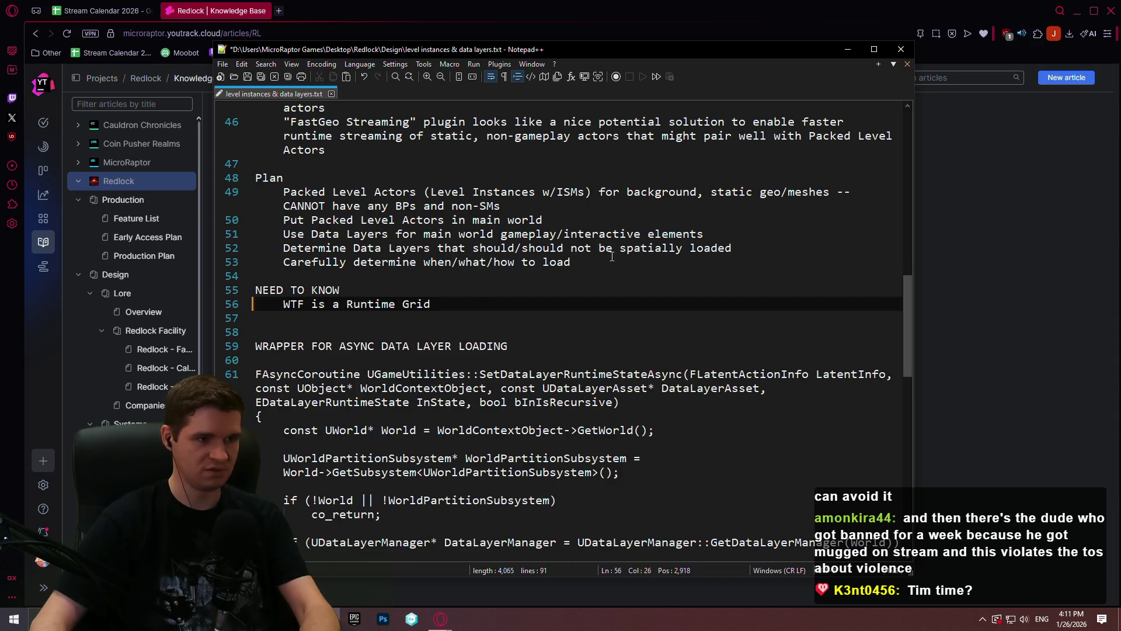
{"action": "left_click", "coordinate": [602, 184]}
{"action": "key", "text": "Return"}
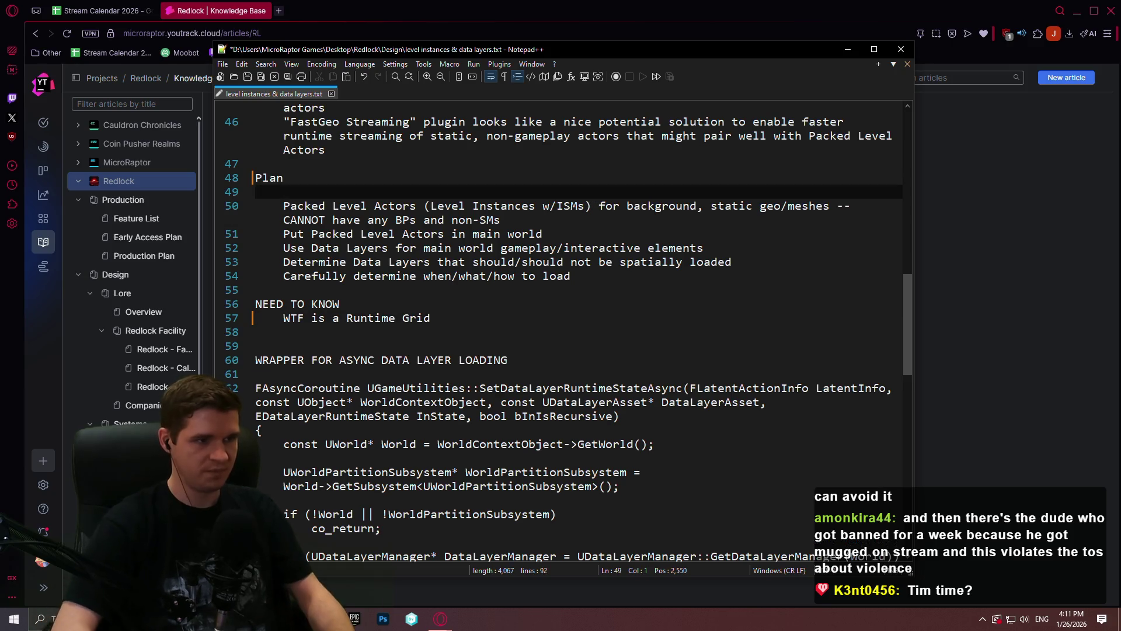
{"action": "key", "text": "Tab"}
{"action": "key", "text": "Return"}
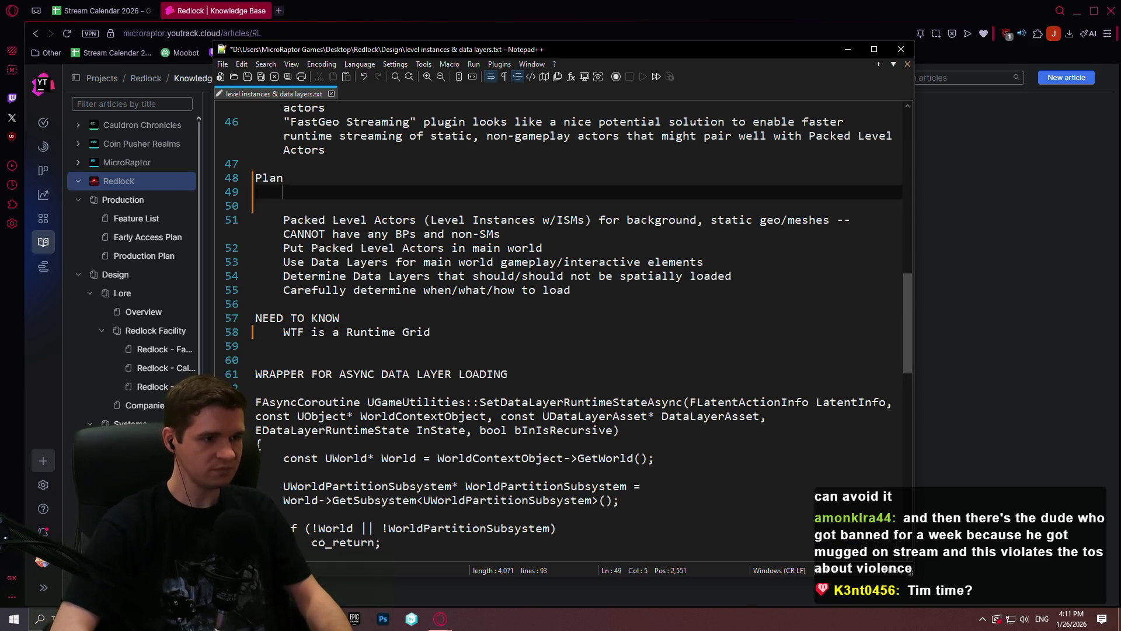
{"action": "key", "text": "Up"}
{"action": "type", "text": "Once"}
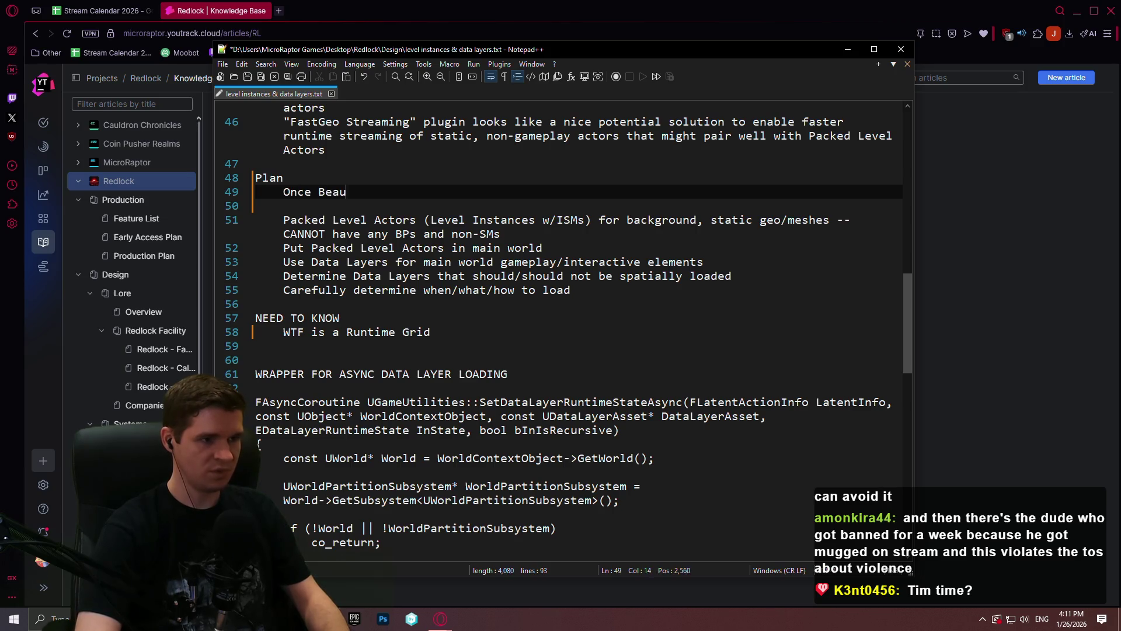
{"action": "key", "text": "BackSpace"}
{"action": "type", "text": "iful Corner"}
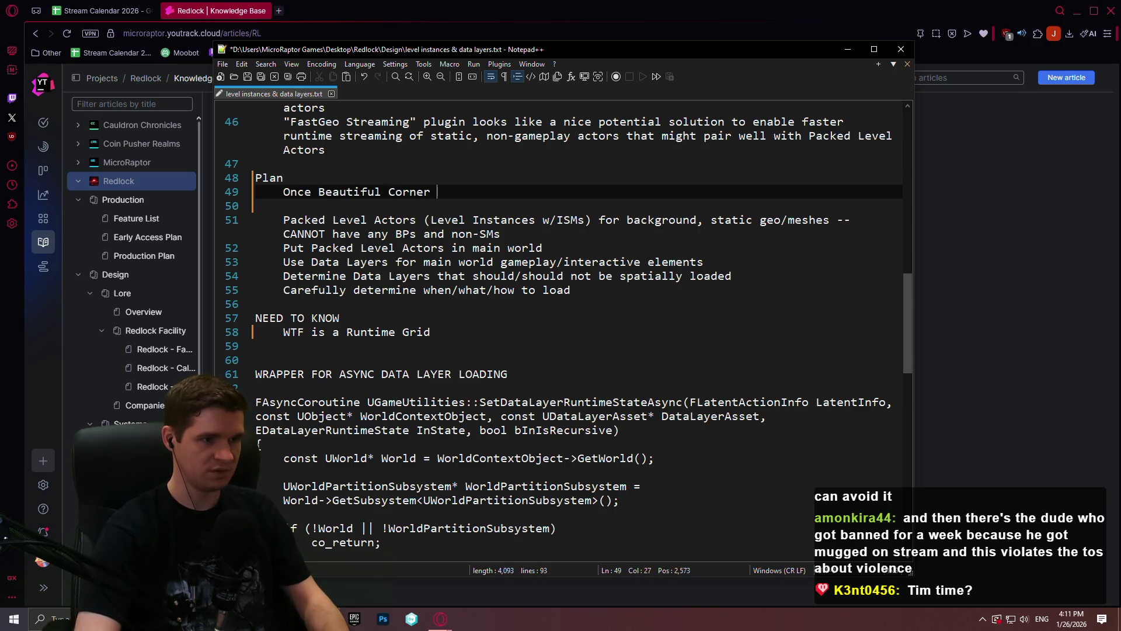
{"action": "type", "text": " is done, "}
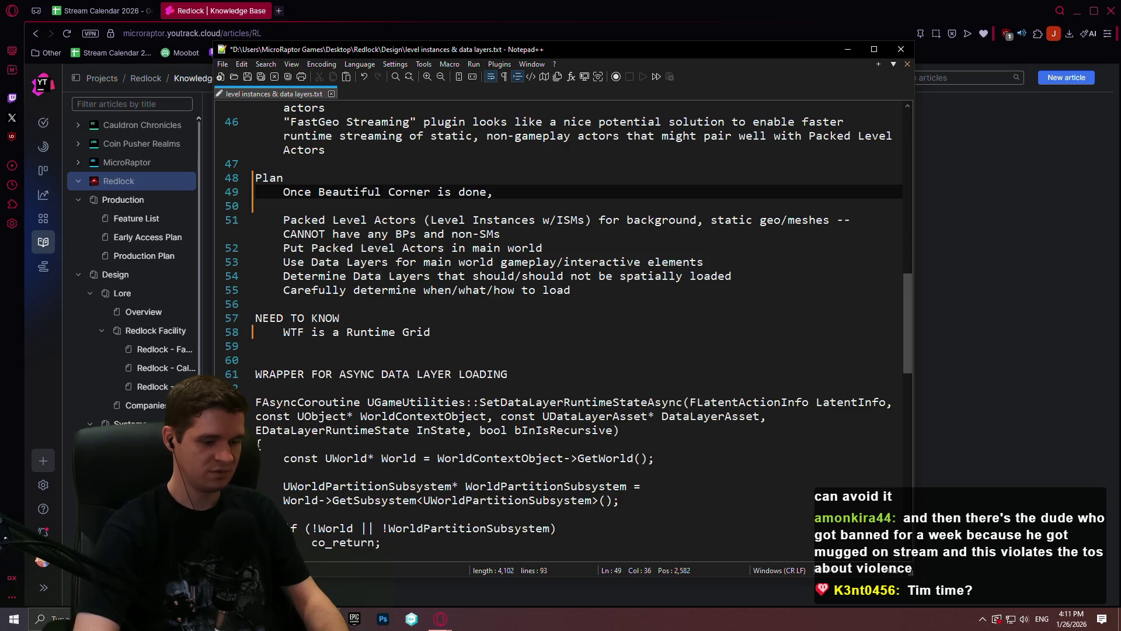
{"action": "type", "text": "full art pass"}
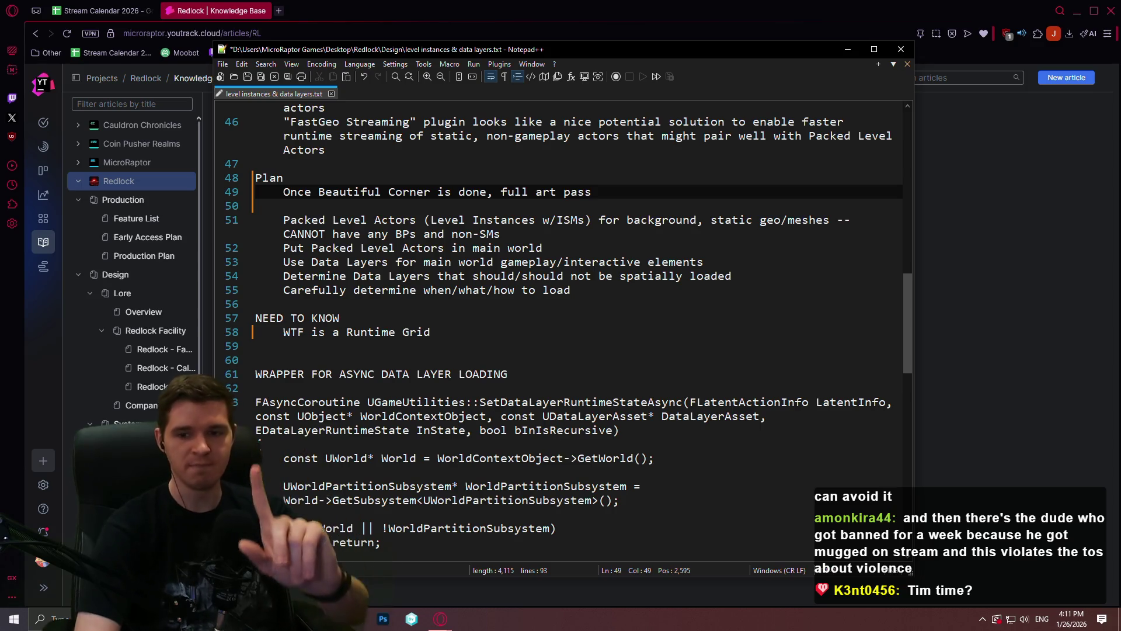
{"action": "key", "text": "BackSpace"}
{"action": "key", "text": "BackSpace"}
{"action": "key", "text": "BackSpace"}
{"action": "key", "text": "BackSpace"}
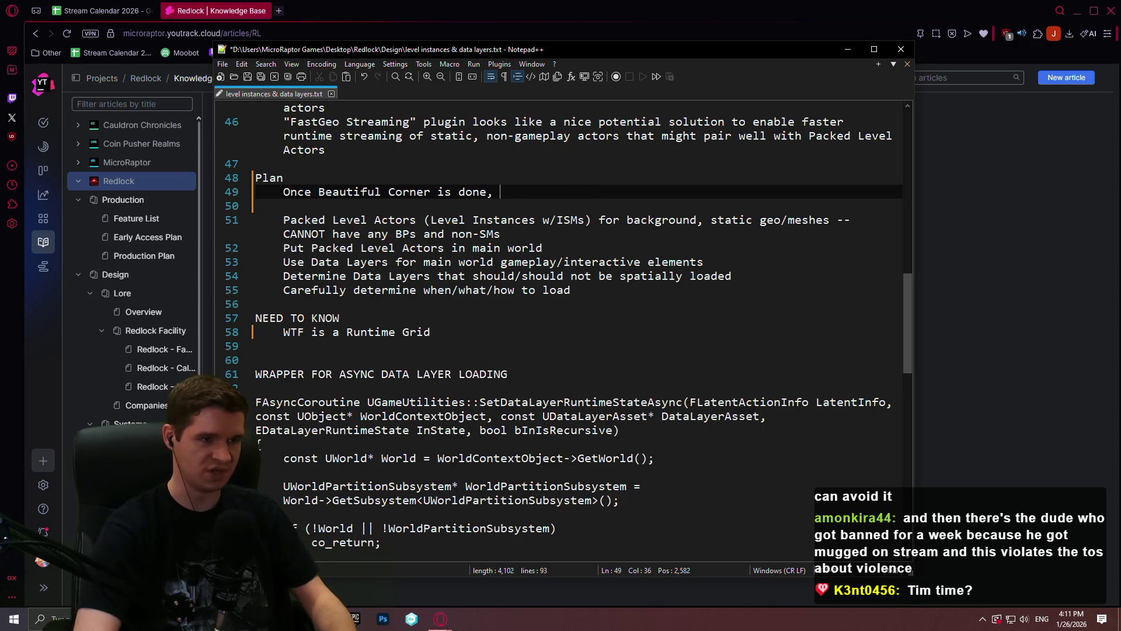
{"action": "type", "text": "copy/paste be"}
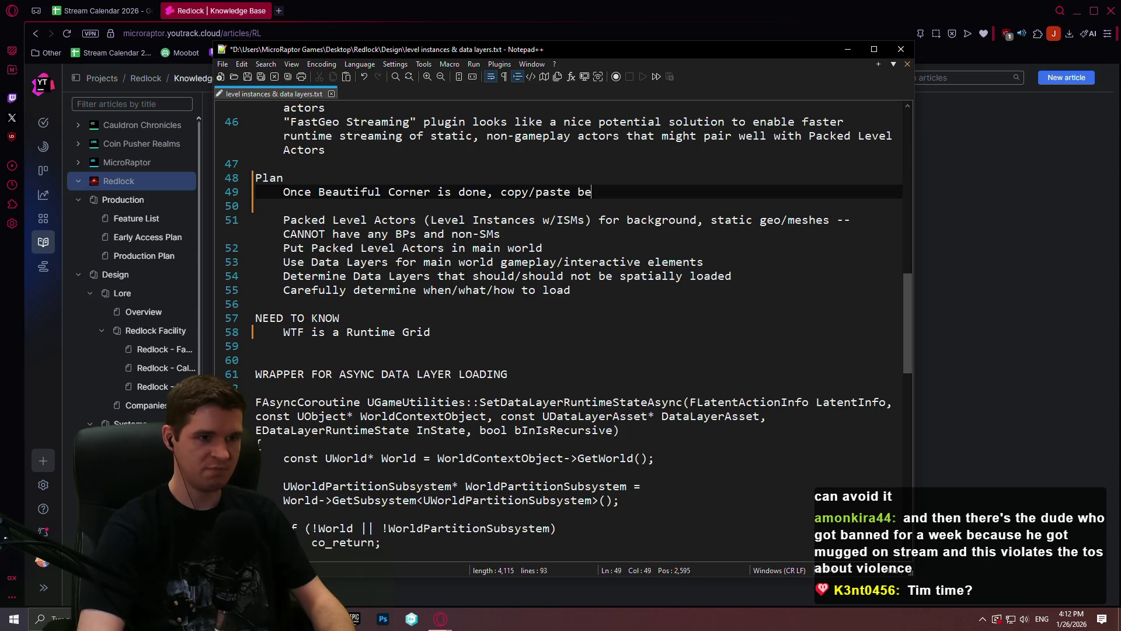
{"action": "type", "text": "autiful corner 10-20 times"}
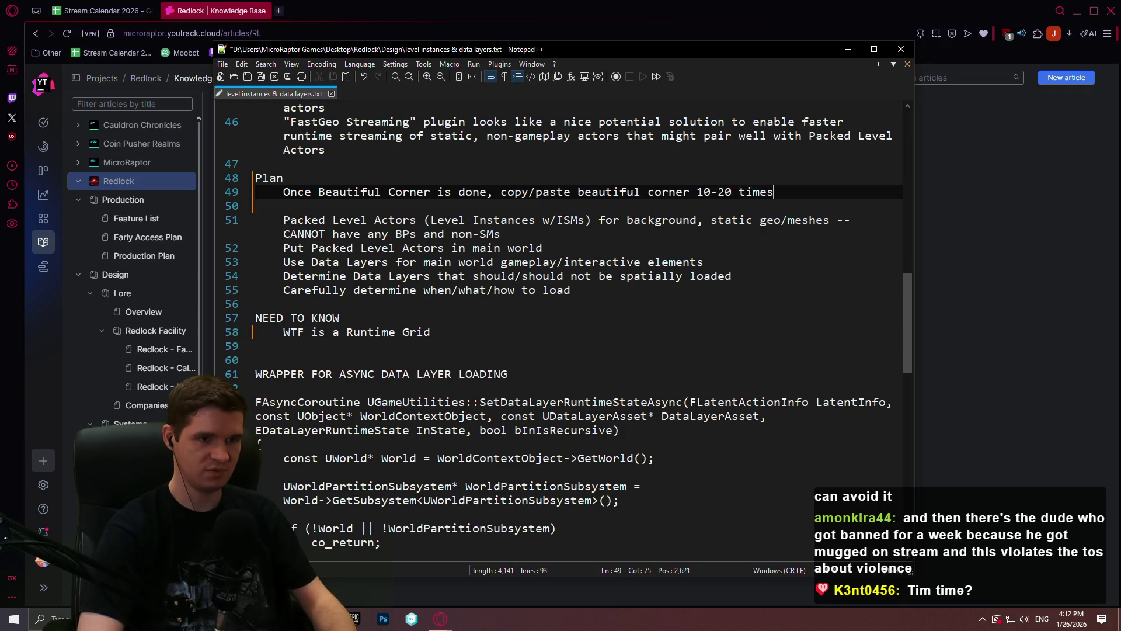
{"action": "key", "text": "Return"}
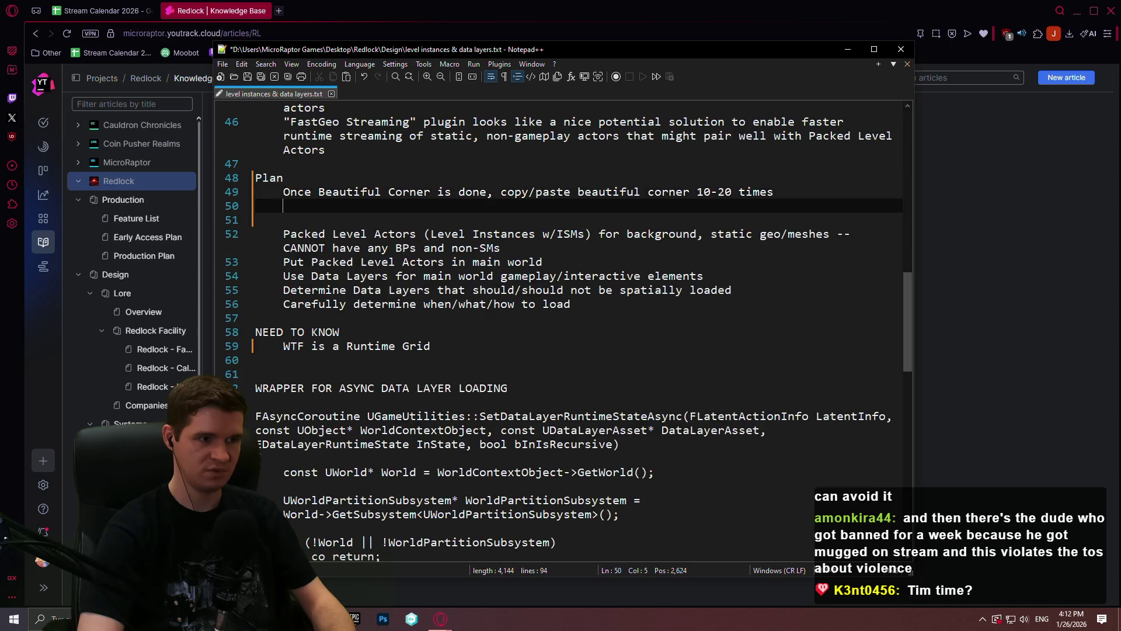
{"action": "type", "text": "Check "}
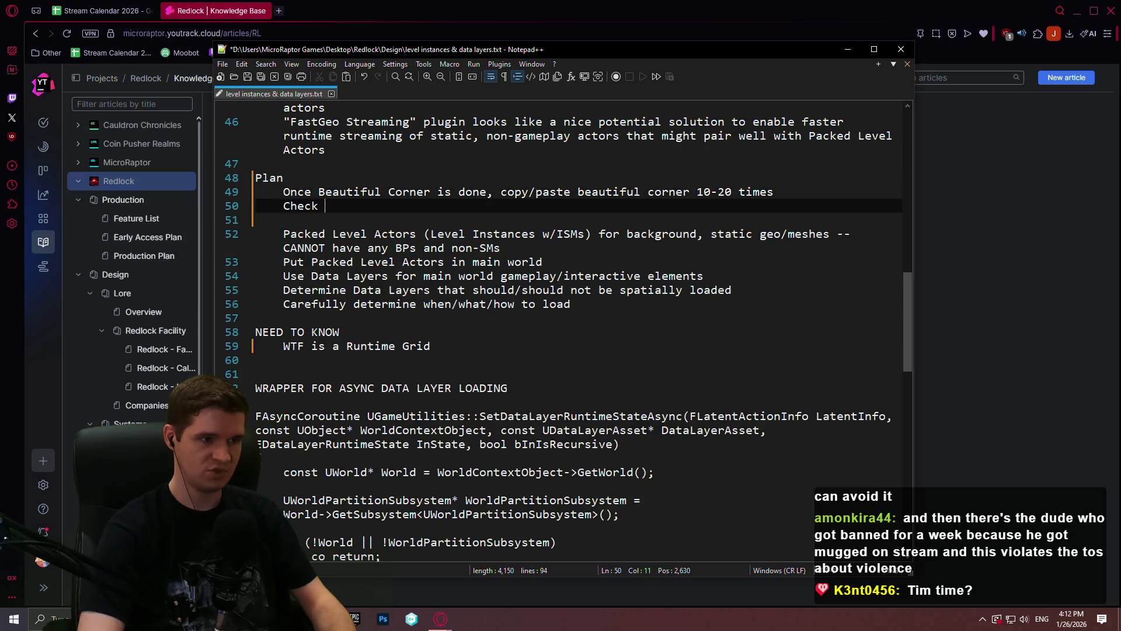
{"action": "type", "text": "VRAM"}
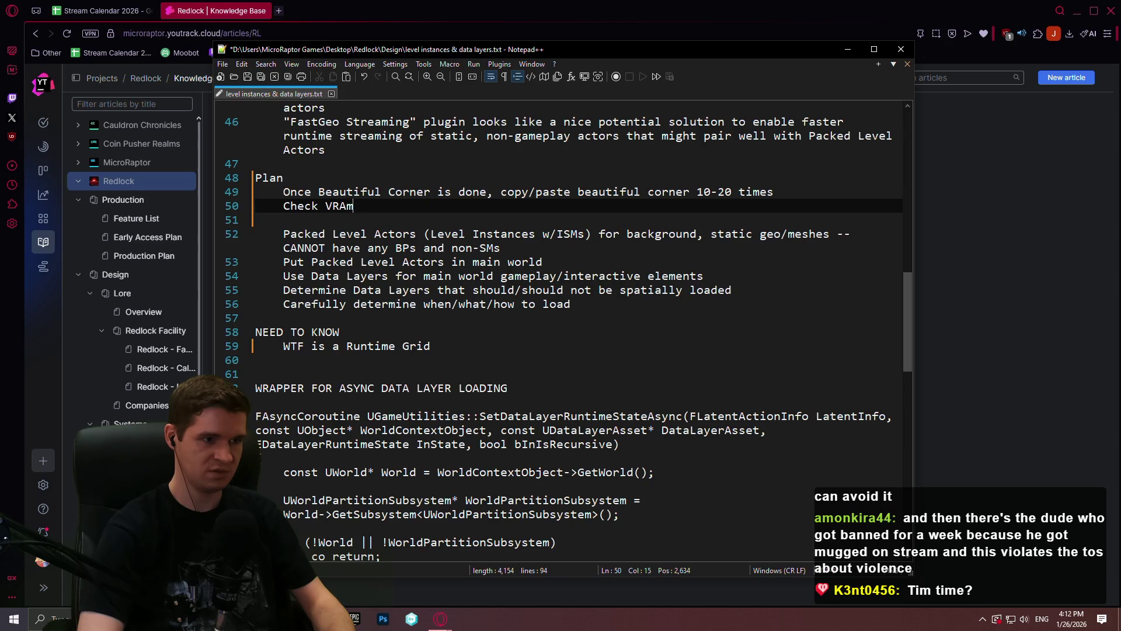
{"action": "type", "text": " usage and GPU utilization"}
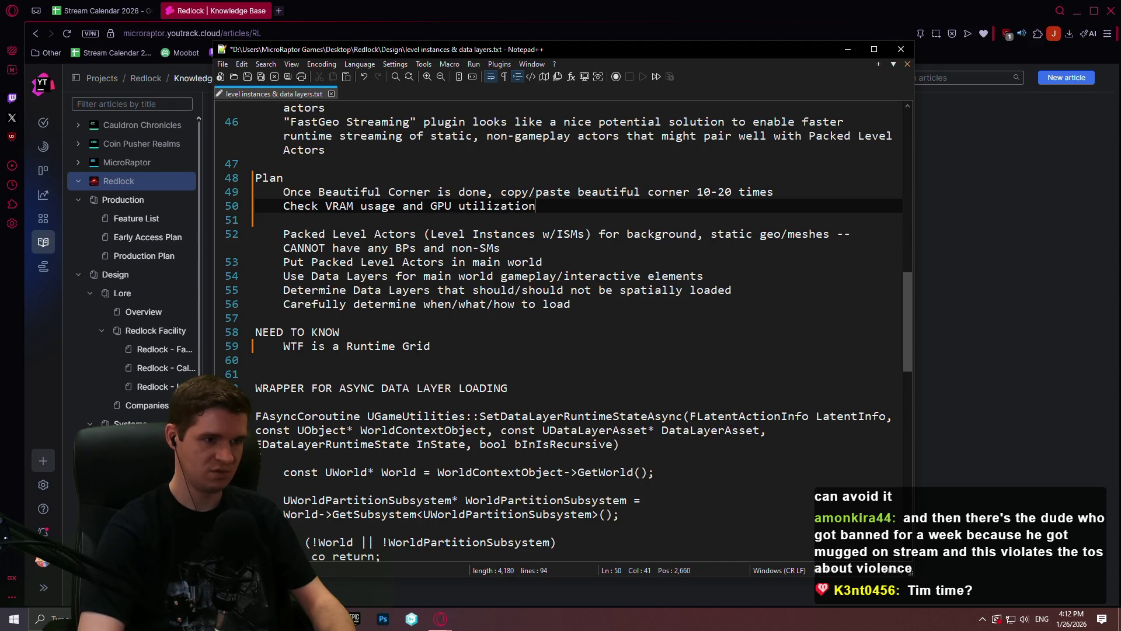
Step: Add Plan steps for packing static geo into Packed Level Actors with ISMs and checking VRAM/GPU utilization, then save
{"action": "key", "text": "Return"}
{"action": "type", "text": "Put all static geo into "}
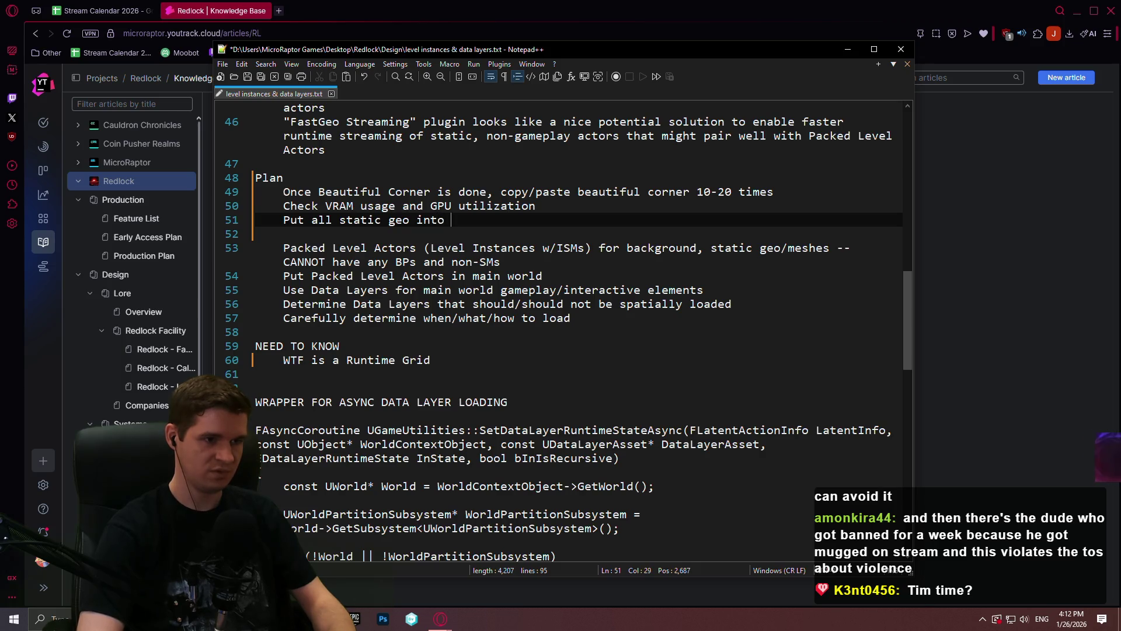
{"action": "type", "text": "Packed Level"}
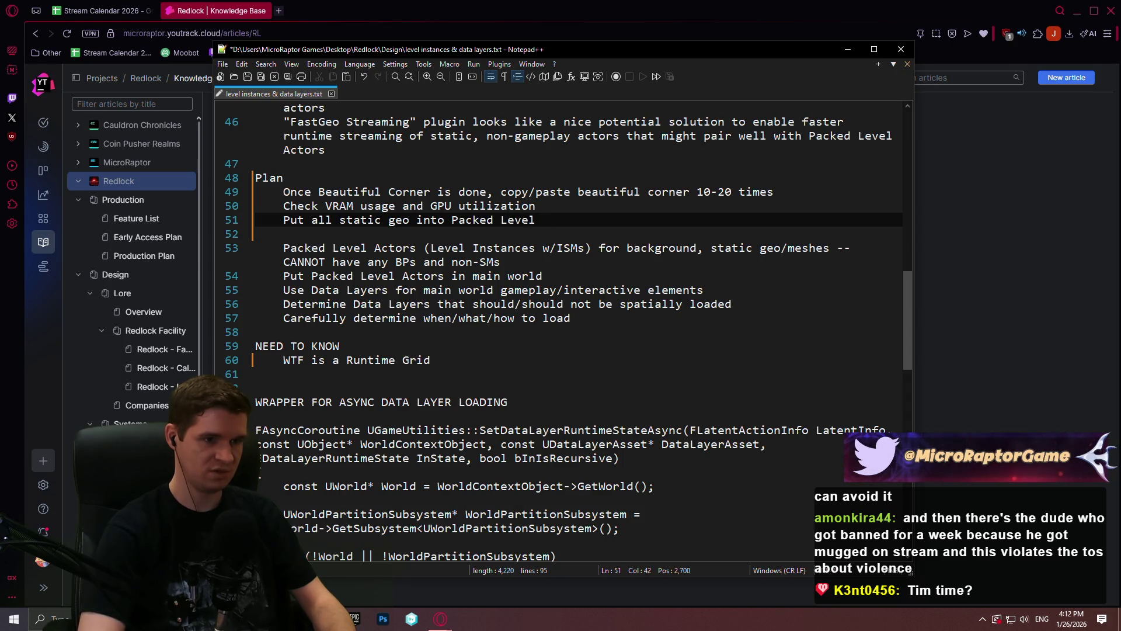
{"action": "type", "text": "ISMs"}
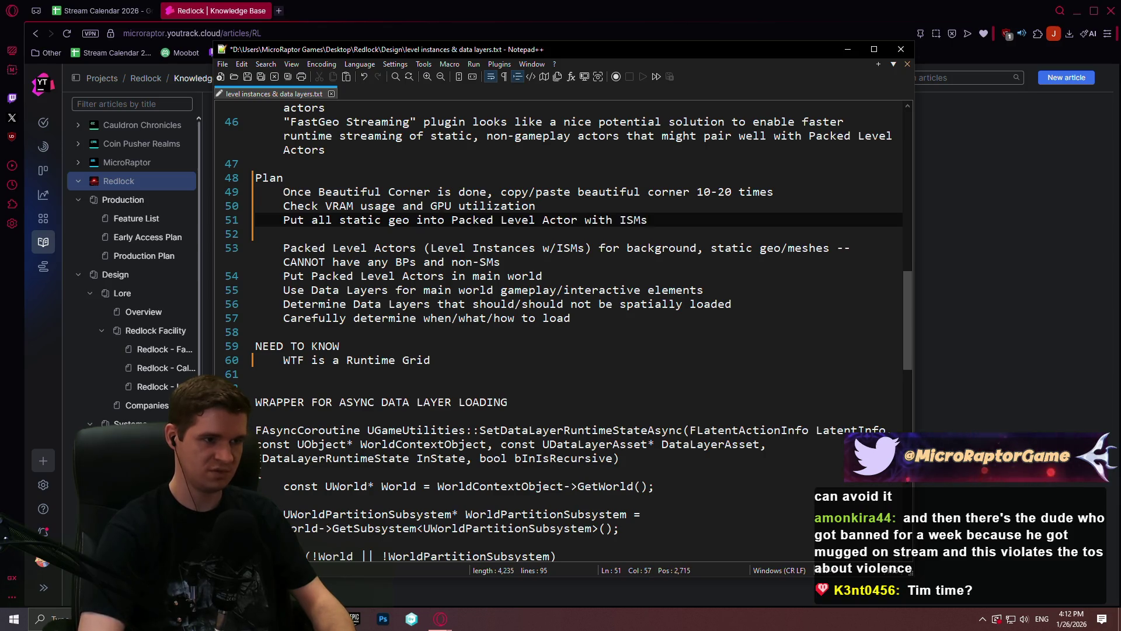
{"action": "key", "text": "Return"}
{"action": "type", "text": "Check G"}
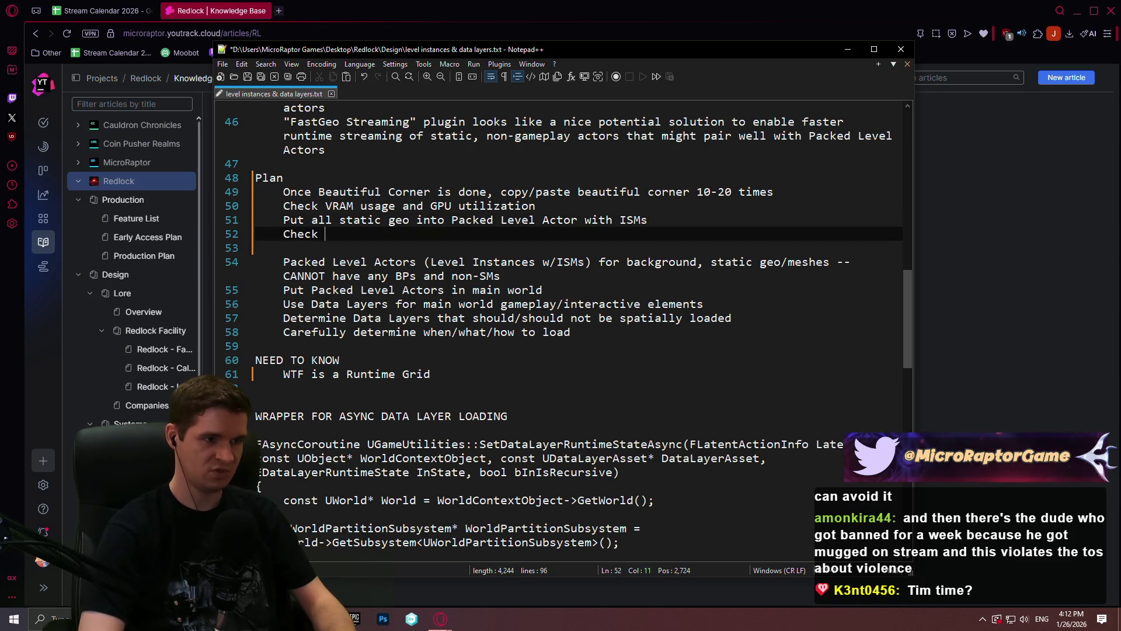
{"action": "key", "text": "BackSpace"}
{"action": "type", "text": "VREA"}
{"action": "key", "text": "BackSpace"}
{"action": "type", "text": "AM "}
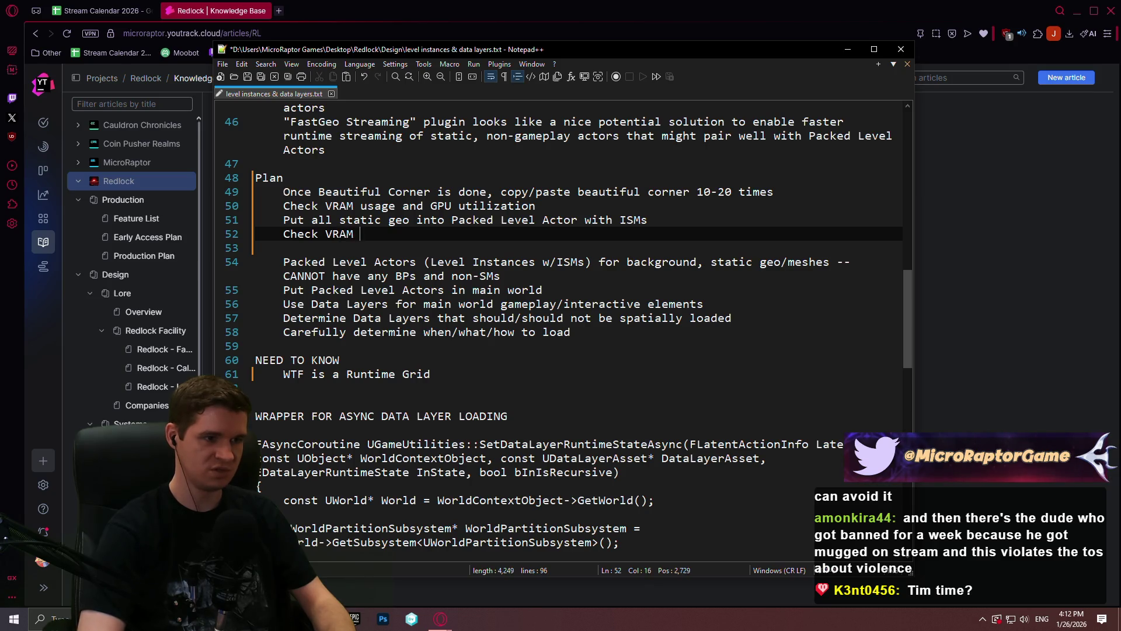
{"action": "type", "text": "usage and"}
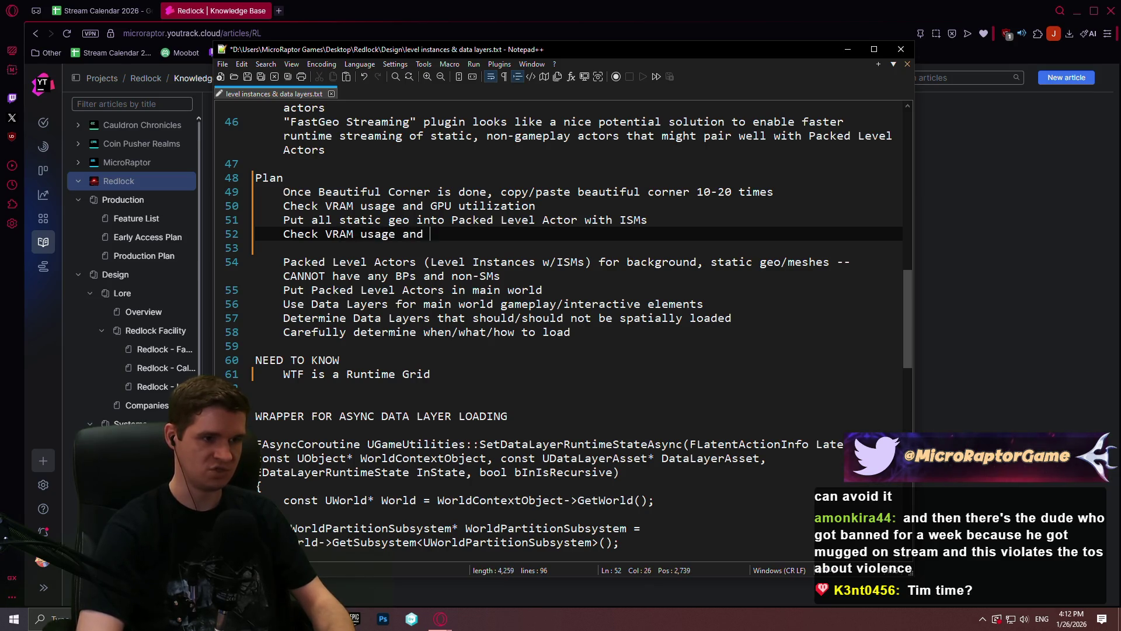
{"action": "type", "text": "PU utilization"}
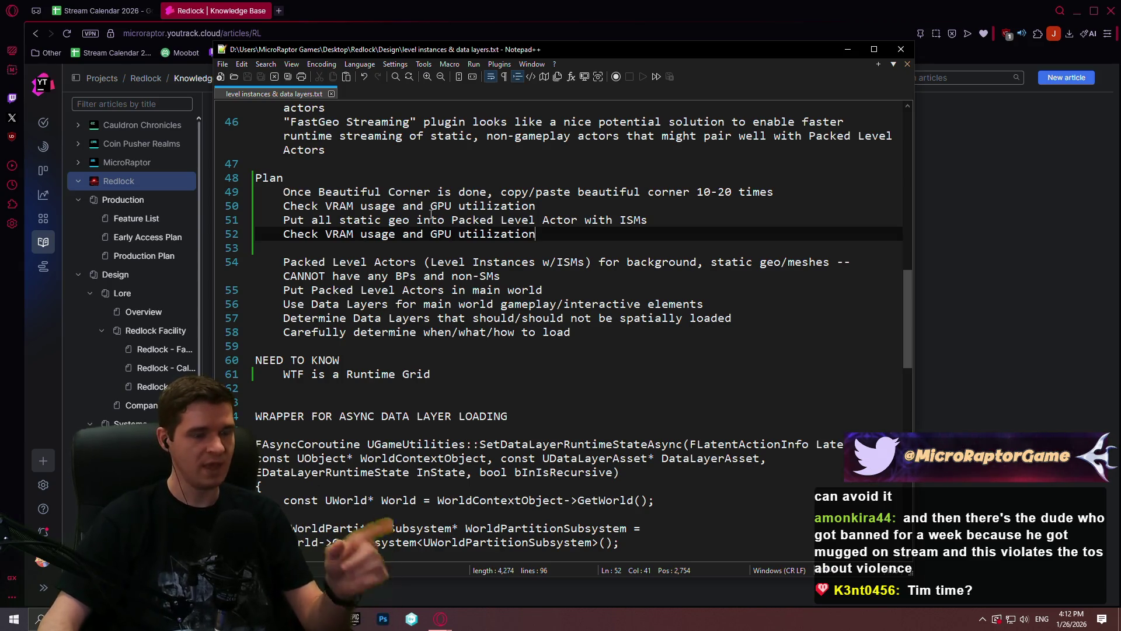
{"action": "left_click", "coordinate": [617, 207]}
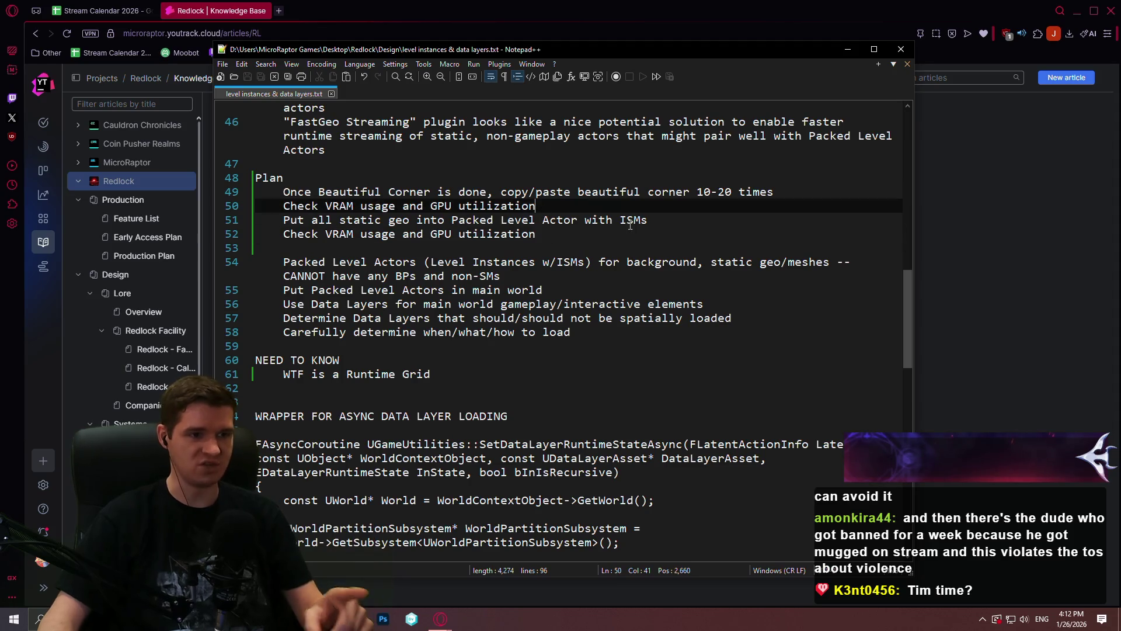
{"action": "left_click", "coordinate": [674, 222]}
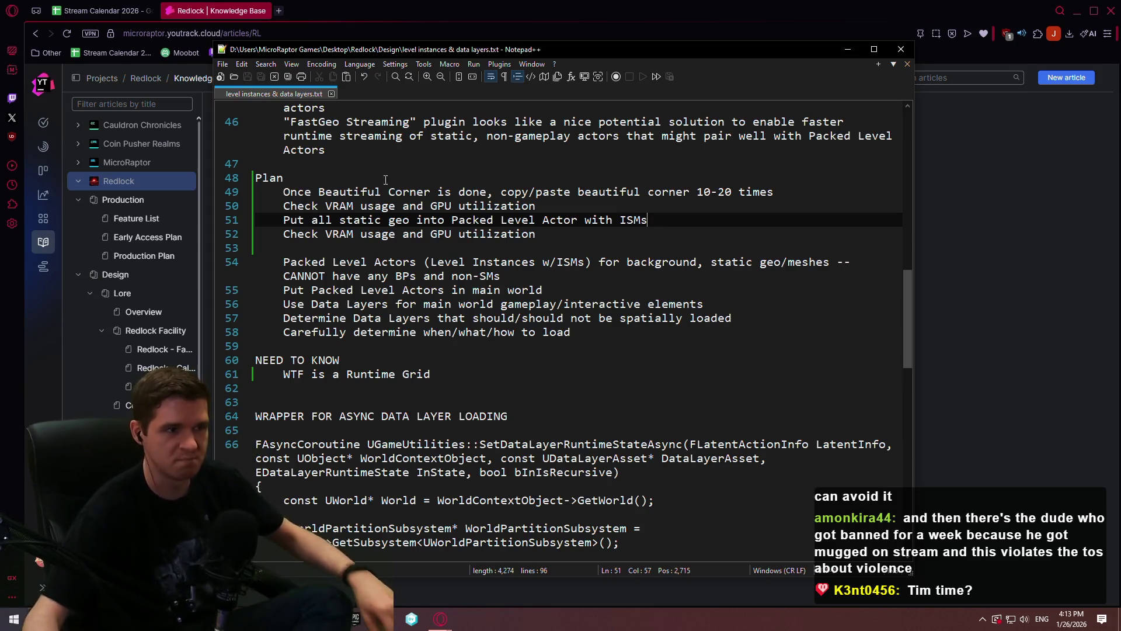
Step: In a new tab visit steamdb.info, then search 'steam hardware survey' and open the Steam survey result
{"action": "left_click", "coordinate": [279, 11]}
{"action": "type", "text": "steam"}
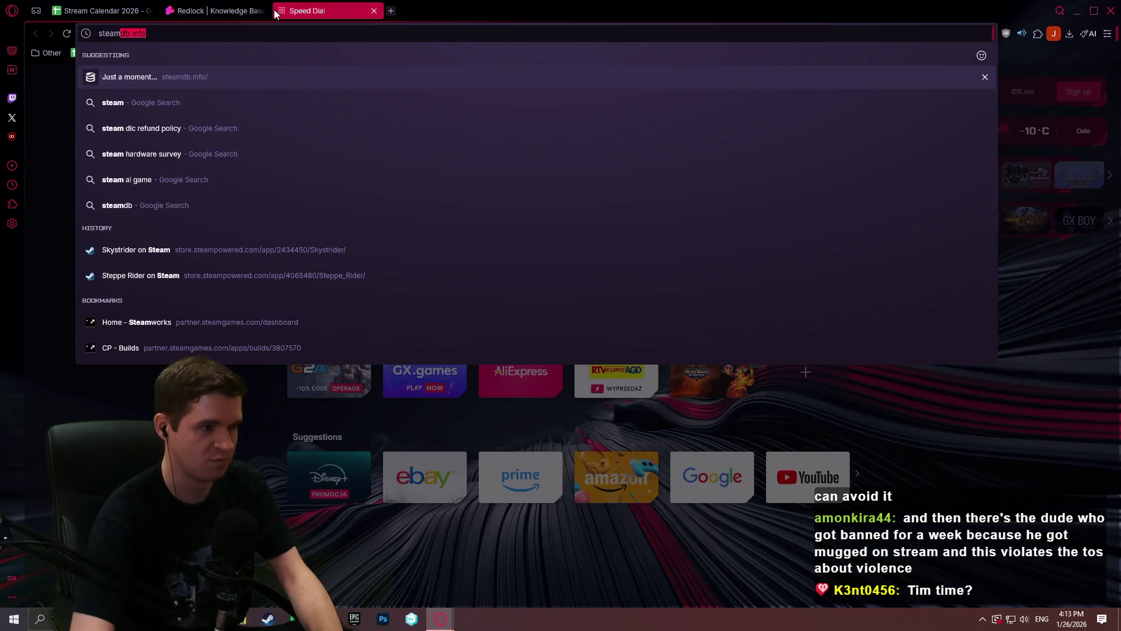
{"action": "key", "text": "Return"}
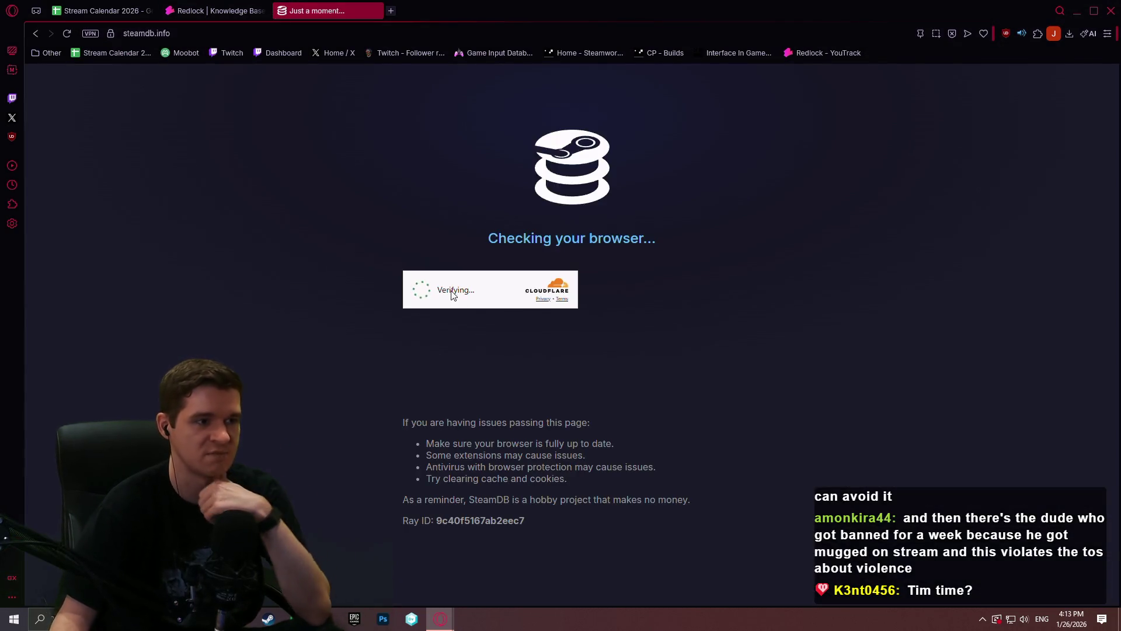
{"action": "left_click", "coordinate": [222, 32]}
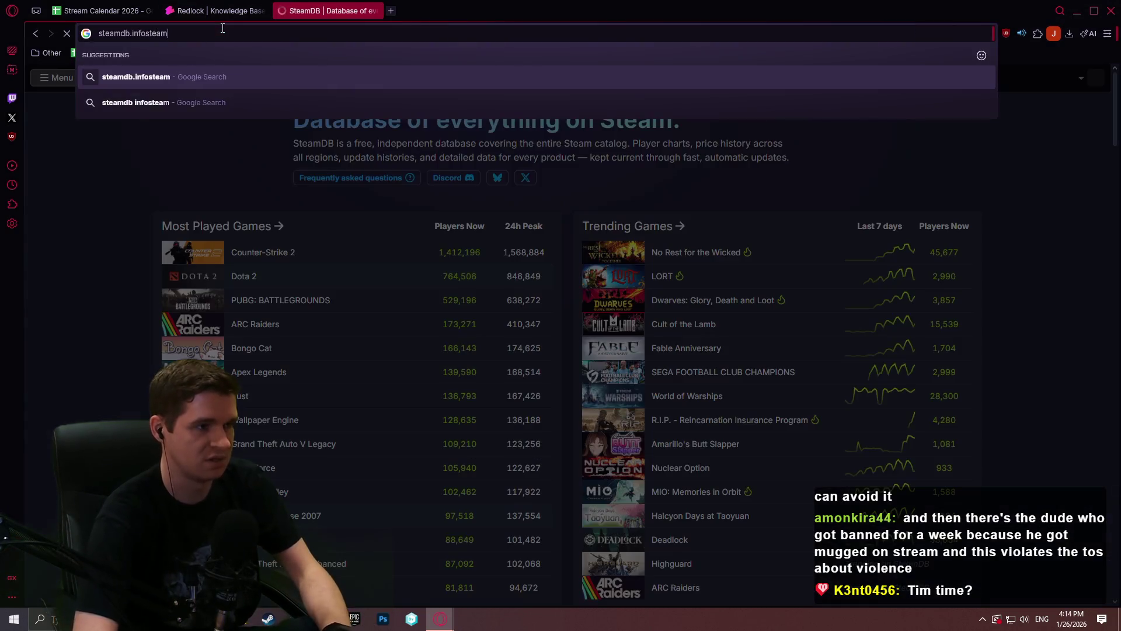
{"action": "type", "text": "steam hardware survey"}
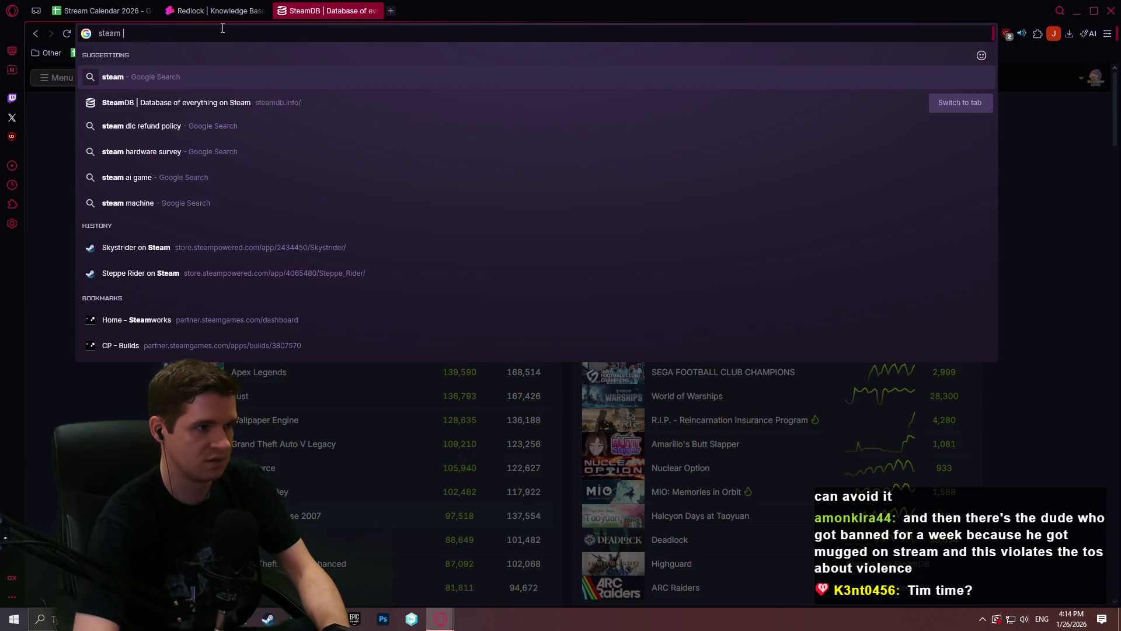
{"action": "key", "text": "Return"}
{"action": "left_click", "coordinate": [300, 190]}
{"action": "scroll", "coordinate": [665, 254], "scroll_direction": "down", "scroll_amount": 4}
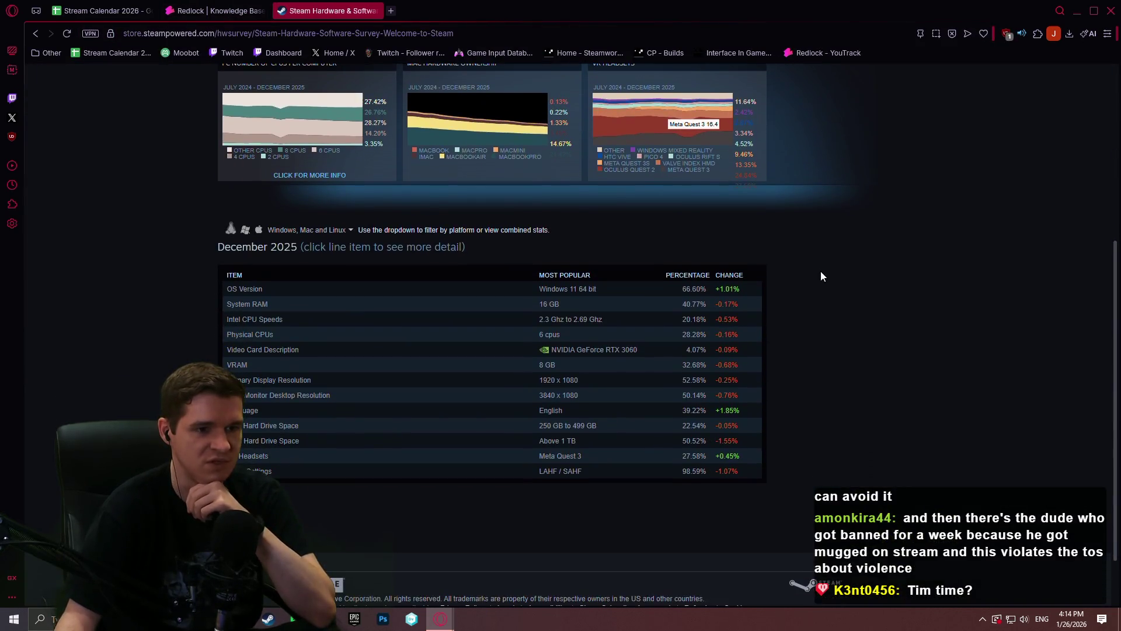
Step: Expand the December 2025 VRAM breakdown (8 GB 32.68%, 12 GB 19.08%), collapse it, and close the tab
{"action": "left_click", "coordinate": [607, 367]}
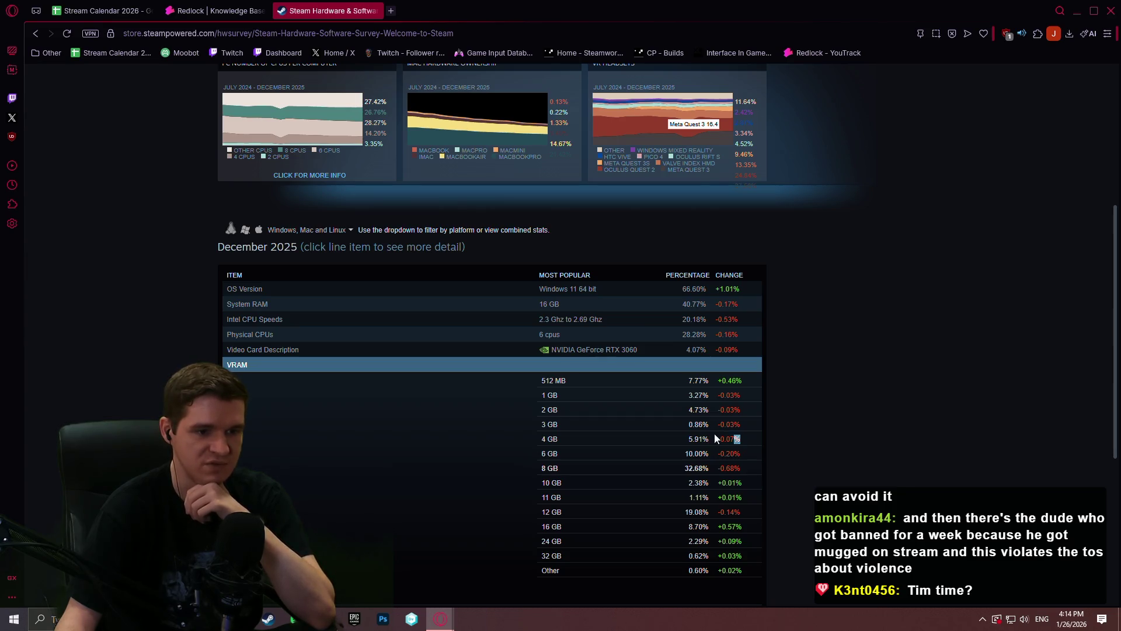
{"action": "left_click_drag", "start_coordinate": [726, 438], "coordinate": [537, 382]}
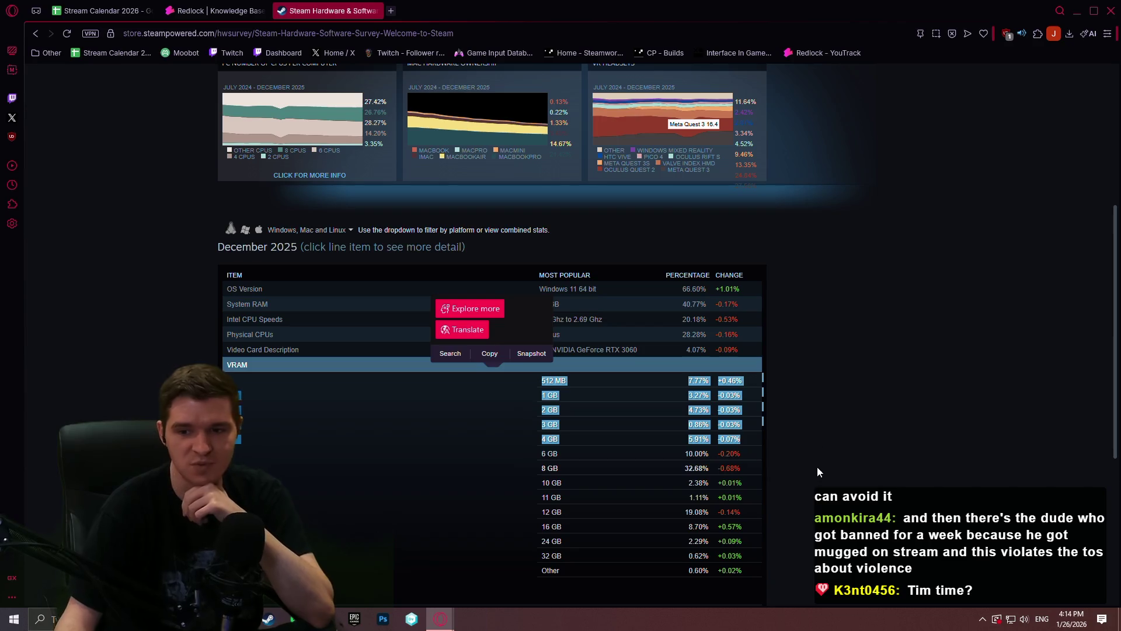
{"action": "left_click", "coordinate": [848, 445]}
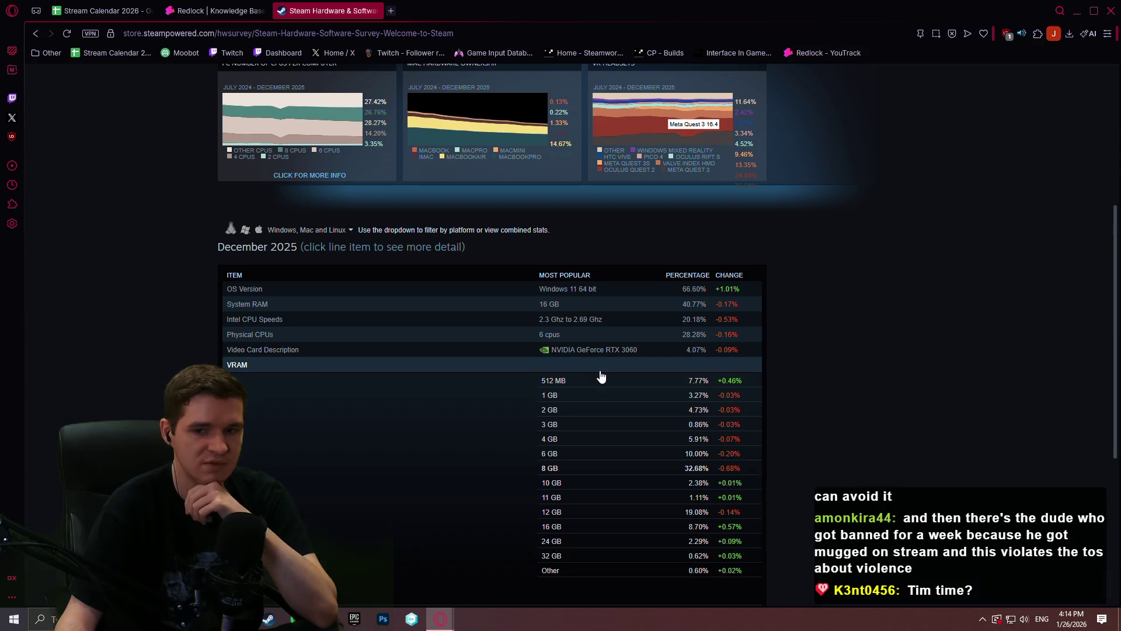
{"action": "left_click", "coordinate": [601, 378]}
{"action": "left_click", "coordinate": [833, 370]}
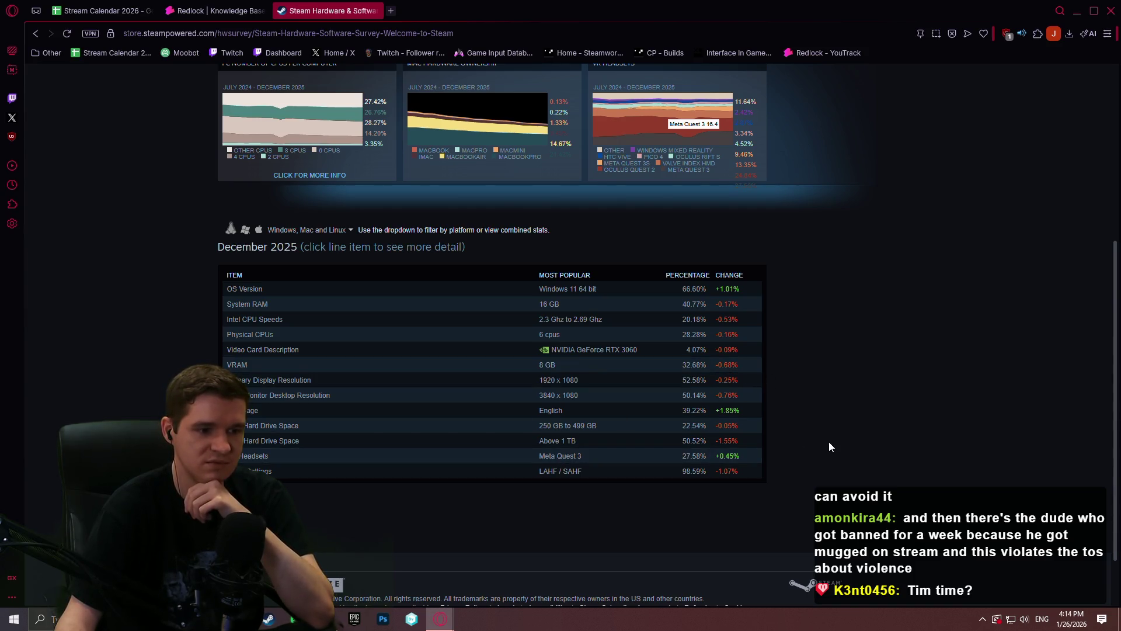
{"action": "scroll", "coordinate": [854, 398], "scroll_direction": "up", "scroll_amount": 1}
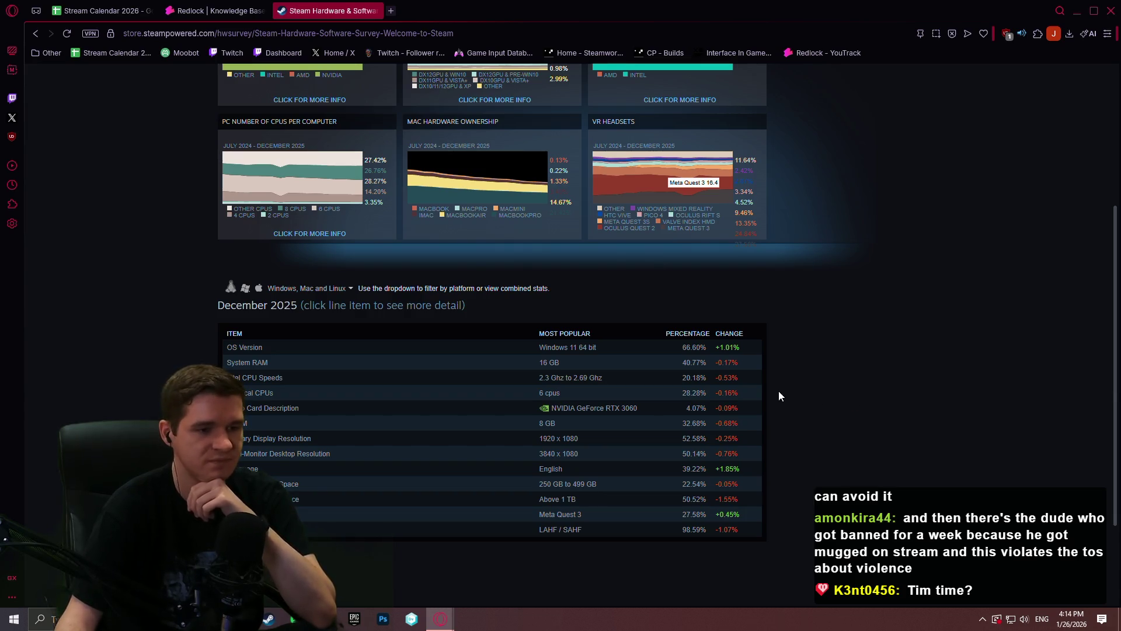
{"action": "left_click", "coordinate": [379, 11]}
{"action": "left_click", "coordinate": [96, 10]}
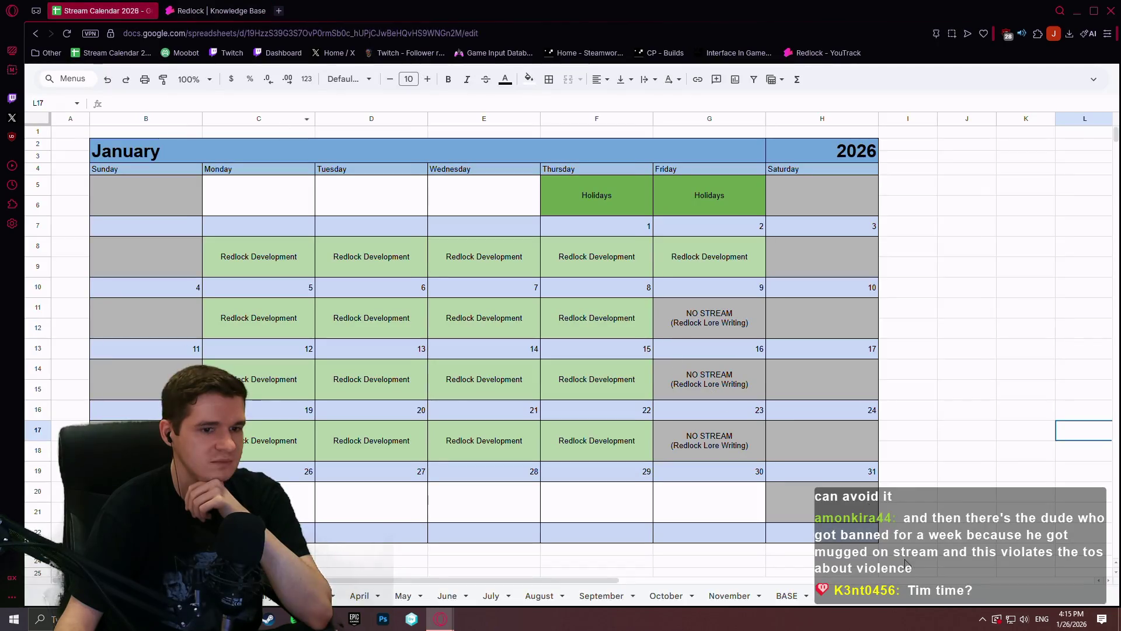
{"action": "left_click", "coordinate": [449, 622]}
{"action": "left_click", "coordinate": [449, 622]}
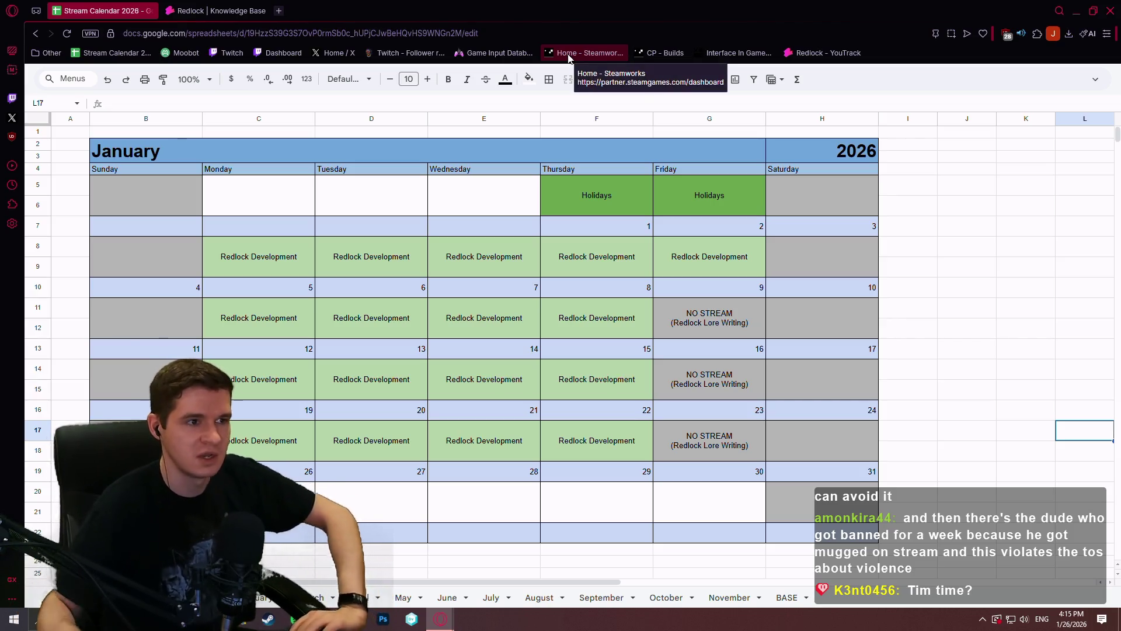
{"action": "left_click", "coordinate": [215, 11]}
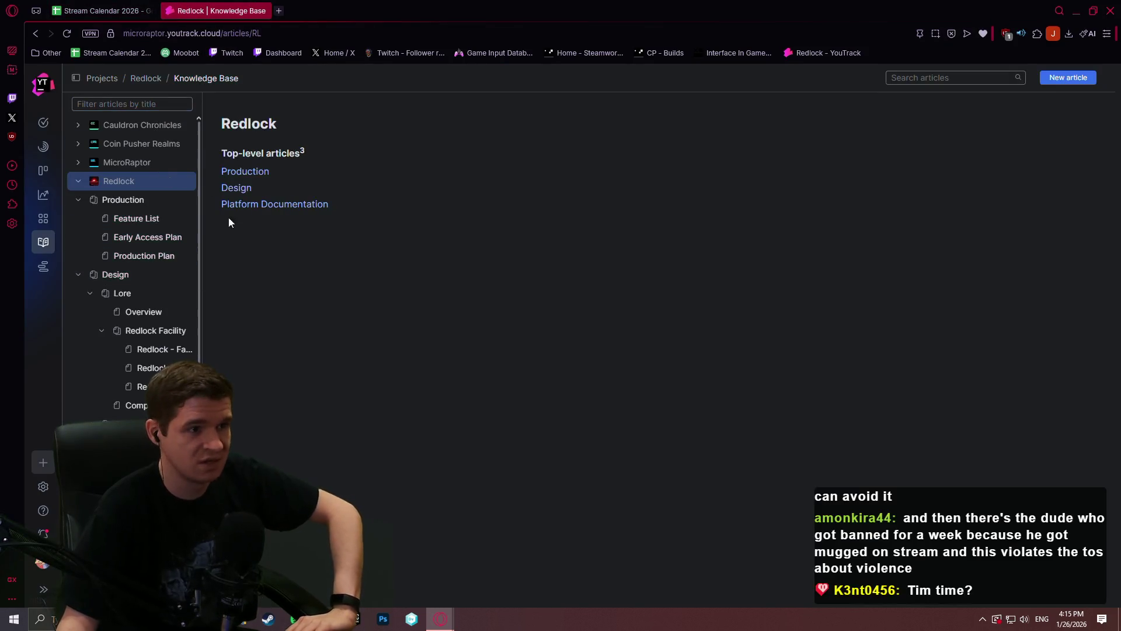
{"action": "scroll", "coordinate": [121, 342], "scroll_direction": "down", "scroll_amount": 2}
Step: Open the Redlock - Calendar & Mental Health article under Design > Lore > Redlock Facility
{"action": "left_click", "coordinate": [150, 268]}
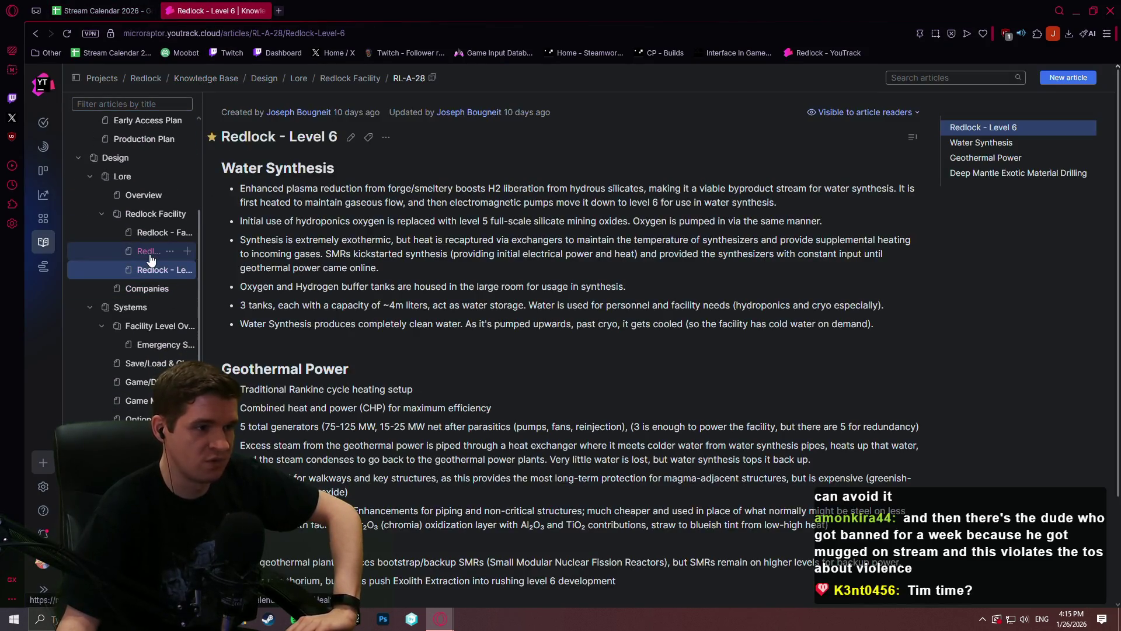
{"action": "scroll", "coordinate": [508, 245], "scroll_direction": "down", "scroll_amount": 3}
{"action": "scroll", "coordinate": [613, 246], "scroll_direction": "up", "scroll_amount": 3}
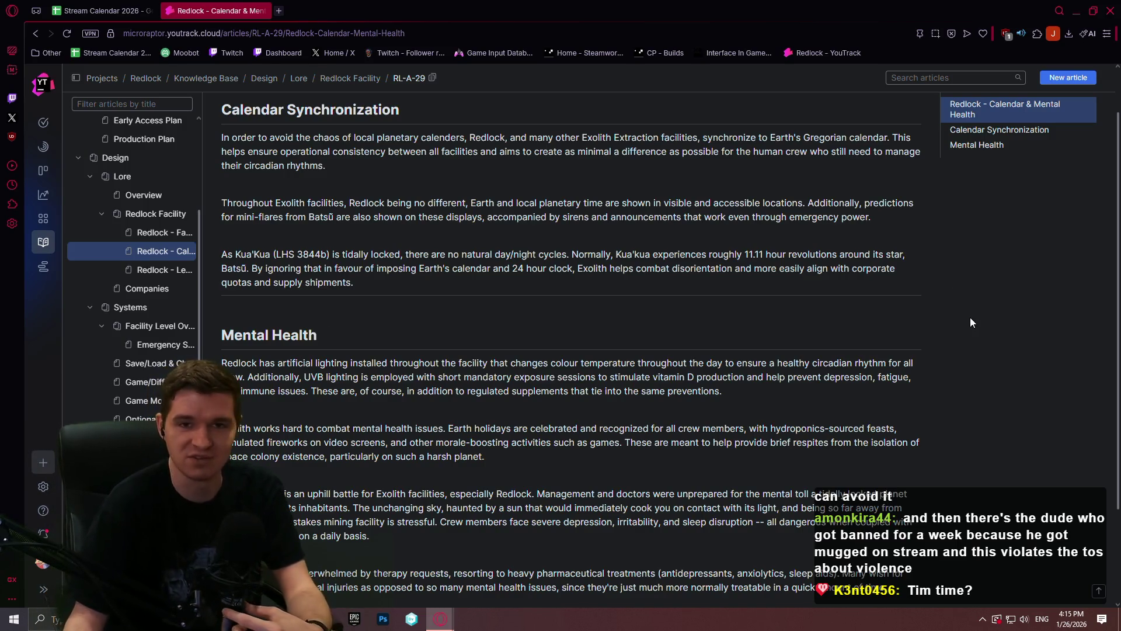
{"action": "scroll", "coordinate": [936, 323], "scroll_direction": "up", "scroll_amount": 2}
{"action": "scroll", "coordinate": [1003, 318], "scroll_direction": "down", "scroll_amount": 1}
{"action": "scroll", "coordinate": [1010, 310], "scroll_direction": "up", "scroll_amount": 1}
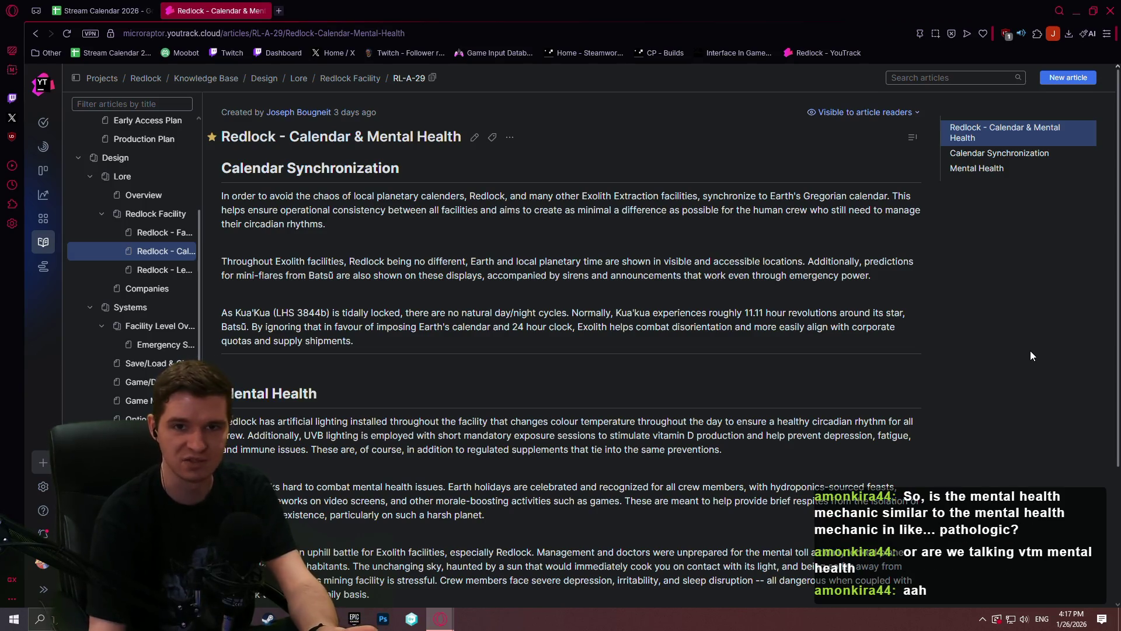
{"action": "scroll", "coordinate": [1025, 350], "scroll_direction": "down", "scroll_amount": 5}
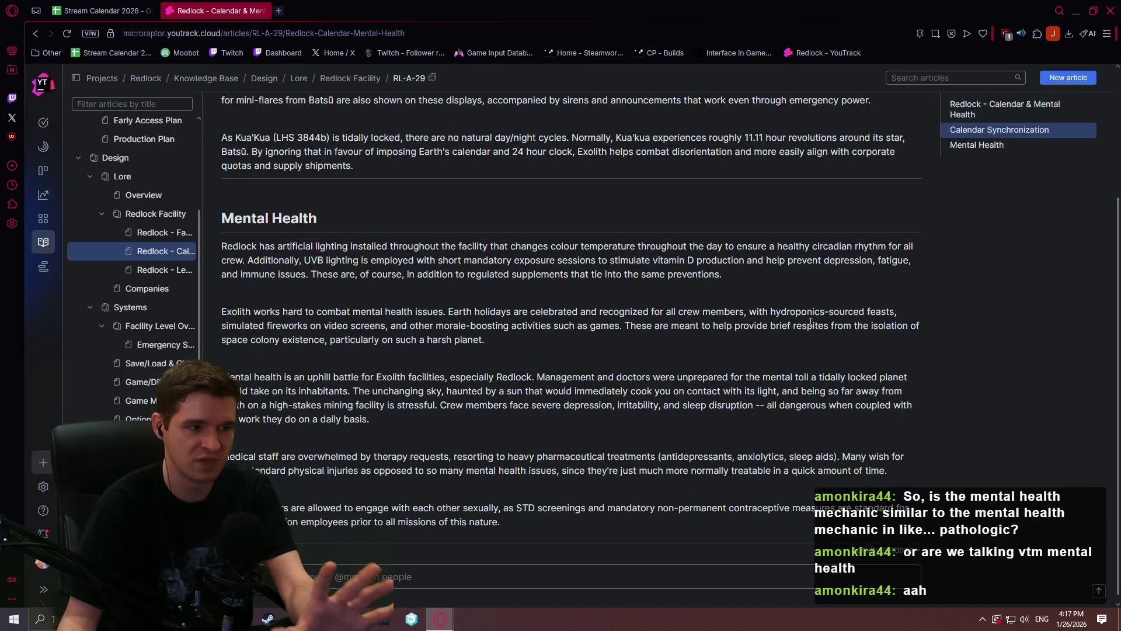
{"action": "scroll", "coordinate": [948, 311], "scroll_direction": "up", "scroll_amount": 2}
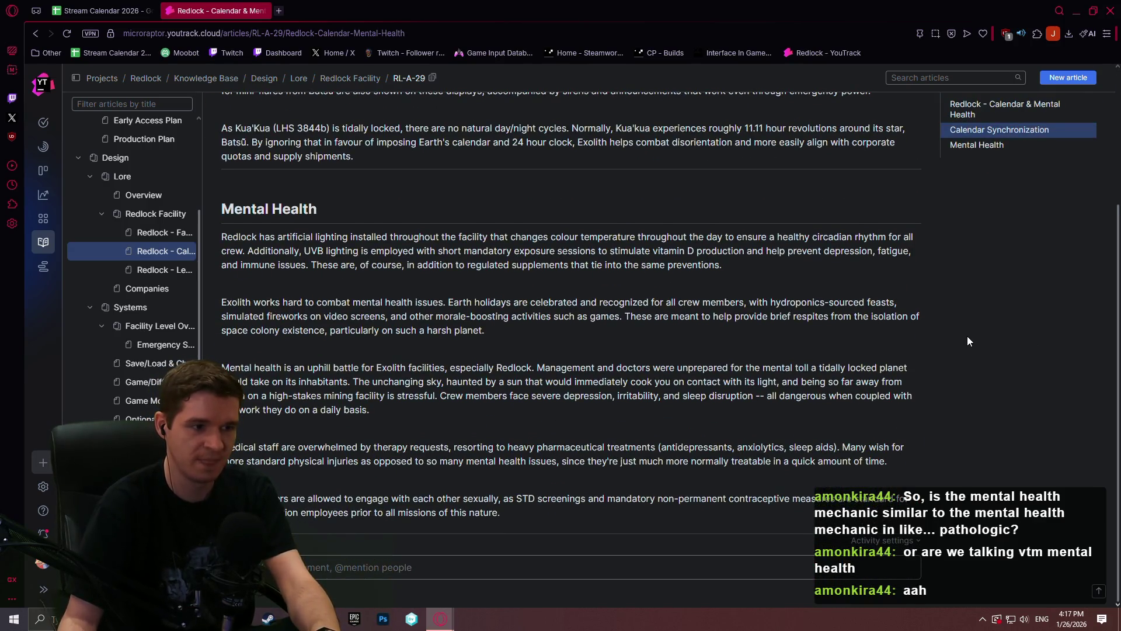
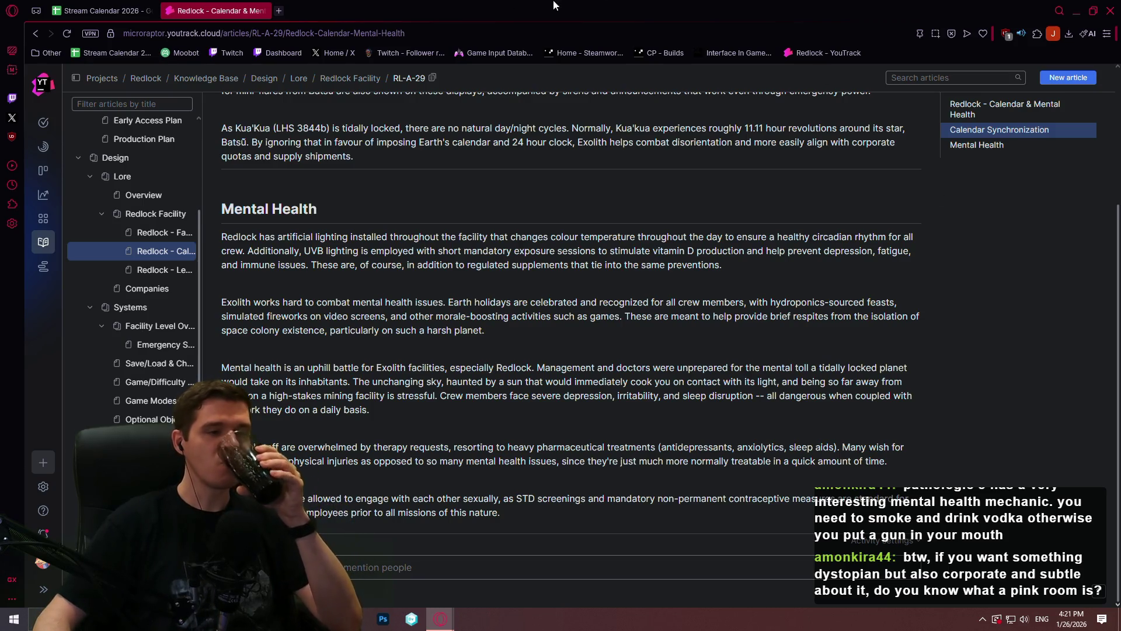
Step: Start a new browser tab for a web search alongside the Calendar & Mental Health article
{"action": "left_click", "coordinate": [278, 11]}
{"action": "type", "text": "pin"}
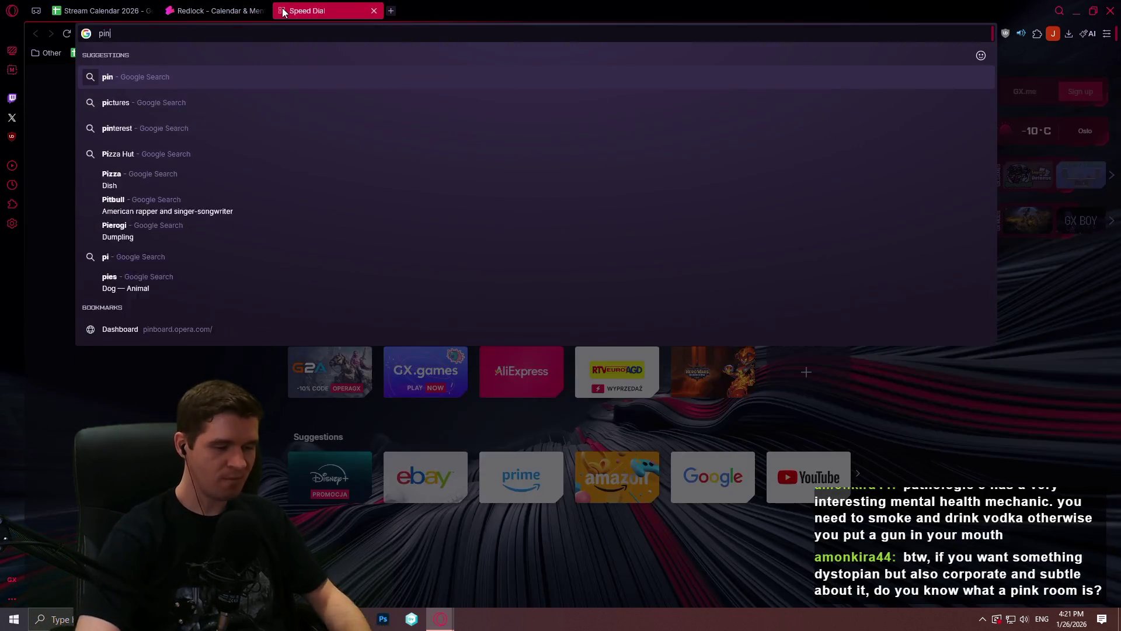
{"action": "type", "text": "k room"}
Step: Run the Google search for 'pink room', read the results, then close the tab
{"action": "key", "text": "Return"}
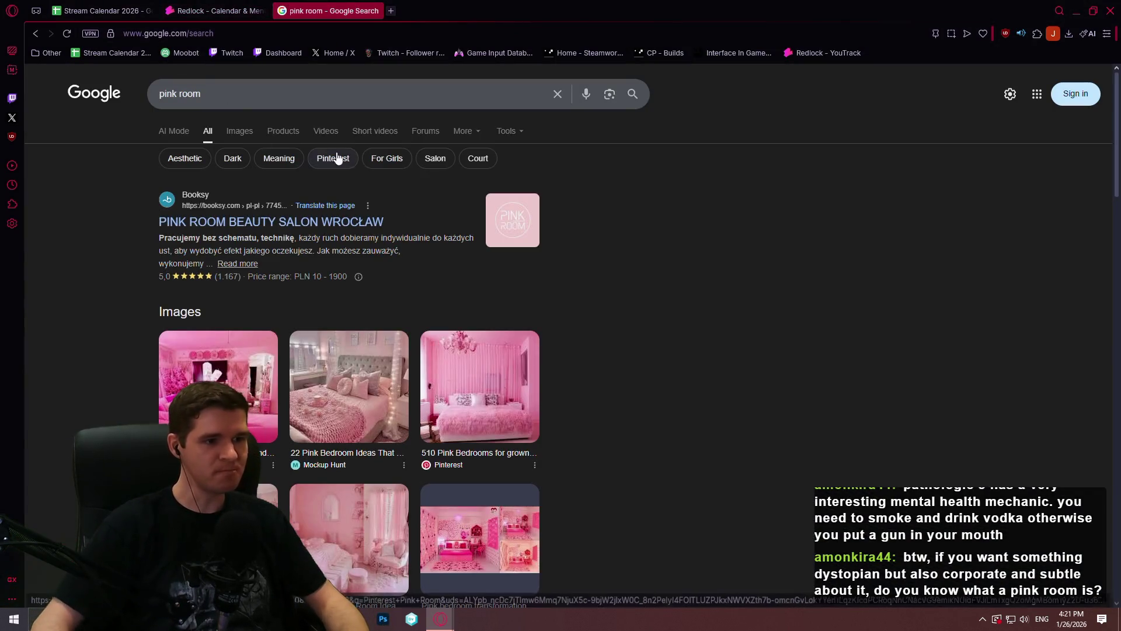
{"action": "scroll", "coordinate": [495, 201], "scroll_direction": "down", "scroll_amount": 2}
{"action": "scroll", "coordinate": [499, 195], "scroll_direction": "down", "scroll_amount": 1}
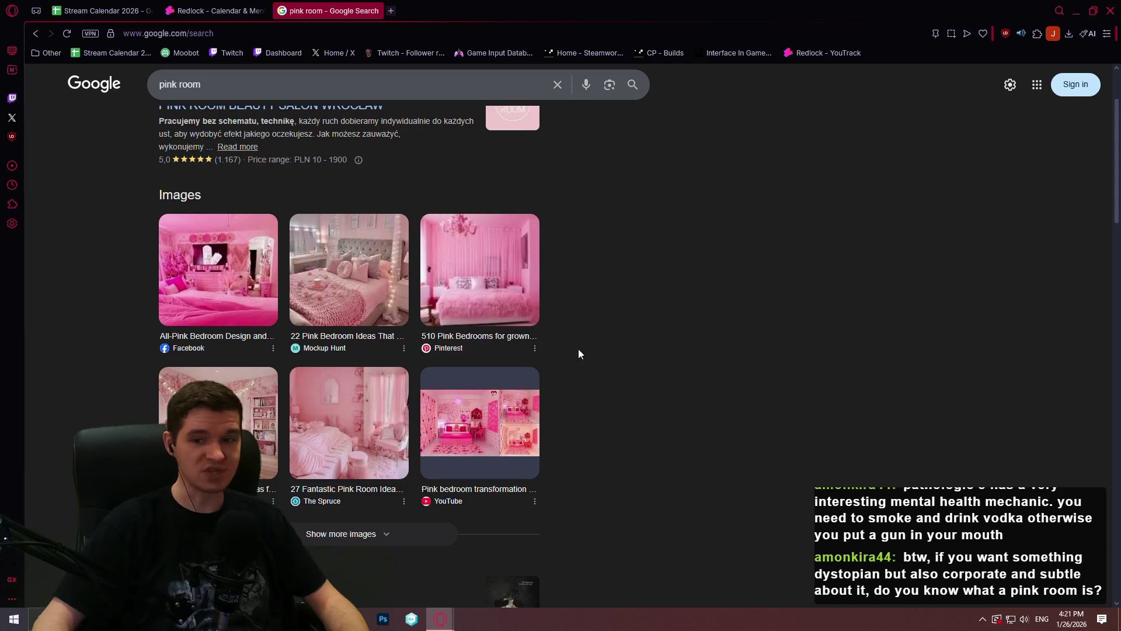
{"action": "scroll", "coordinate": [545, 288], "scroll_direction": "down", "scroll_amount": 2}
{"action": "scroll", "coordinate": [595, 283], "scroll_direction": "down", "scroll_amount": 2}
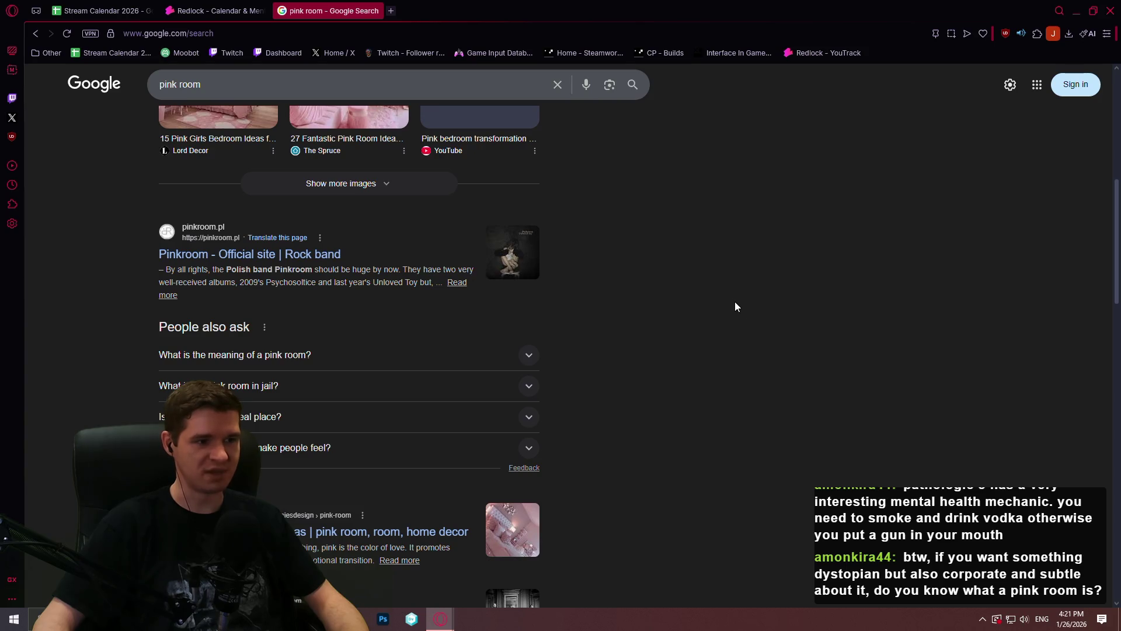
{"action": "scroll", "coordinate": [728, 300], "scroll_direction": "down", "scroll_amount": 2}
{"action": "scroll", "coordinate": [710, 285], "scroll_direction": "down", "scroll_amount": 2}
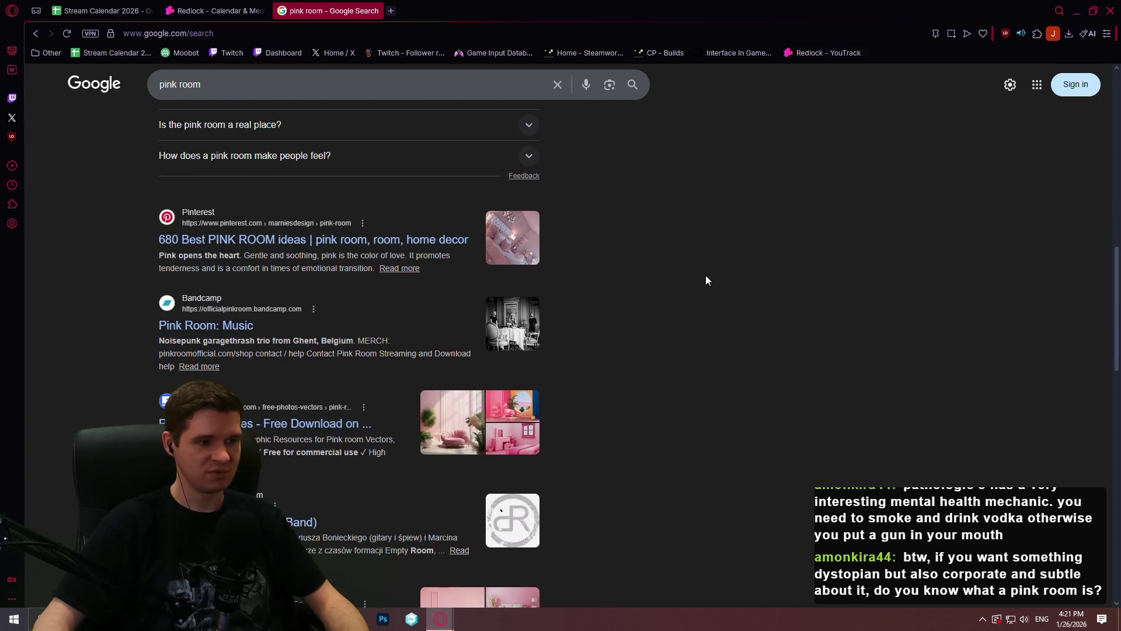
{"action": "scroll", "coordinate": [703, 279], "scroll_direction": "down", "scroll_amount": 2}
{"action": "scroll", "coordinate": [724, 262], "scroll_direction": "down", "scroll_amount": 1}
{"action": "scroll", "coordinate": [717, 269], "scroll_direction": "down", "scroll_amount": 2}
{"action": "scroll", "coordinate": [718, 274], "scroll_direction": "down", "scroll_amount": 3}
{"action": "scroll", "coordinate": [701, 271], "scroll_direction": "down", "scroll_amount": 2}
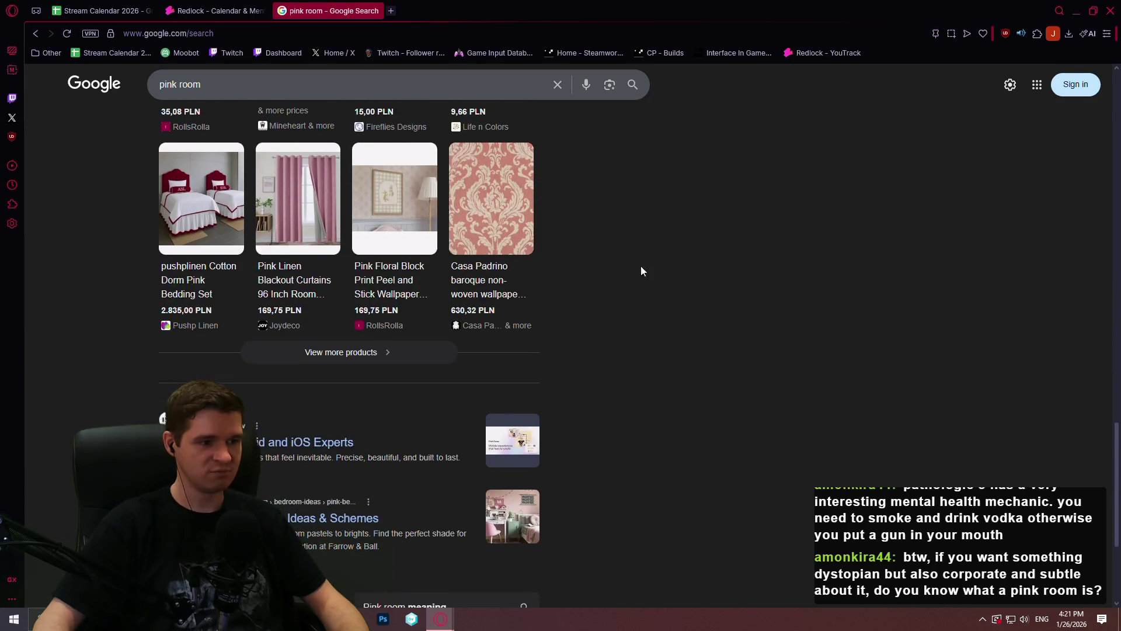
{"action": "scroll", "coordinate": [655, 264], "scroll_direction": "down", "scroll_amount": 2}
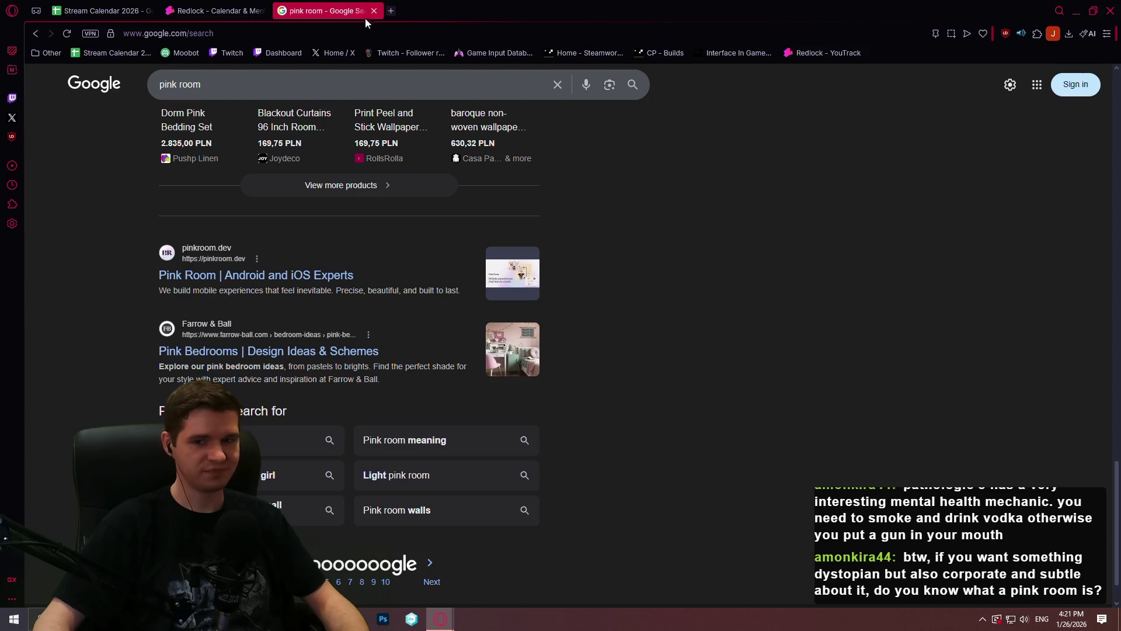
{"action": "left_click", "coordinate": [390, 11]}
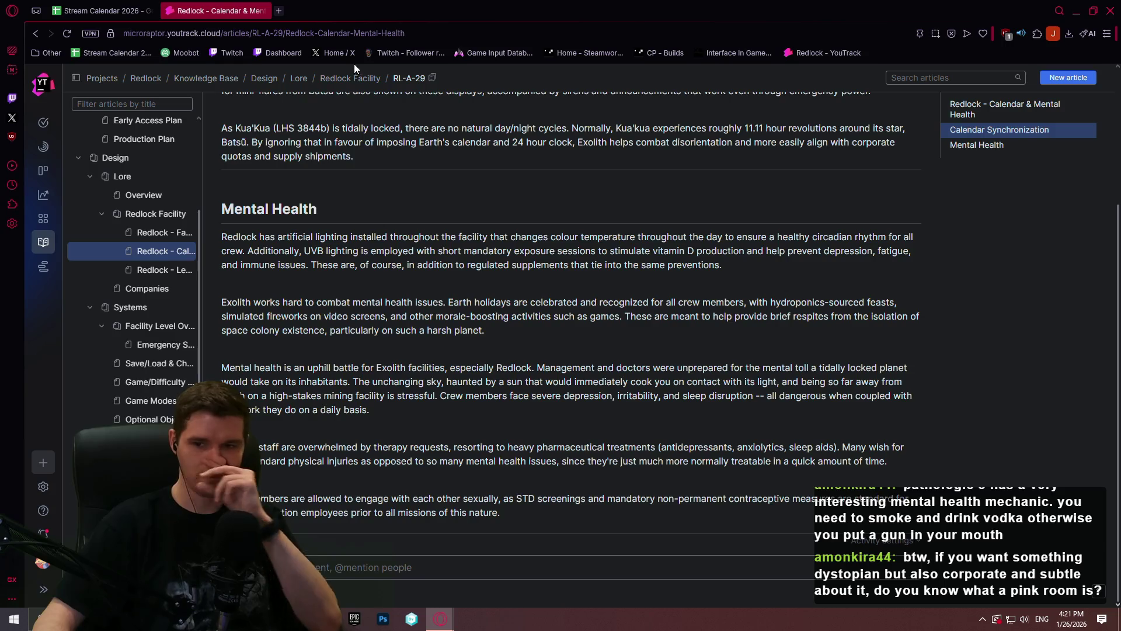
{"action": "scroll", "coordinate": [539, 232], "scroll_direction": "up", "scroll_amount": 5}
{"action": "scroll", "coordinate": [539, 231], "scroll_direction": "up", "scroll_amount": 3}
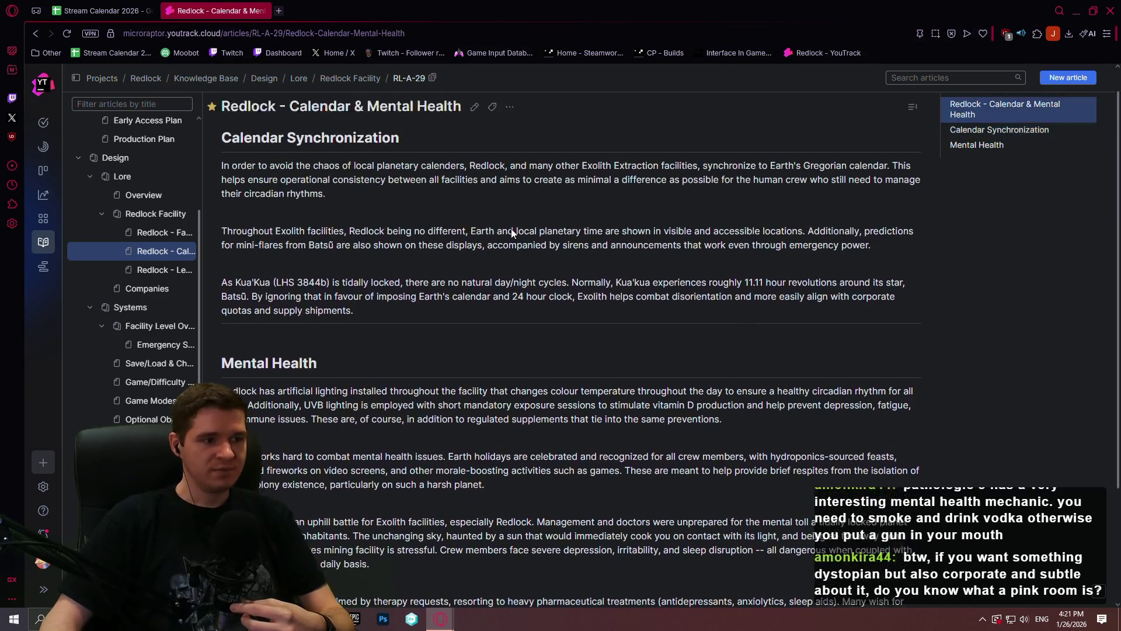
Step: Switch the knowledge base to the Redlock - Level 6 article from the sidebar tree
{"action": "left_click", "coordinate": [163, 269]}
{"action": "scroll", "coordinate": [499, 269], "scroll_direction": "down", "scroll_amount": 3}
{"action": "scroll", "coordinate": [498, 269], "scroll_direction": "down", "scroll_amount": 2}
{"action": "scroll", "coordinate": [499, 262], "scroll_direction": "up", "scroll_amount": 1}
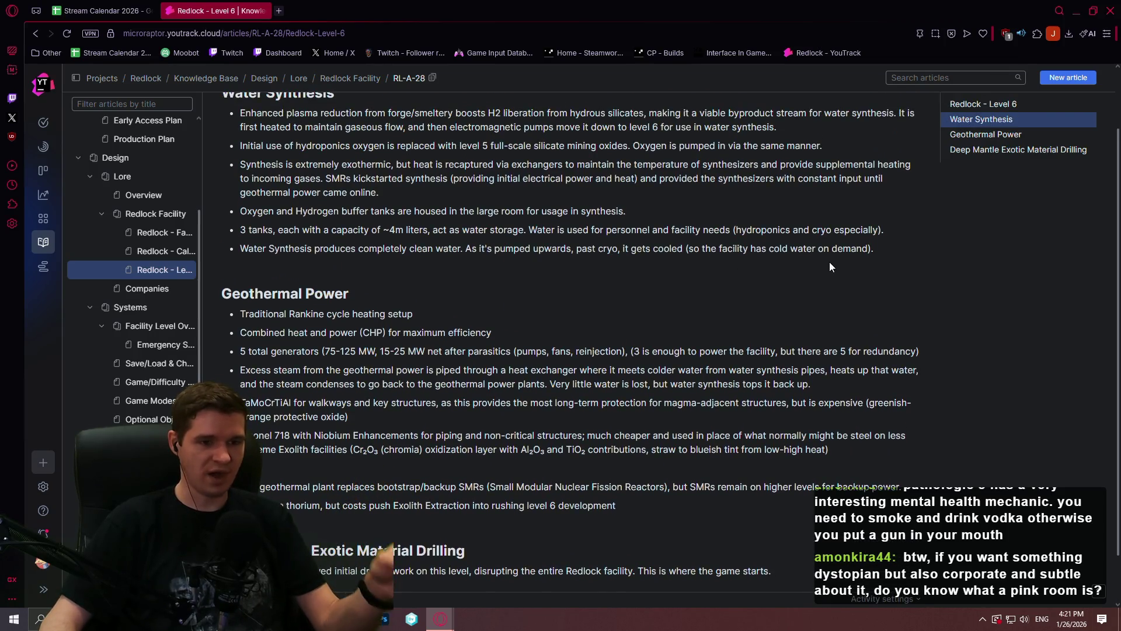
{"action": "scroll", "coordinate": [829, 261], "scroll_direction": "up", "scroll_amount": 2}
{"action": "scroll", "coordinate": [760, 246], "scroll_direction": "down", "scroll_amount": 2}
{"action": "scroll", "coordinate": [728, 249], "scroll_direction": "down", "scroll_amount": 2}
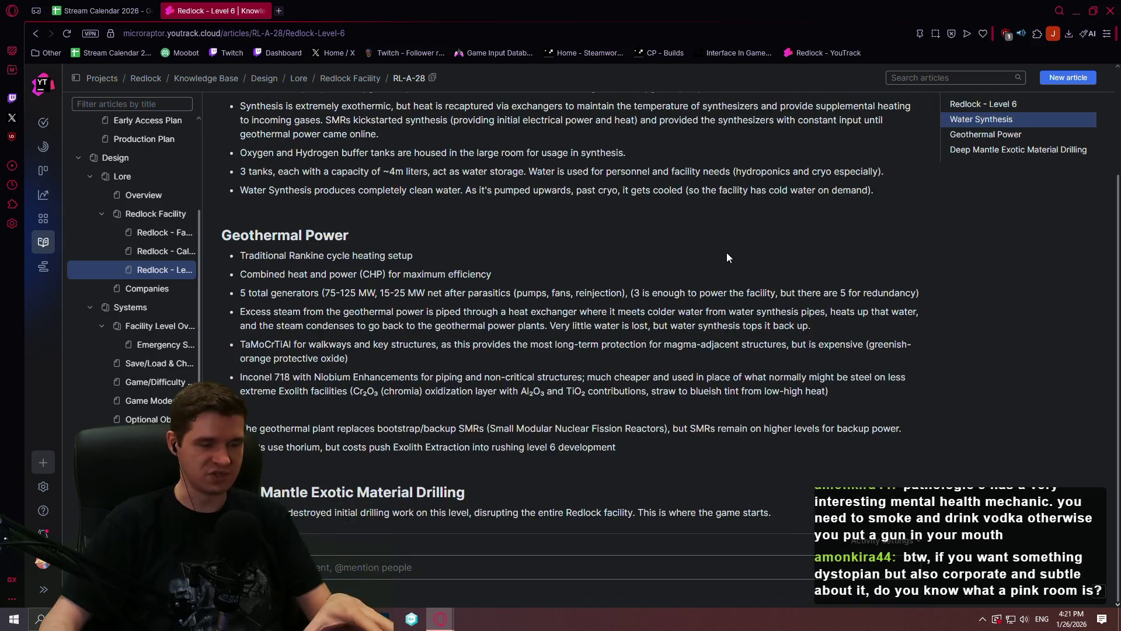
{"action": "scroll", "coordinate": [720, 260], "scroll_direction": "up", "scroll_amount": 2}
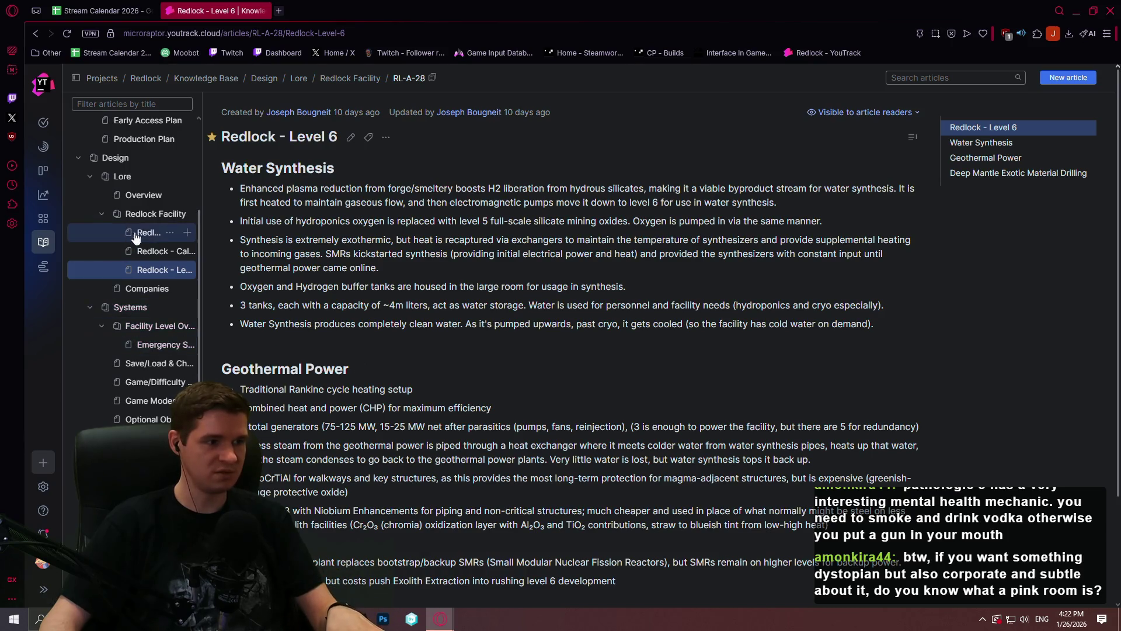
{"action": "left_click", "coordinate": [164, 233]}
{"action": "scroll", "coordinate": [470, 276], "scroll_direction": "down", "scroll_amount": 1}
{"action": "scroll", "coordinate": [462, 268], "scroll_direction": "up", "scroll_amount": 1}
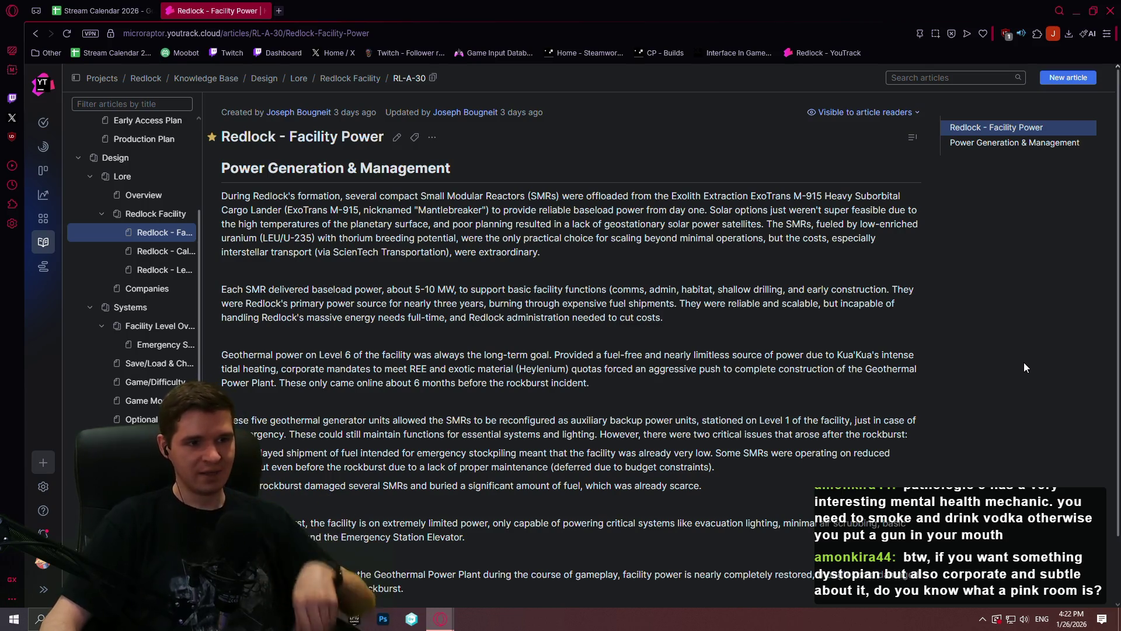
{"action": "scroll", "coordinate": [998, 360], "scroll_direction": "down", "scroll_amount": 1}
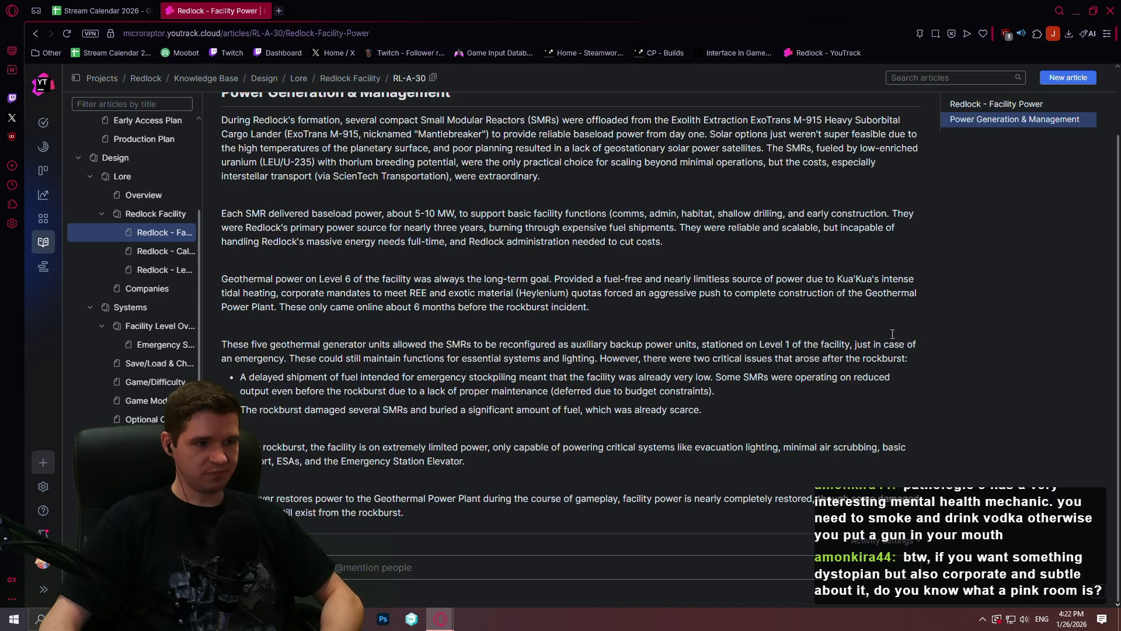
{"action": "scroll", "coordinate": [920, 333], "scroll_direction": "up", "scroll_amount": 2}
{"action": "left_click", "coordinate": [155, 213]}
{"action": "mouse_move", "coordinate": [140, 215]}
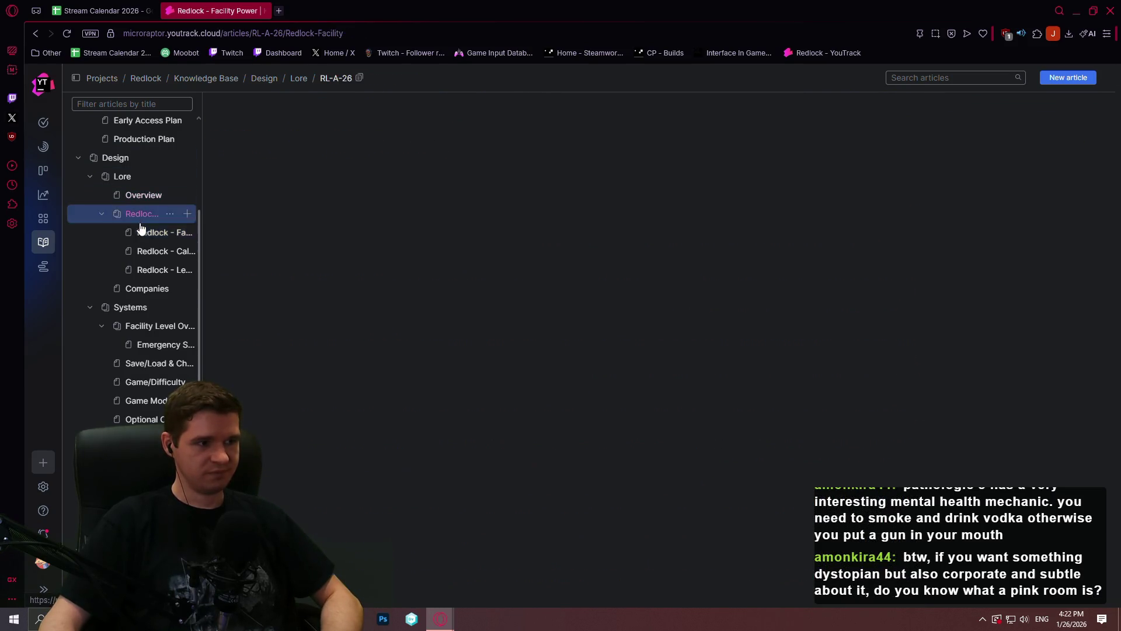
{"action": "scroll", "coordinate": [448, 343], "scroll_direction": "down", "scroll_amount": 3}
{"action": "scroll", "coordinate": [434, 315], "scroll_direction": "down", "scroll_amount": 3}
{"action": "scroll", "coordinate": [420, 289], "scroll_direction": "down", "scroll_amount": 3}
{"action": "scroll", "coordinate": [526, 297], "scroll_direction": "up", "scroll_amount": 3}
{"action": "scroll", "coordinate": [640, 262], "scroll_direction": "up", "scroll_amount": 2}
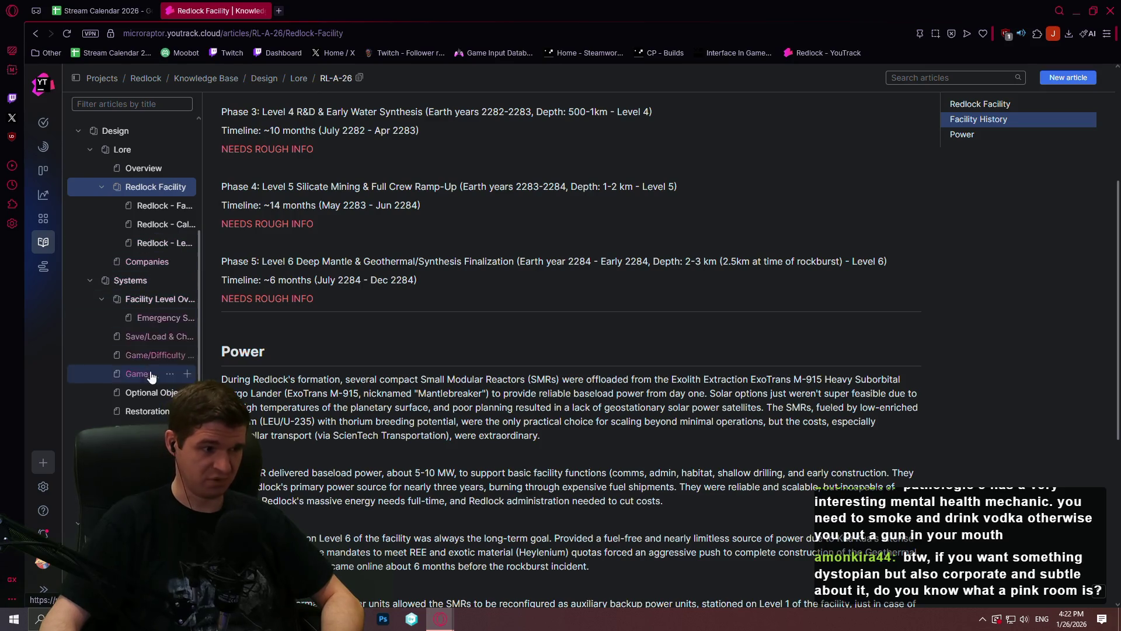
{"action": "left_click", "coordinate": [164, 205]}
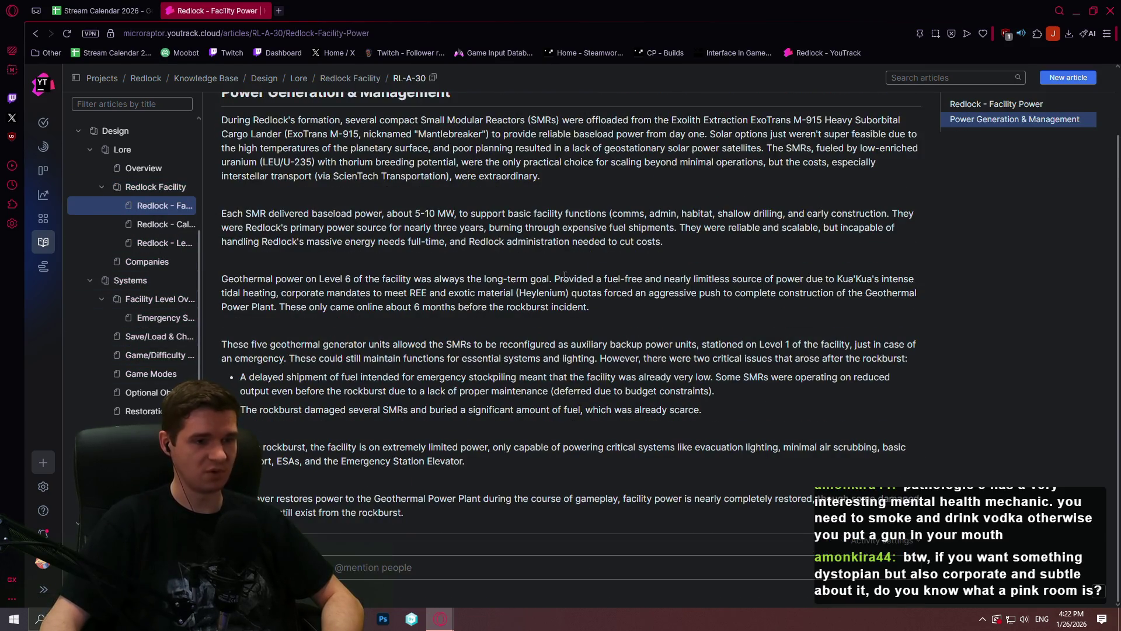
{"action": "scroll", "coordinate": [567, 274], "scroll_direction": "up", "scroll_amount": 3}
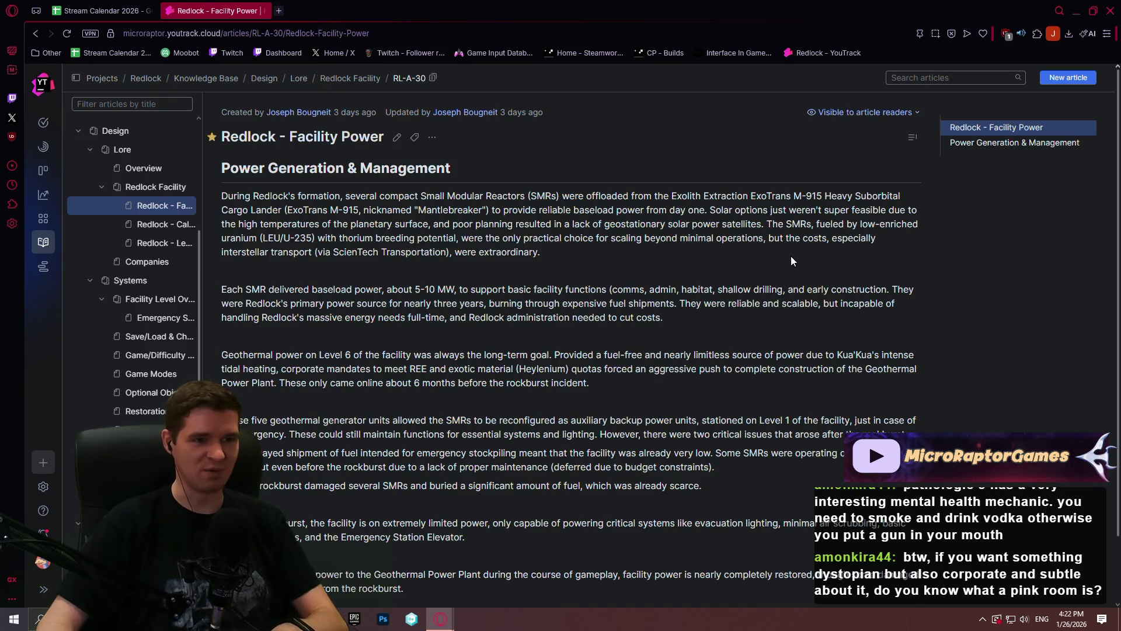
{"action": "scroll", "coordinate": [966, 257], "scroll_direction": "down", "scroll_amount": 2}
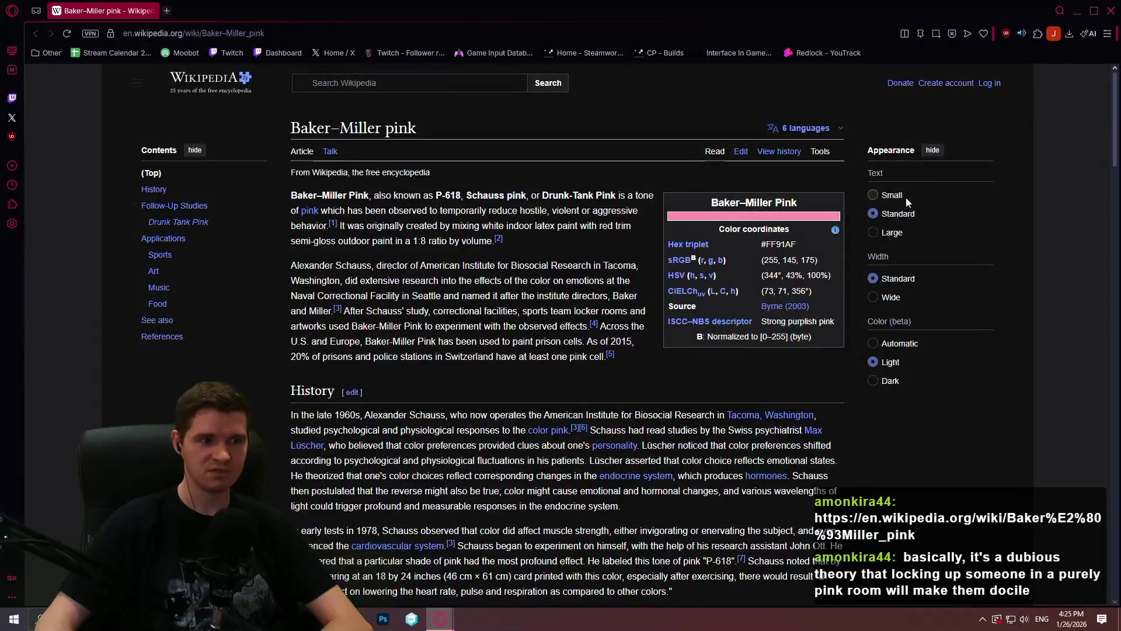
{"action": "scroll", "coordinate": [908, 253], "scroll_direction": "down", "scroll_amount": 2}
{"action": "scroll", "coordinate": [986, 264], "scroll_direction": "down", "scroll_amount": 4}
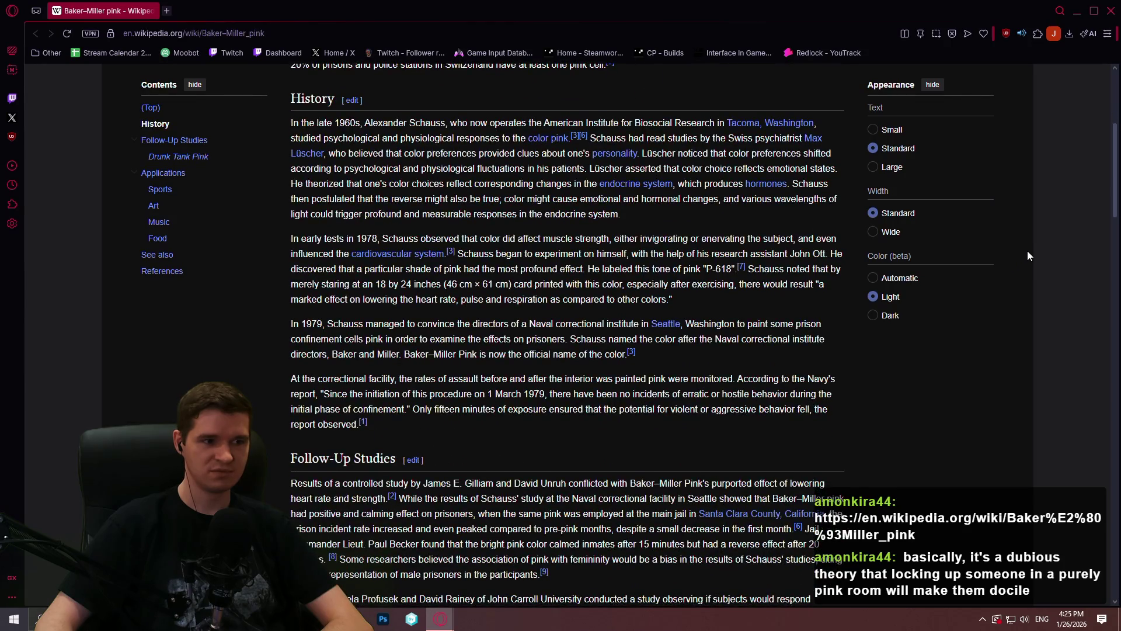
{"action": "scroll", "coordinate": [1025, 250], "scroll_direction": "down", "scroll_amount": 3}
{"action": "scroll", "coordinate": [1025, 249], "scroll_direction": "down", "scroll_amount": 5}
{"action": "scroll", "coordinate": [1023, 247], "scroll_direction": "down", "scroll_amount": 2}
{"action": "scroll", "coordinate": [1025, 246], "scroll_direction": "down", "scroll_amount": 4}
{"action": "scroll", "coordinate": [1039, 244], "scroll_direction": "down", "scroll_amount": 4}
{"action": "scroll", "coordinate": [1051, 248], "scroll_direction": "down", "scroll_amount": 4}
{"action": "scroll", "coordinate": [1057, 250], "scroll_direction": "down", "scroll_amount": 2}
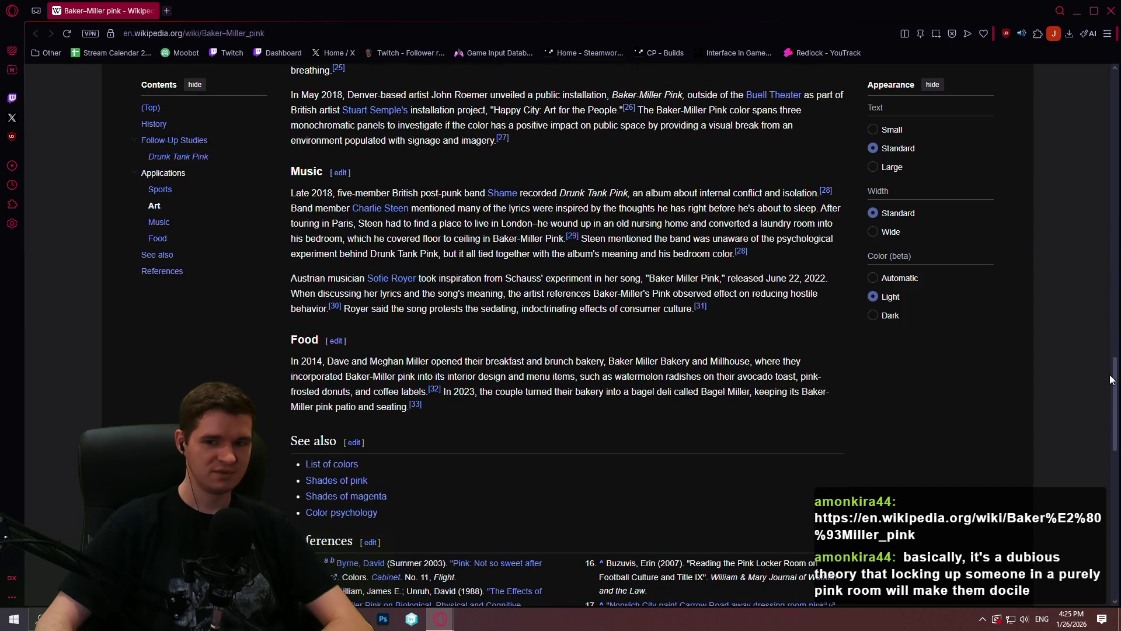
{"action": "left_click_drag", "start_coordinate": [1116, 386], "coordinate": [1069, 93]}
{"action": "scroll", "coordinate": [1069, 94], "scroll_direction": "up", "scroll_amount": 1}
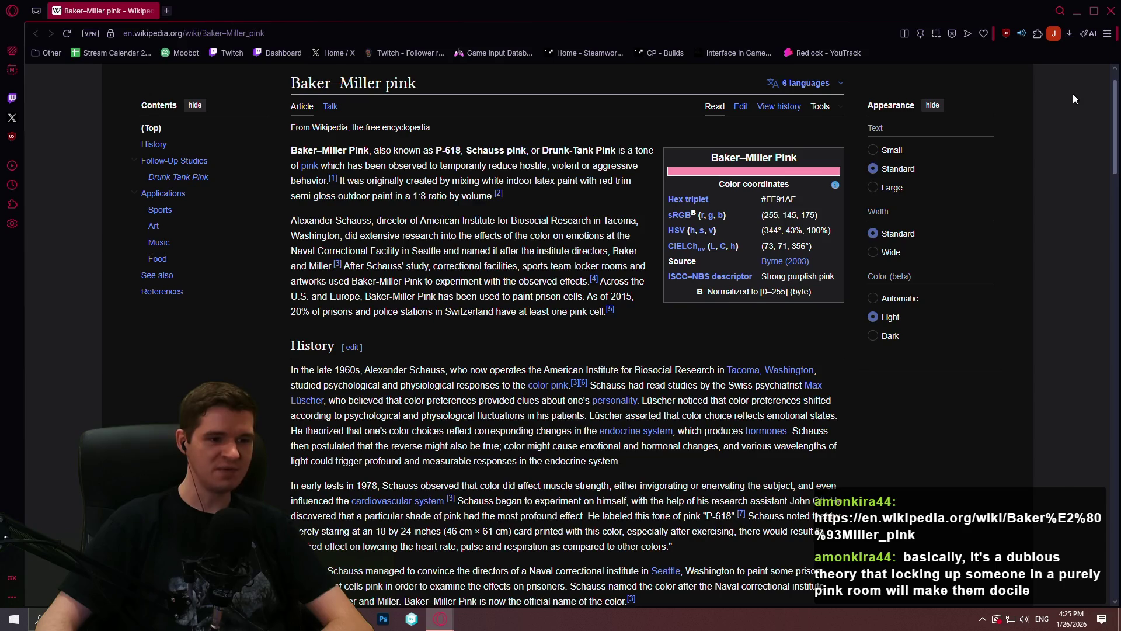
{"action": "scroll", "coordinate": [1073, 94], "scroll_direction": "up", "scroll_amount": 1}
{"action": "scroll", "coordinate": [1067, 88], "scroll_direction": "down", "scroll_amount": 2}
{"action": "scroll", "coordinate": [1066, 101], "scroll_direction": "down", "scroll_amount": 2}
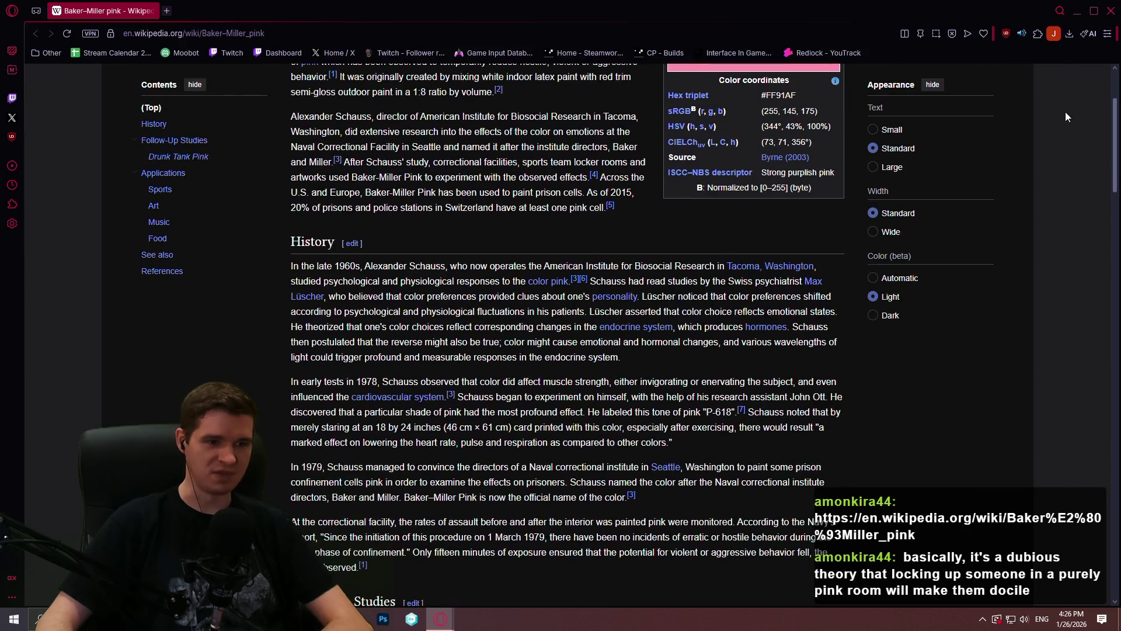
{"action": "scroll", "coordinate": [1065, 120], "scroll_direction": "down", "scroll_amount": 3}
{"action": "scroll", "coordinate": [1065, 122], "scroll_direction": "down", "scroll_amount": 1}
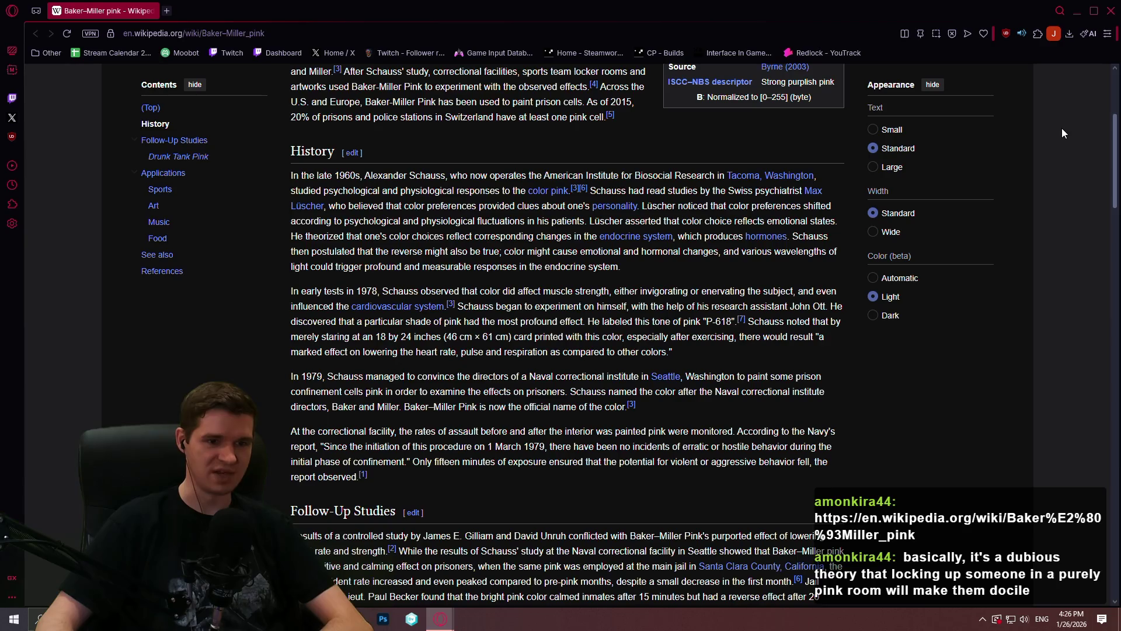
{"action": "scroll", "coordinate": [1062, 128], "scroll_direction": "down", "scroll_amount": 1}
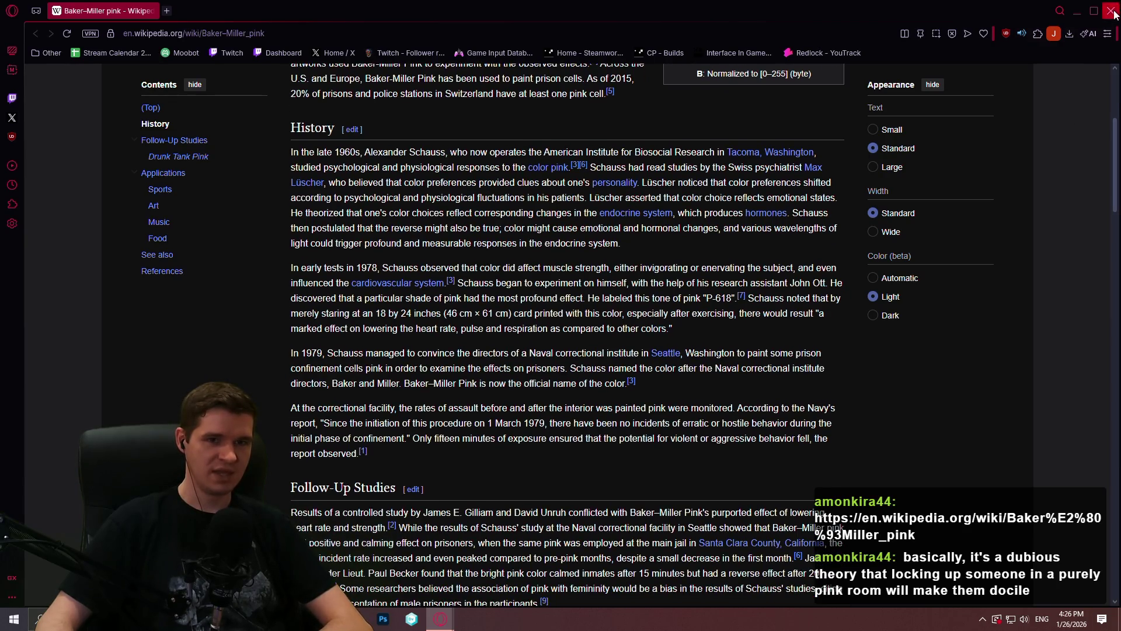
Step: Close the Wikipedia Baker–Miller pink window after reading it
{"action": "left_click", "coordinate": [1111, 11]}
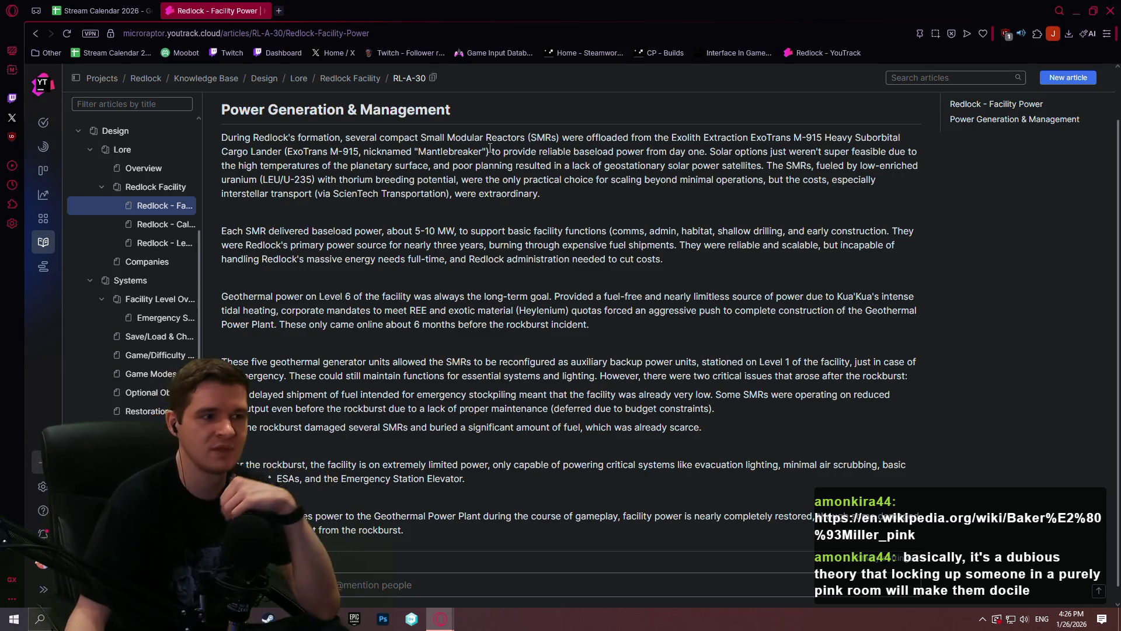
Step: Switch from the Facility Power article to the Stream Calendar 2026 spreadsheet tab
{"action": "left_click", "coordinate": [97, 11]}
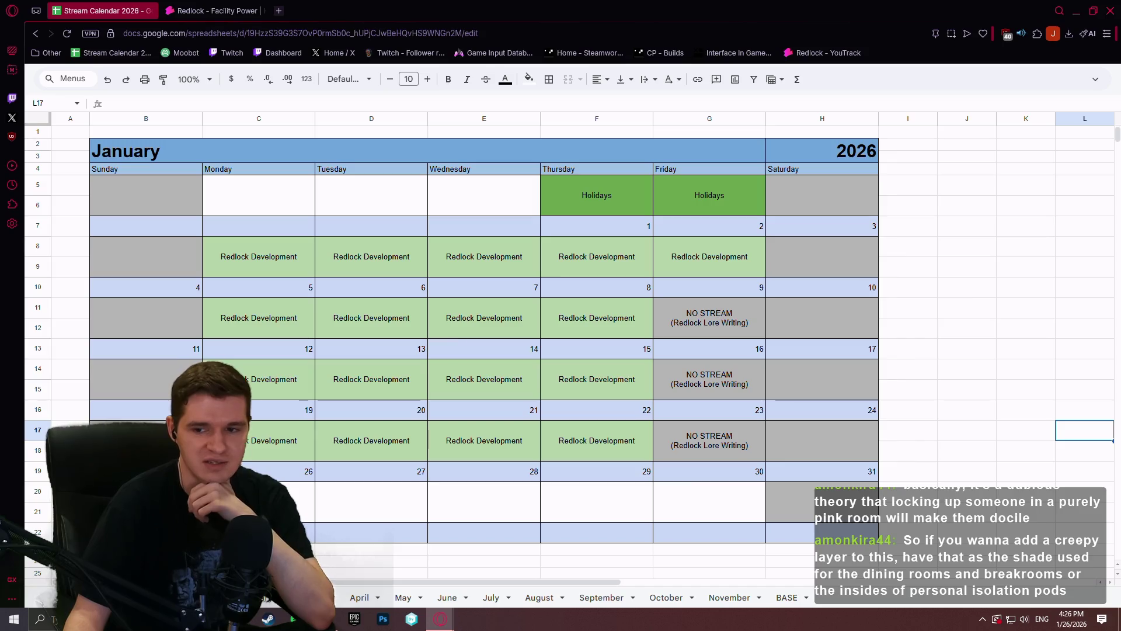
Step: Flip between the January and February calendar sheets, checking cells beside each schedule
{"action": "key", "text": "alt+Down"}
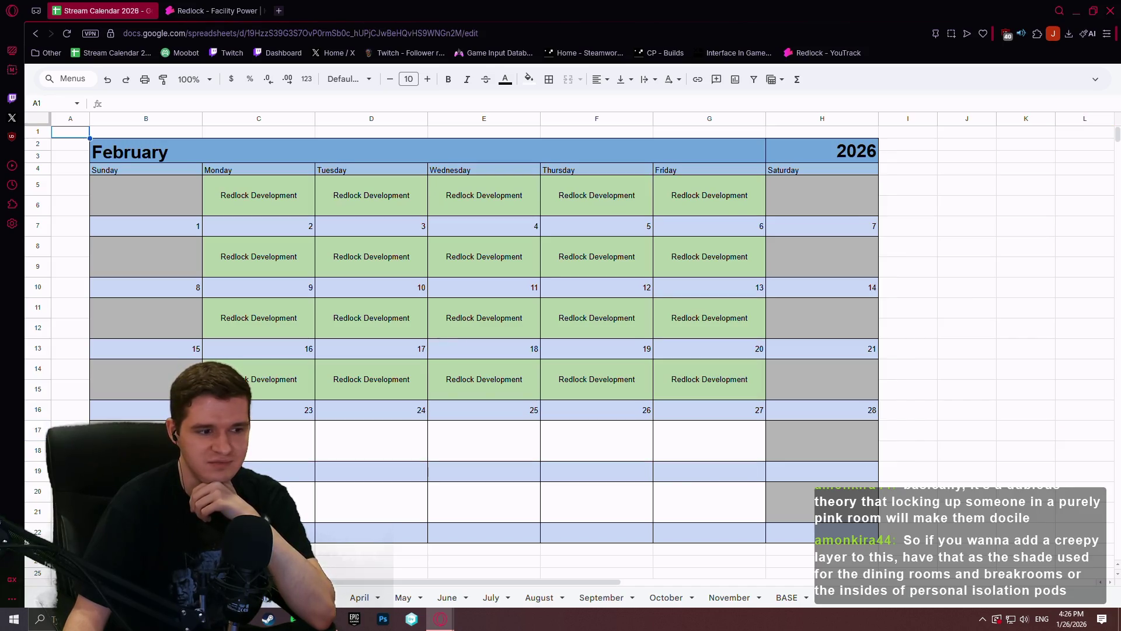
{"action": "key", "text": "alt+Up"}
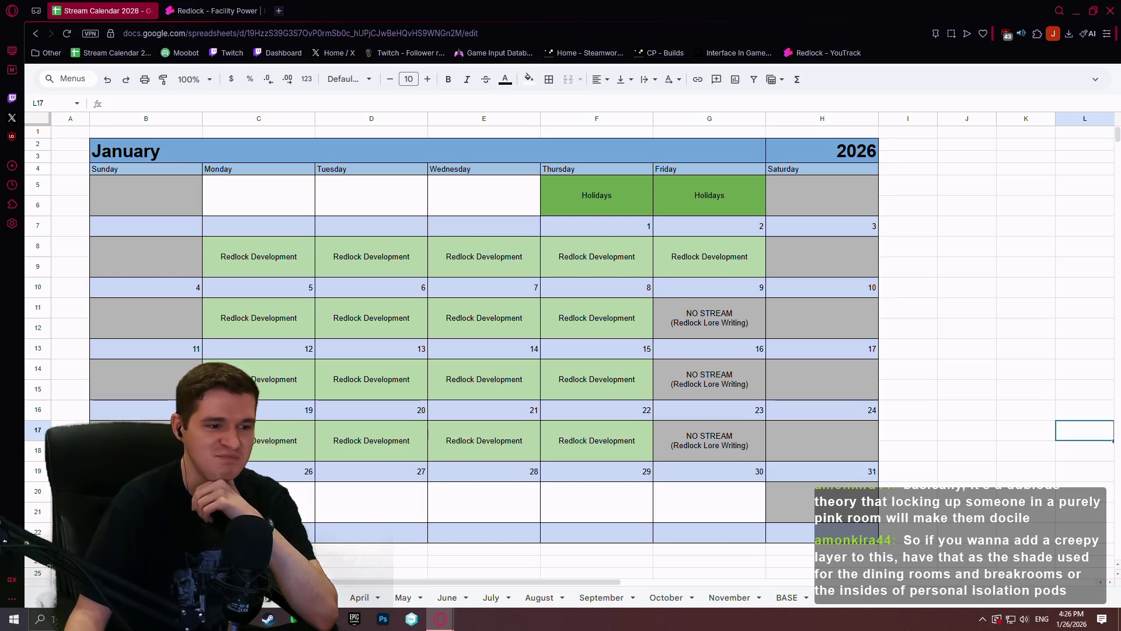
{"action": "key", "text": "alt+Down"}
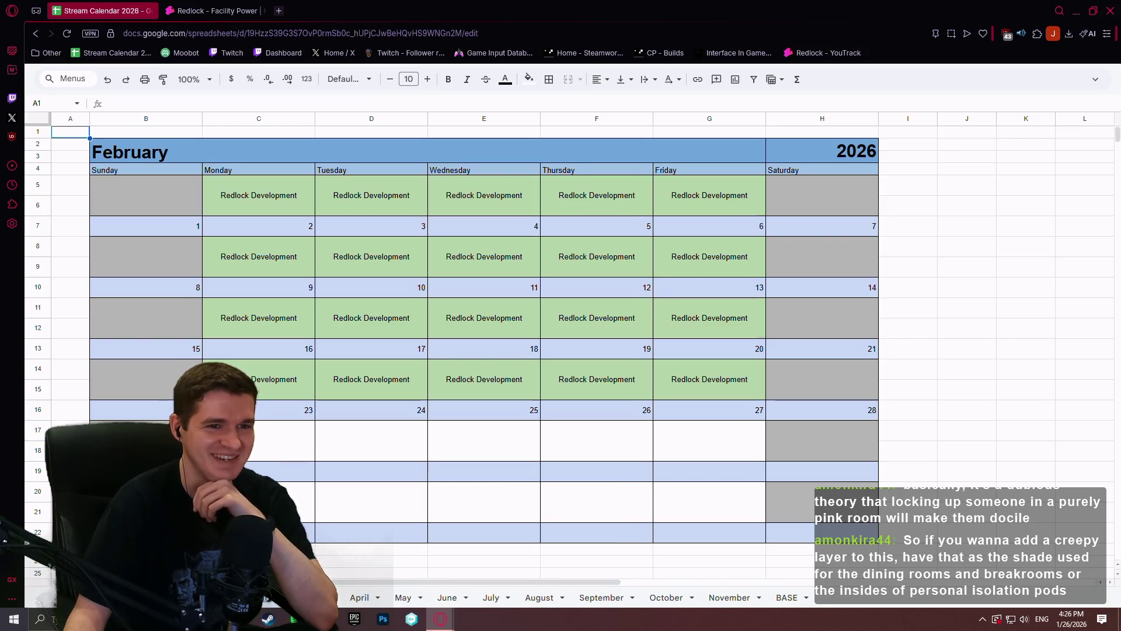
{"action": "key", "text": "alt+Up"}
{"action": "key", "text": "alt+Down"}
{"action": "left_click", "coordinate": [961, 266]}
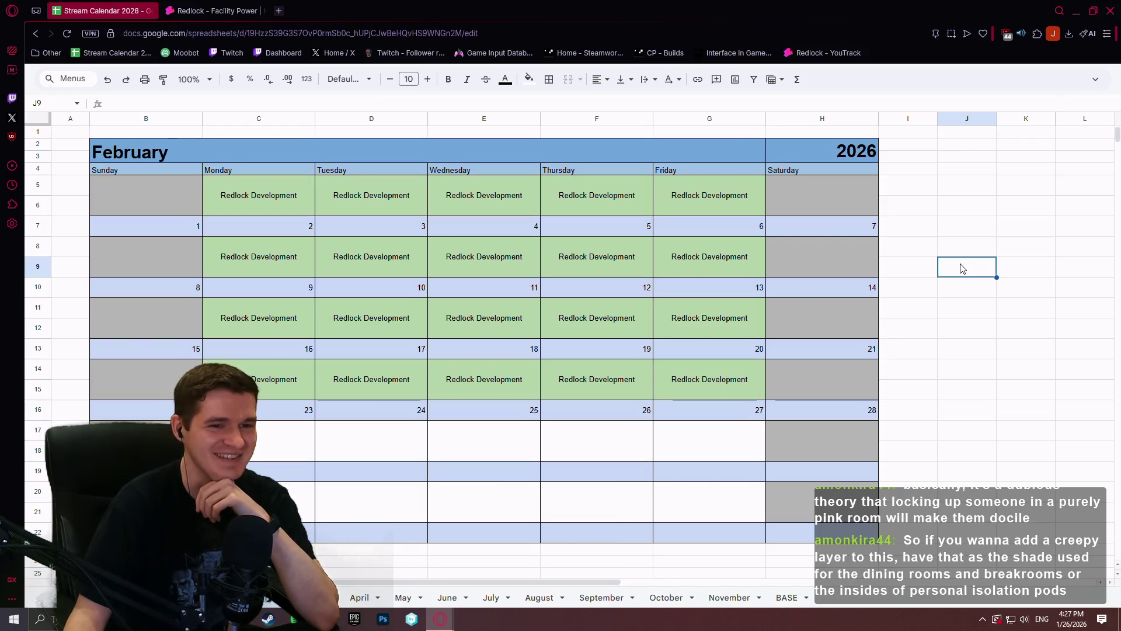
{"action": "left_click", "coordinate": [1021, 204]}
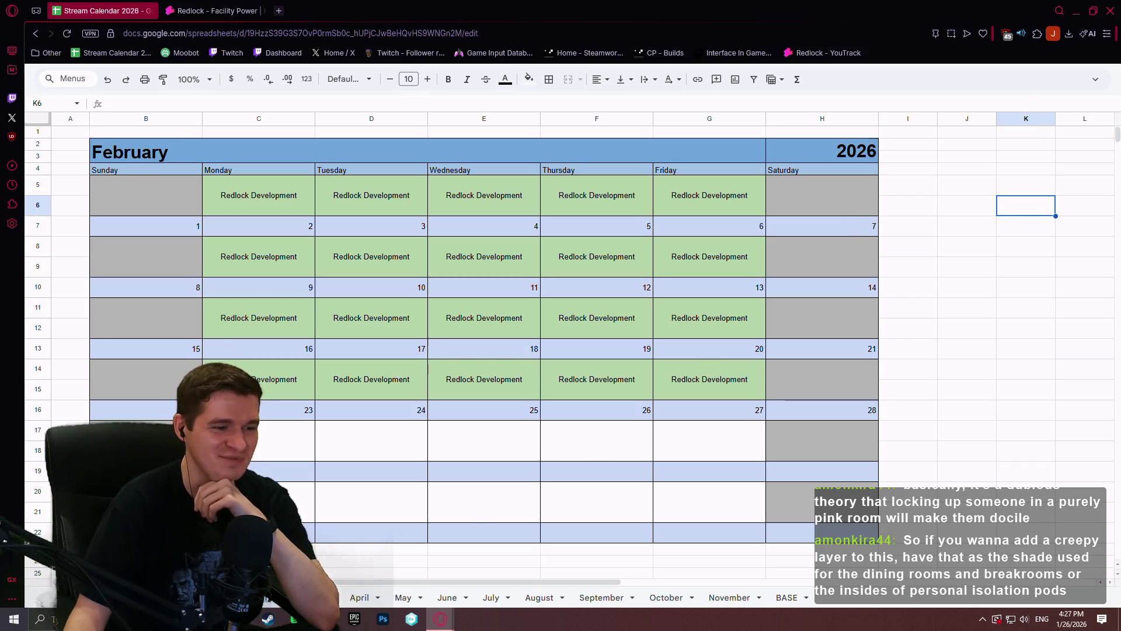
{"action": "key", "text": "alt+Up"}
{"action": "left_click", "coordinate": [968, 205]}
{"action": "left_click", "coordinate": [912, 205]}
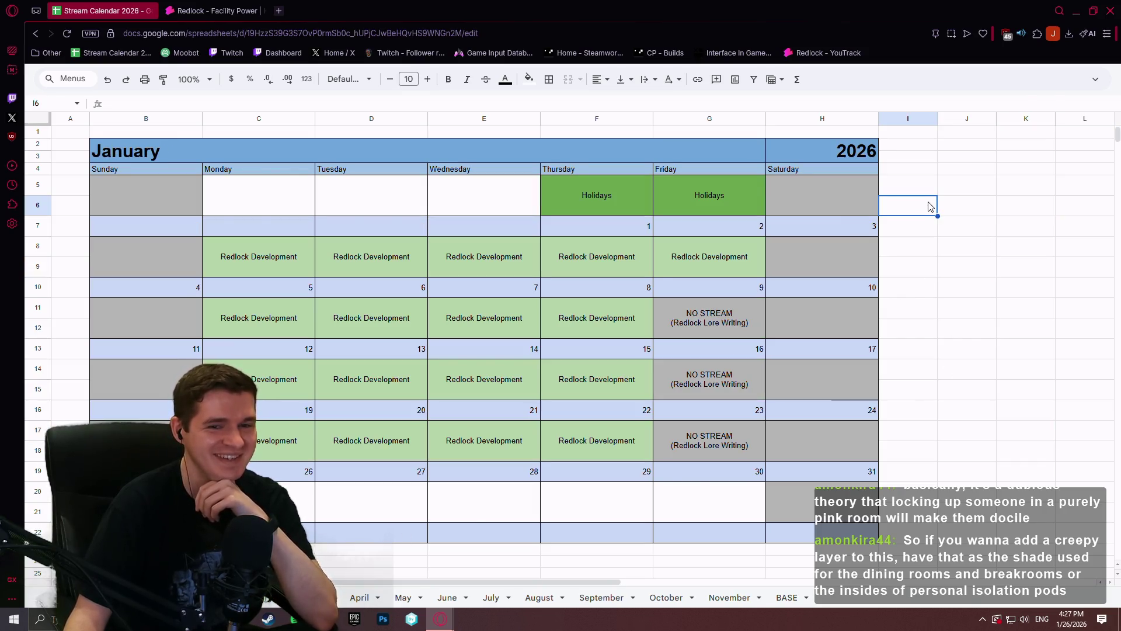
Step: Minimize the browser and bring the Notepad++ level instances notes into focus
{"action": "left_click", "coordinate": [1110, 10]}
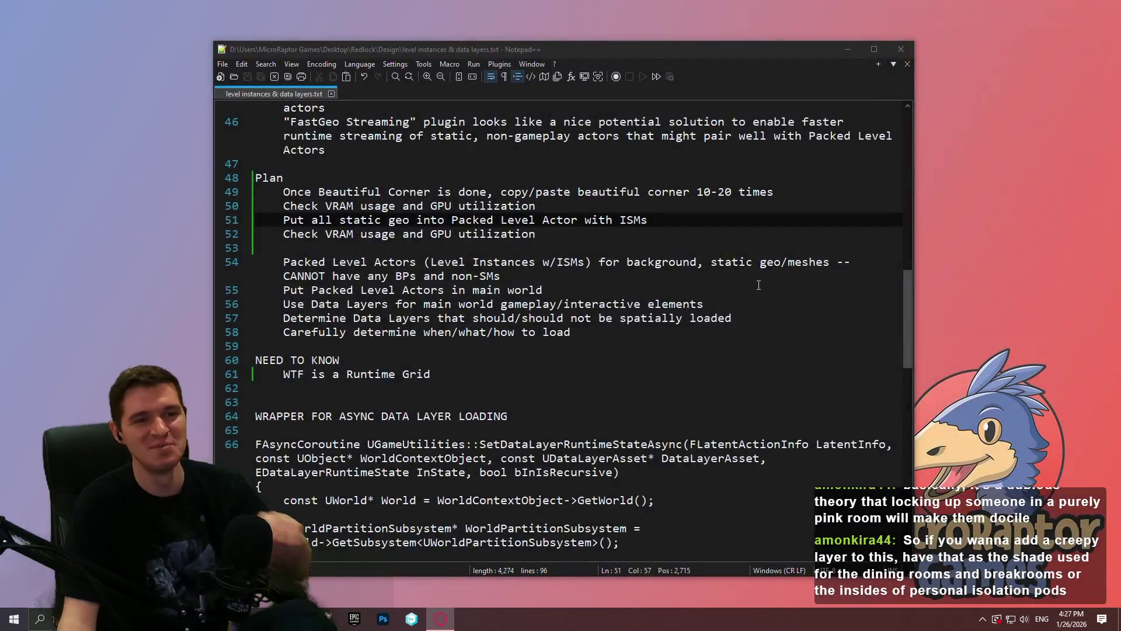
{"action": "left_click", "coordinate": [759, 285]}
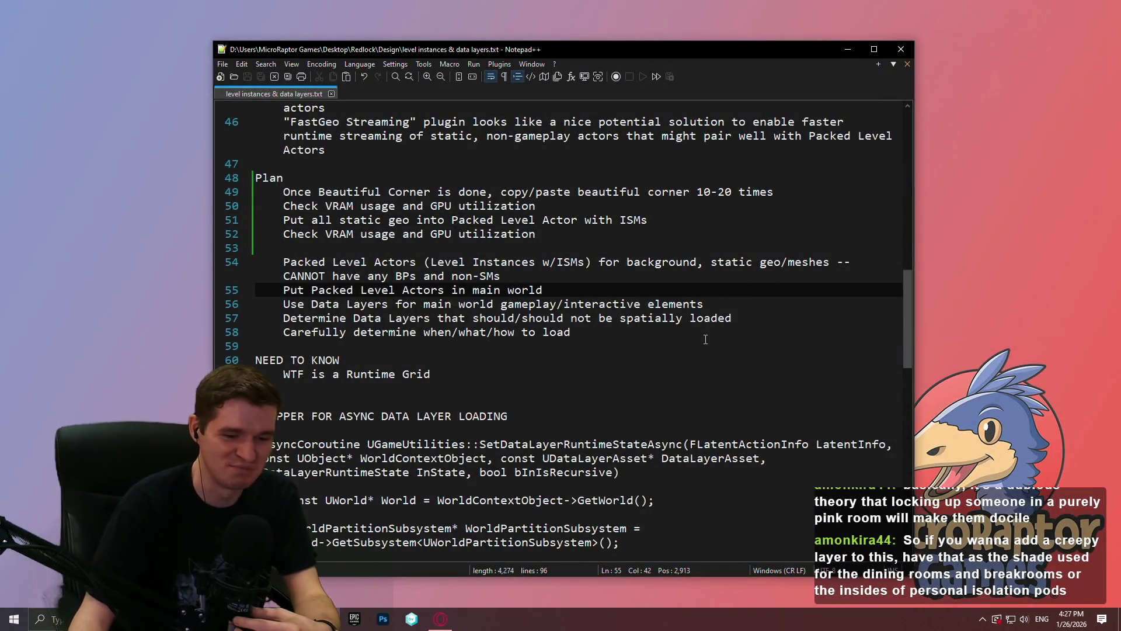